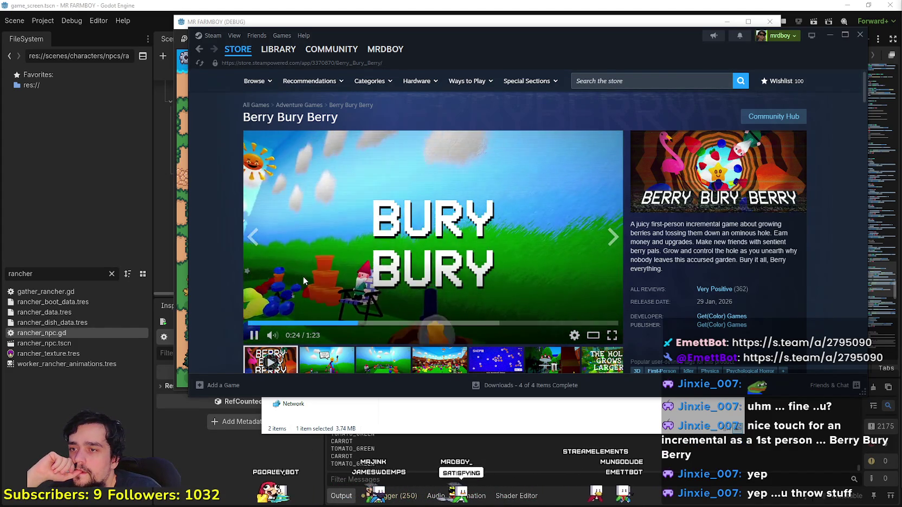
# - Skip the Berry Bury Berry trailer to near its end, return to the store front, and minimise Steam
pyautogui.click(447, 323)
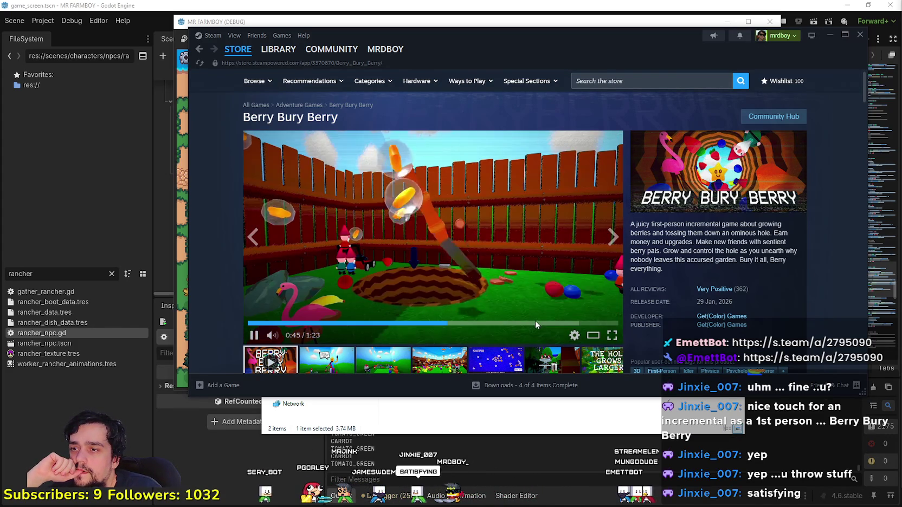
pyautogui.click(537, 323)
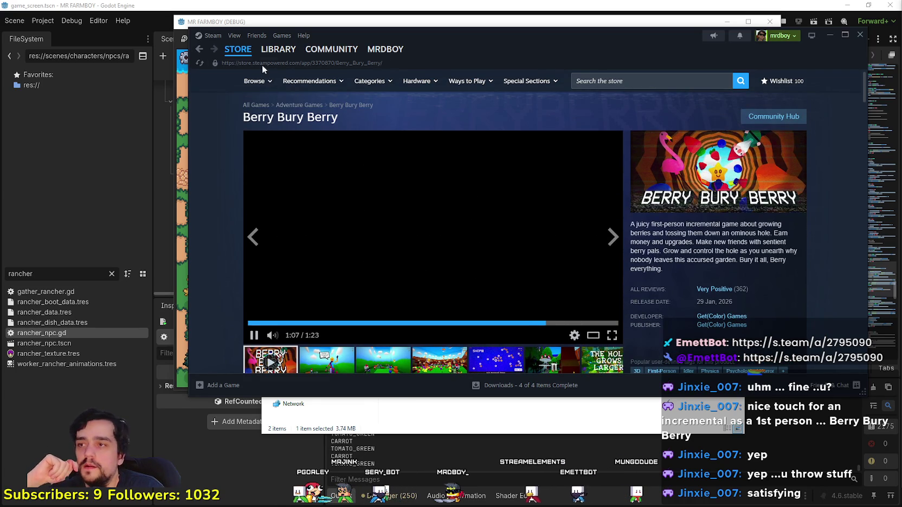
pyautogui.click(238, 48)
pyautogui.click(809, 55)
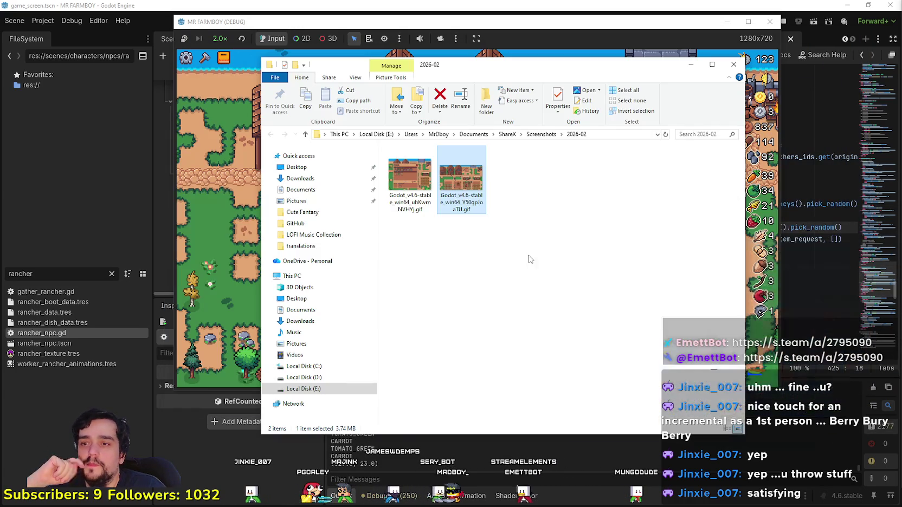
# - Minimise the file browser, then walk the character around gathering stone and harvesting an apple tree
pyautogui.click(541, 278)
pyautogui.click(690, 64)
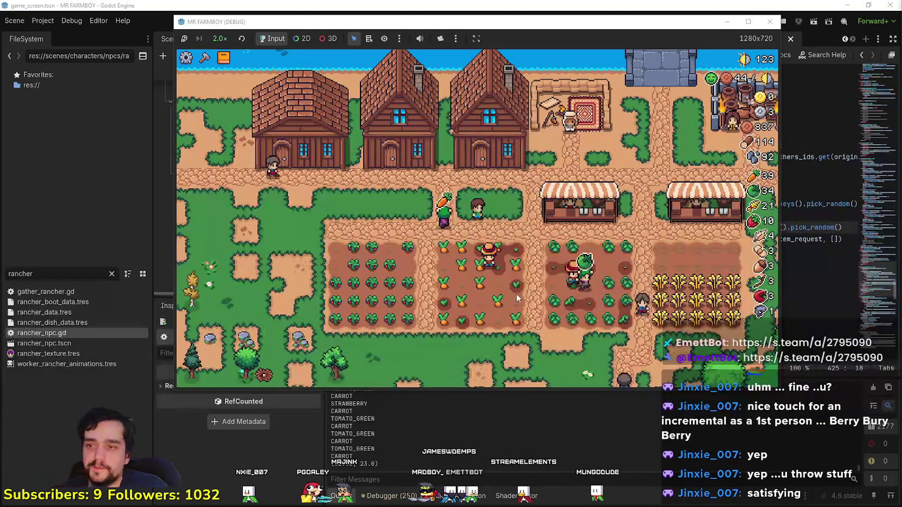
pyautogui.press('Down')
pyautogui.press('Left')
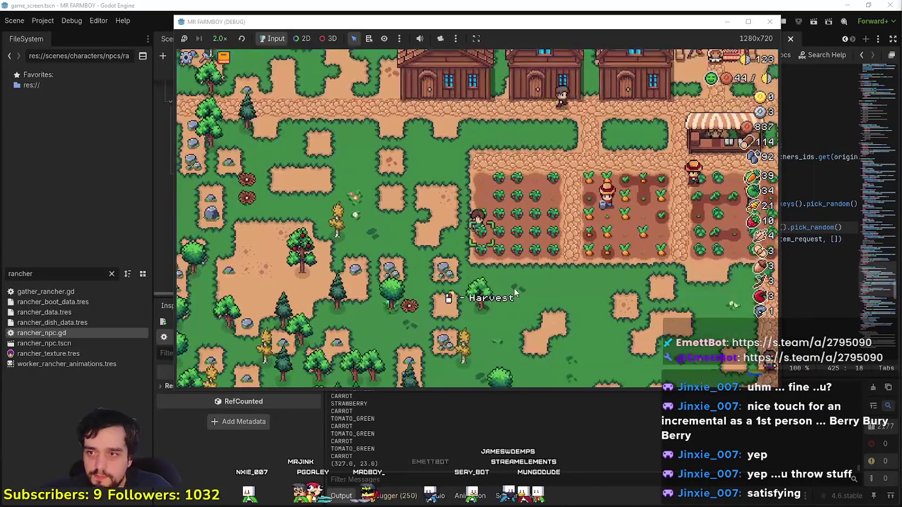
pyautogui.press('Up')
pyautogui.press('Left')
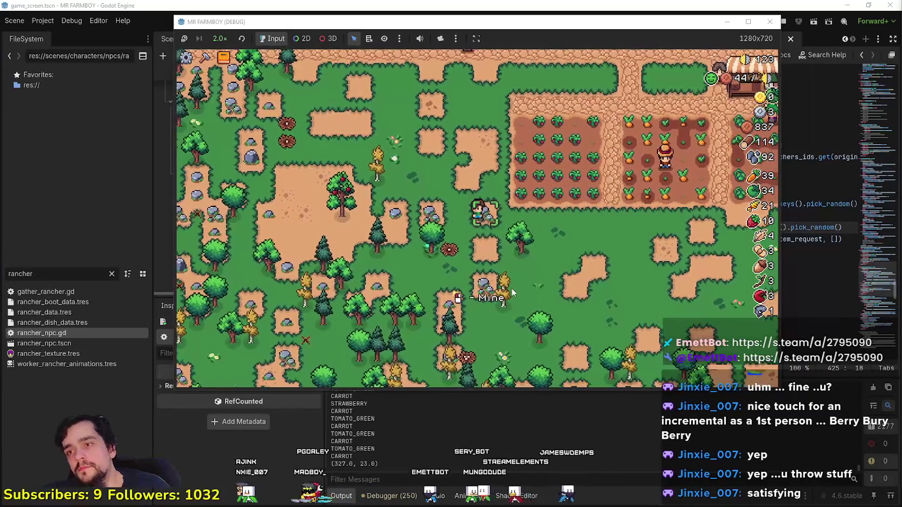
pyautogui.press('Left')
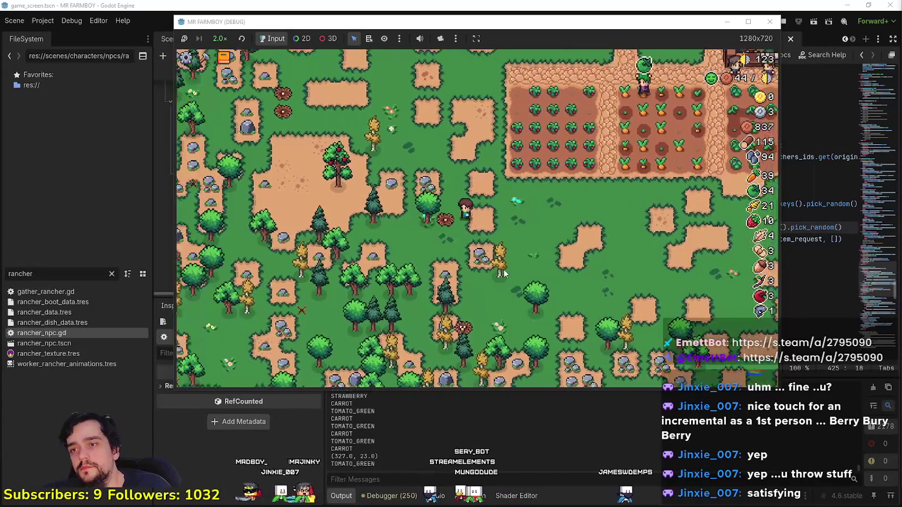
pyautogui.press('Left')
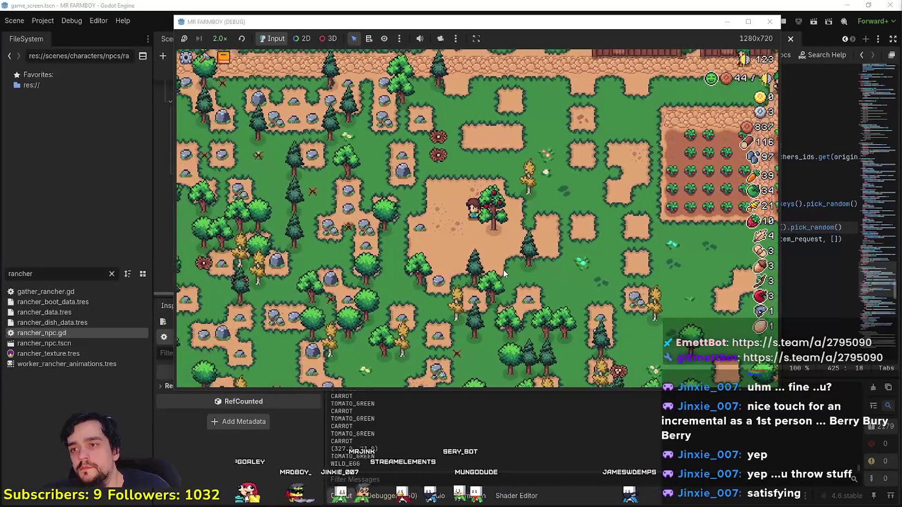
pyautogui.press('Up')
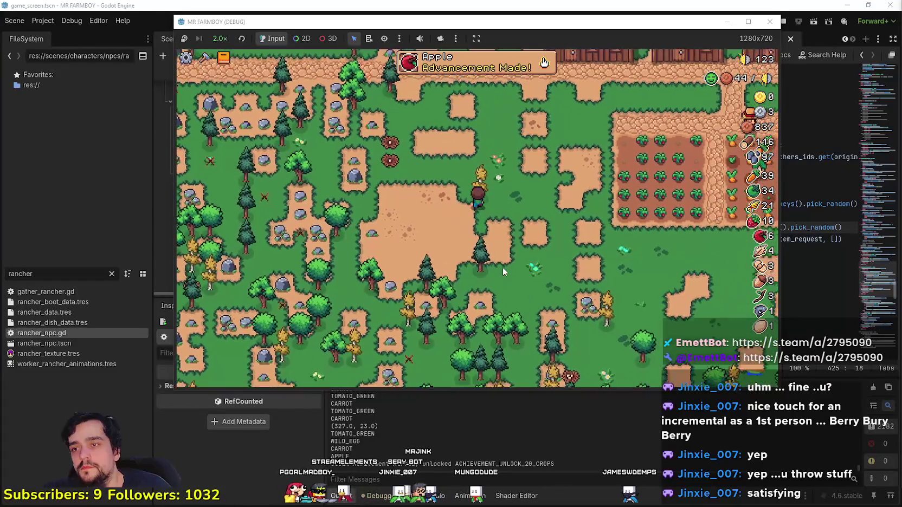
pyautogui.press('Up')
pyautogui.press('Right')
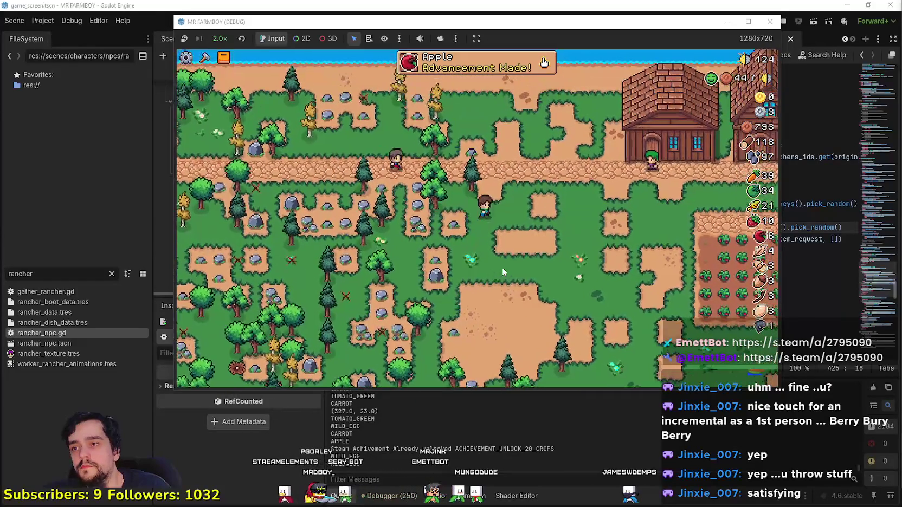
# - Pause the game, walk a little more, pause again, and position the blank Notepad window
pyautogui.press('Escape')
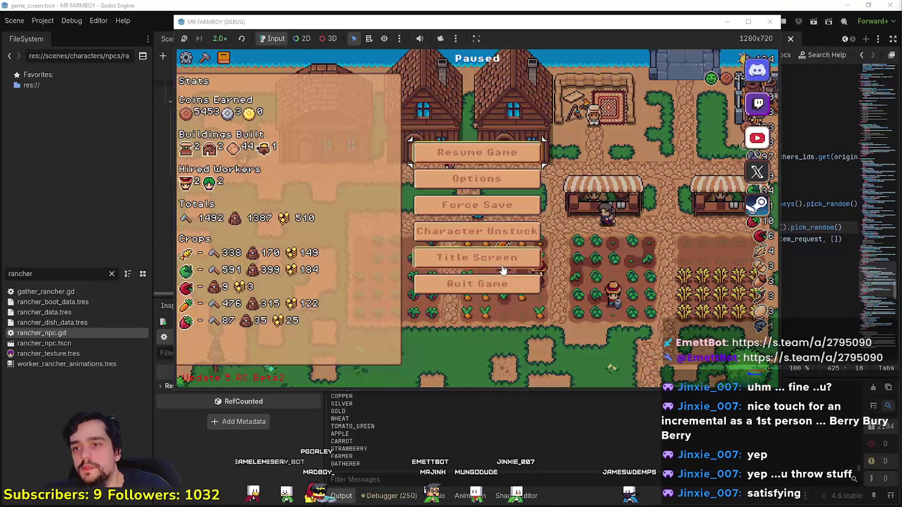
pyautogui.press('Escape')
pyautogui.press('Down')
pyautogui.press('Left')
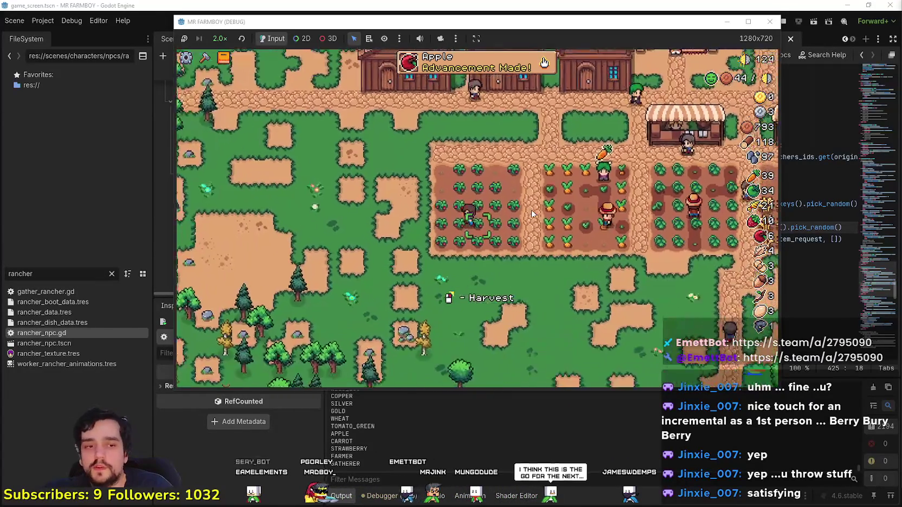
pyautogui.press('Escape')
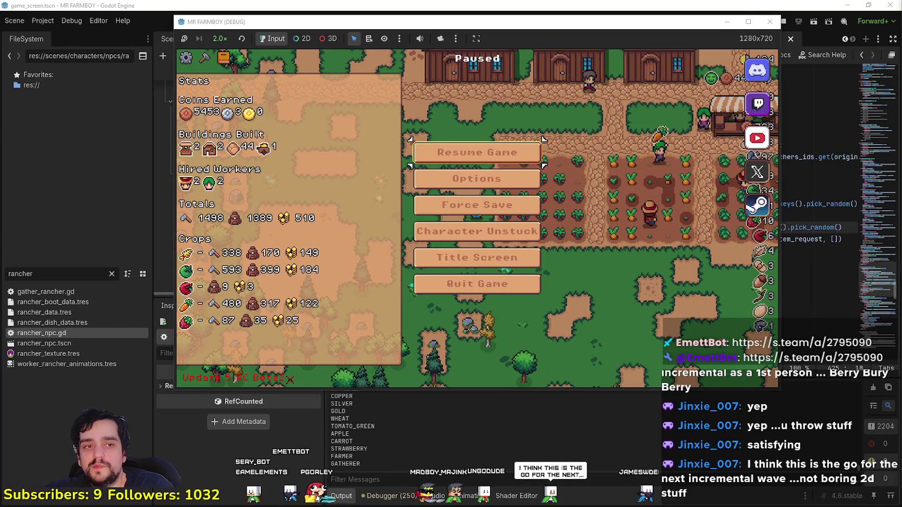
pyautogui.moveTo(312, 92); pyautogui.dragTo(315, 91)
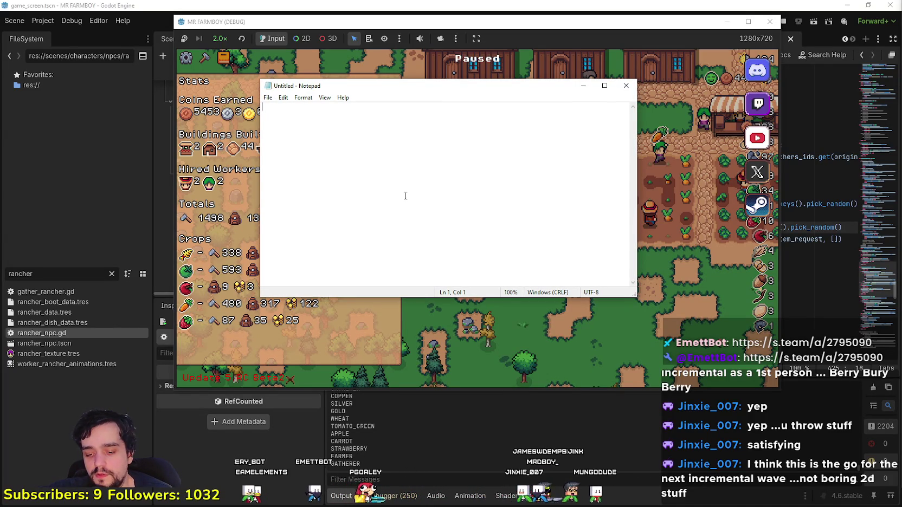
# - Type the game title 'Into the Abyss' in Notepad
pyautogui.write('Into the Ab')
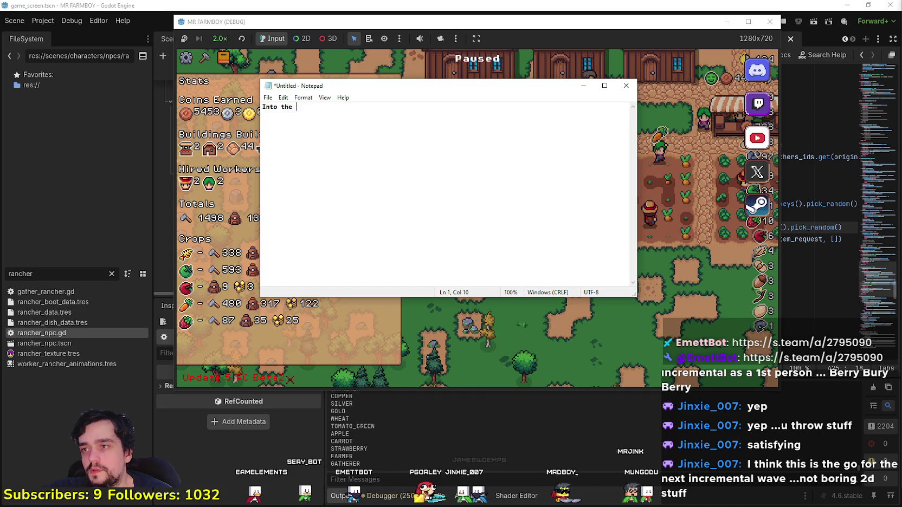
pyautogui.write('yss')
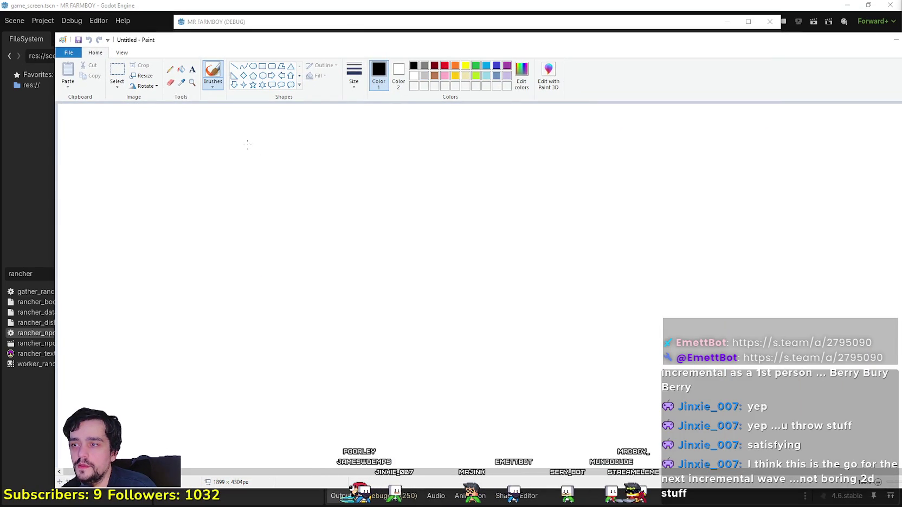
# - Choose a sketching brush in Paint at the thickest line size
pyautogui.click(215, 86)
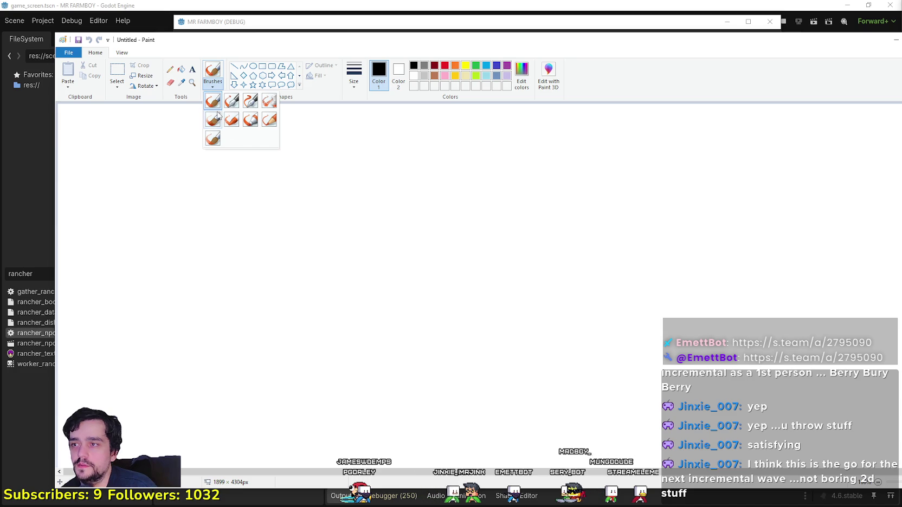
pyautogui.click(211, 107)
pyautogui.click(352, 81)
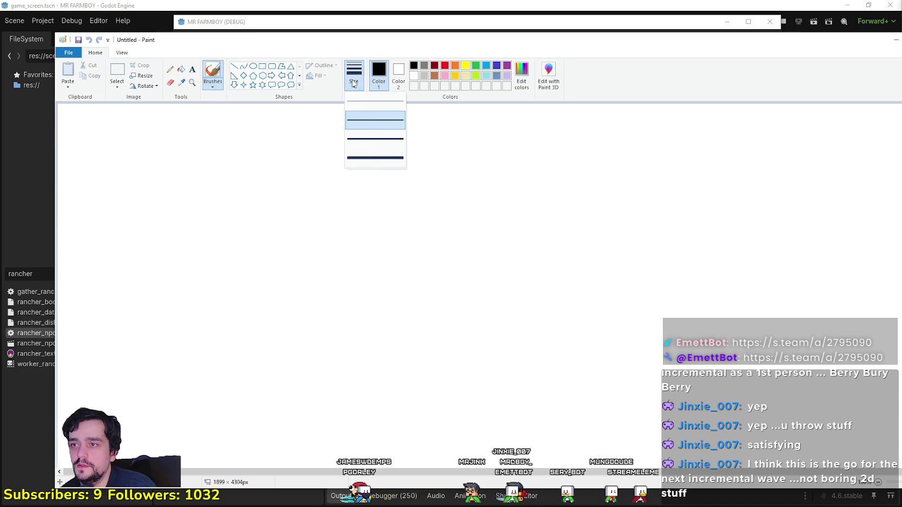
pyautogui.click(370, 159)
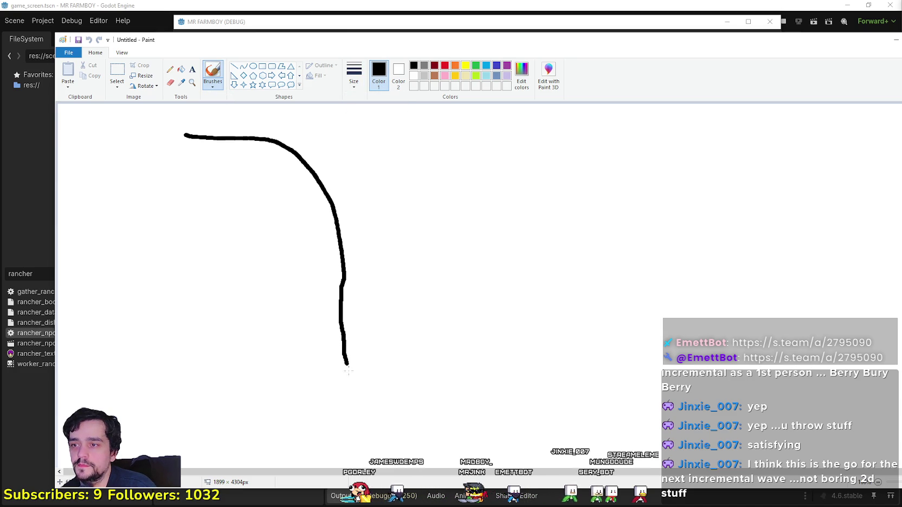
# - Sketch the pit outline strokes on the canvas, then minimise Paint
pyautogui.moveTo(720, 126); pyautogui.dragTo(749, 123)
pyautogui.click(278, 128)
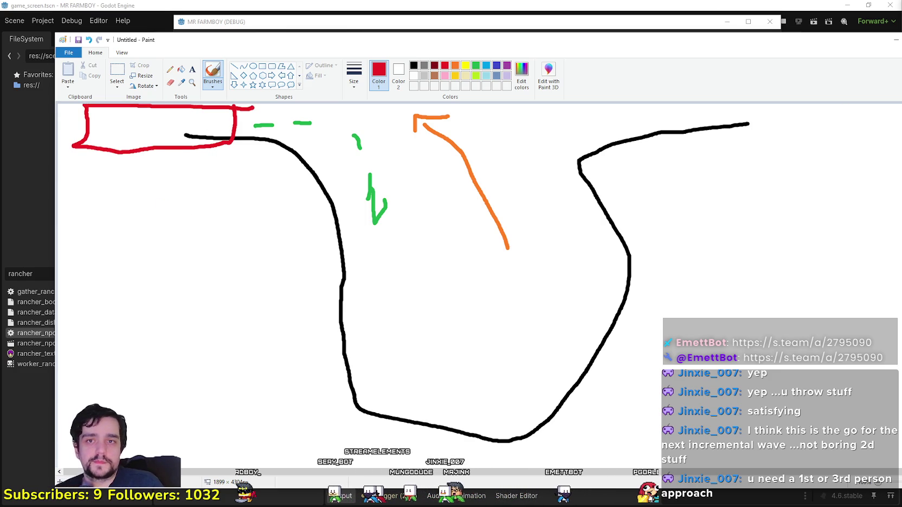
pyautogui.click(895, 40)
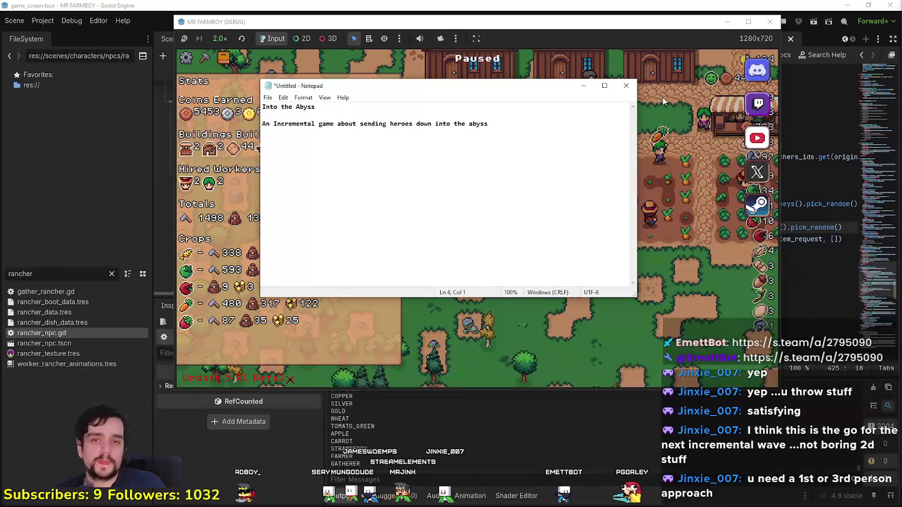
# - Close Notepad without saving and send the game back to its title screen
pyautogui.click(626, 85)
pyautogui.click(470, 260)
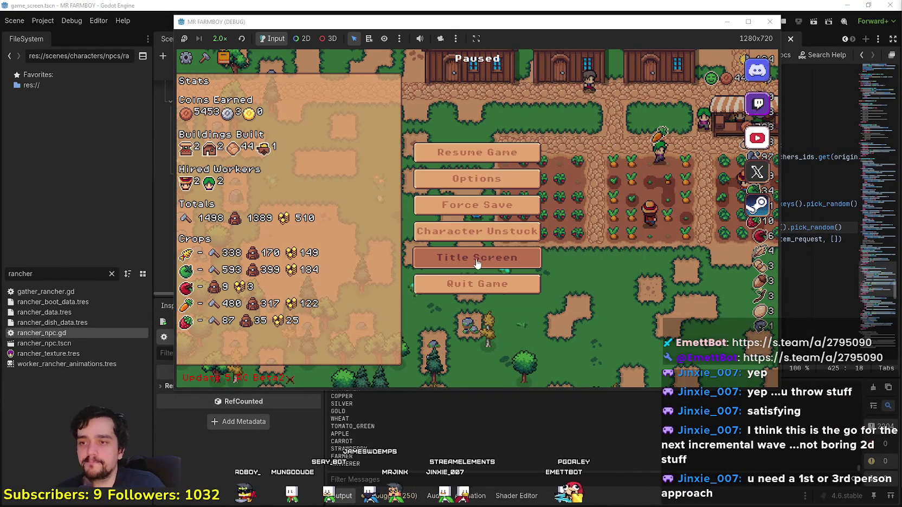
pyautogui.click(470, 257)
# - Open the saved games list, scroll through the slots, and close it
pyautogui.click(477, 191)
pyautogui.scroll(-3, 479, 282)
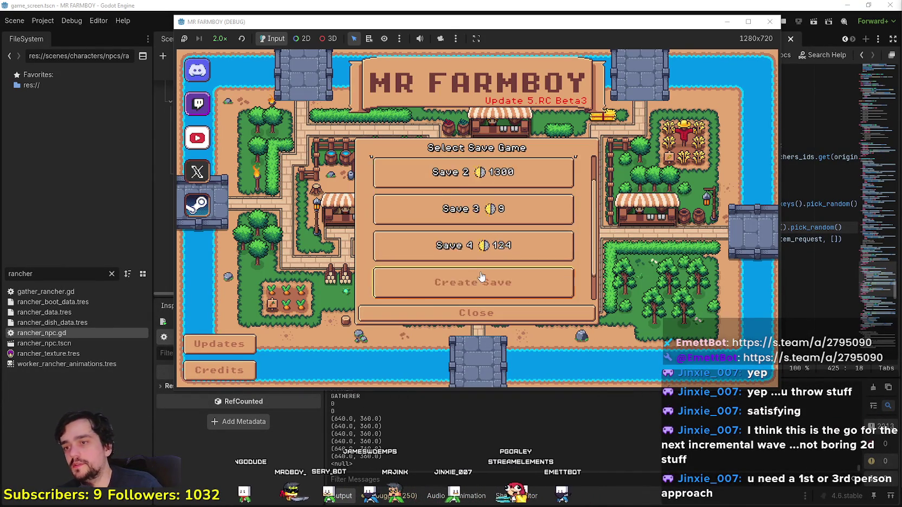
pyautogui.scroll(-2, 528, 305)
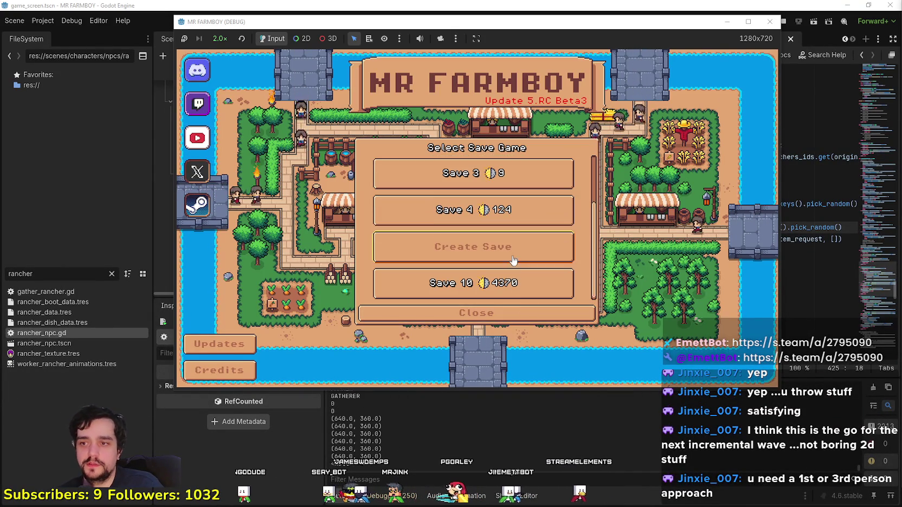
pyautogui.click(520, 282)
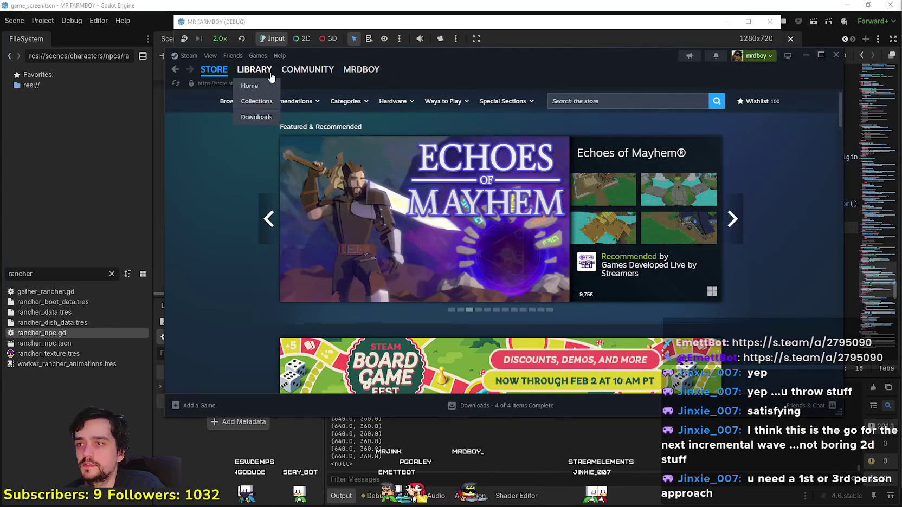
# - Open MR FARMBOY's store page from the Steam library
pyautogui.click(254, 70)
pyautogui.click(452, 280)
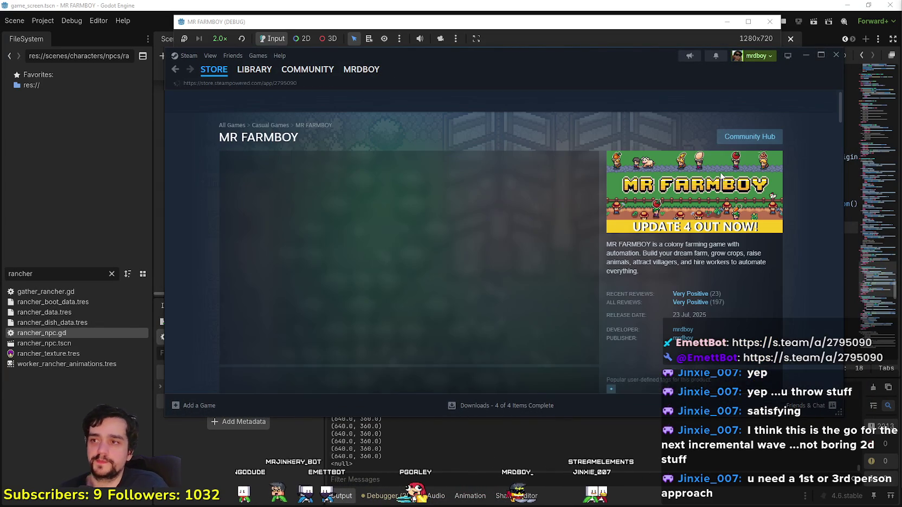
pyautogui.moveTo(703, 301)
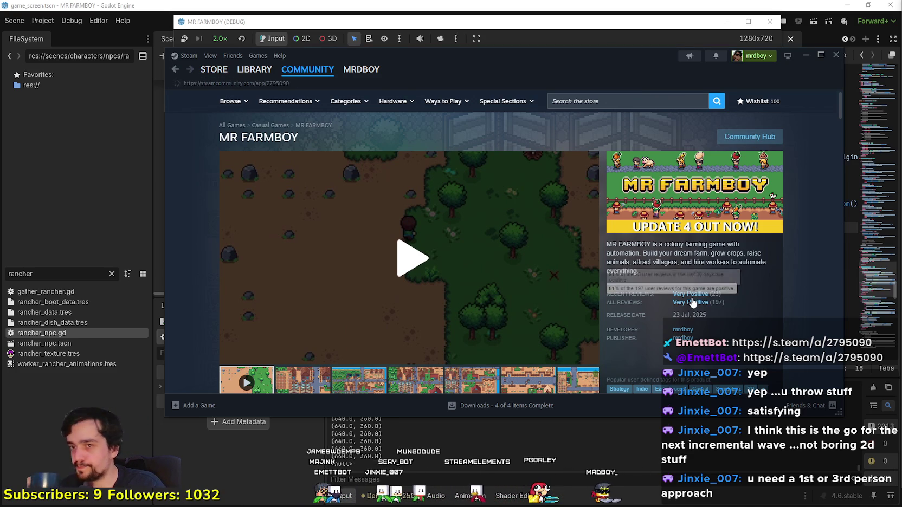
# - Browse the MR FARMBOY community hub's Reviews and Discussions, then minimise Steam
pyautogui.click(750, 136)
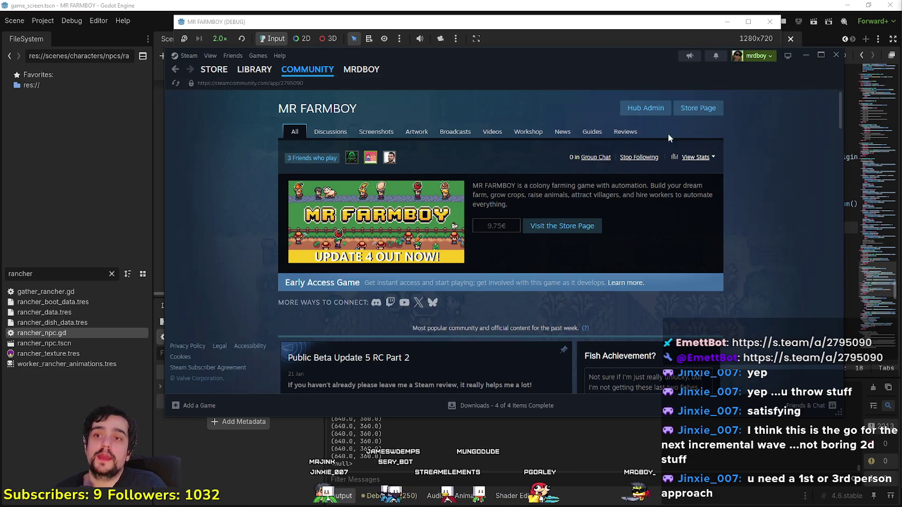
pyautogui.click(628, 132)
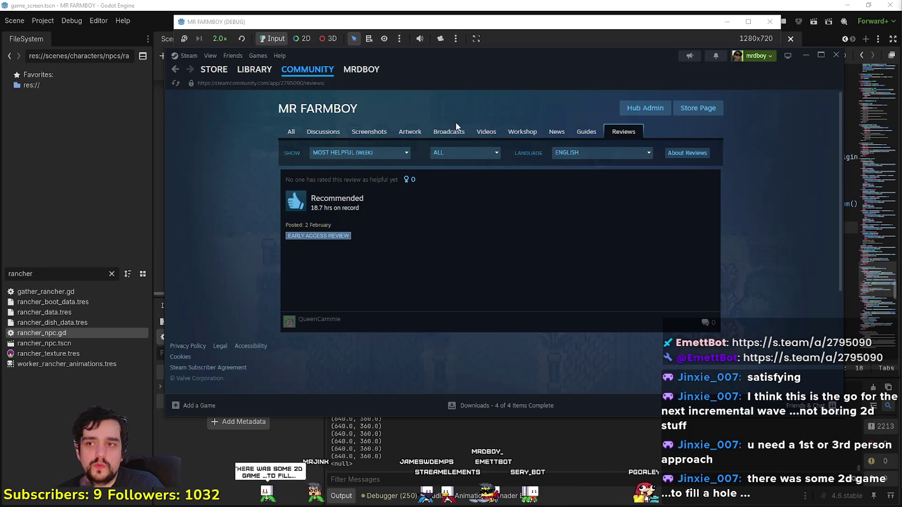
pyautogui.click(323, 132)
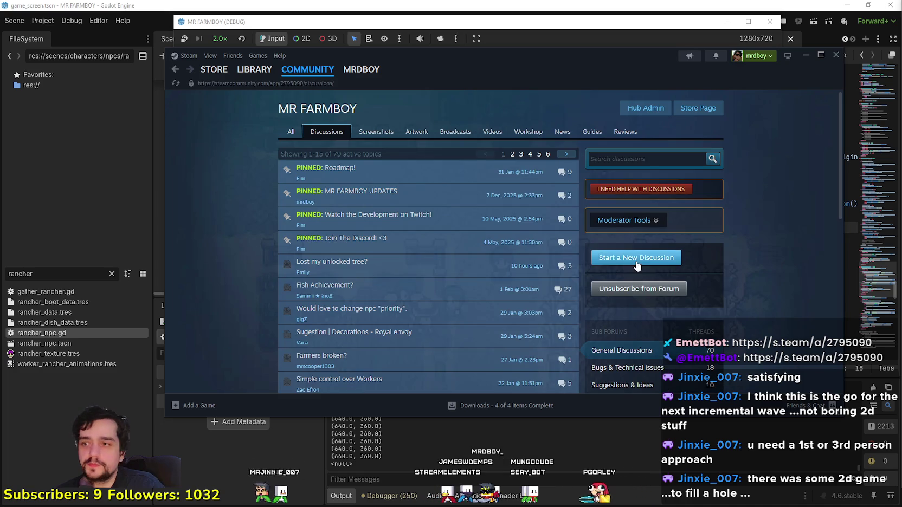
pyautogui.scroll(-2, 632, 166)
pyautogui.click(805, 57)
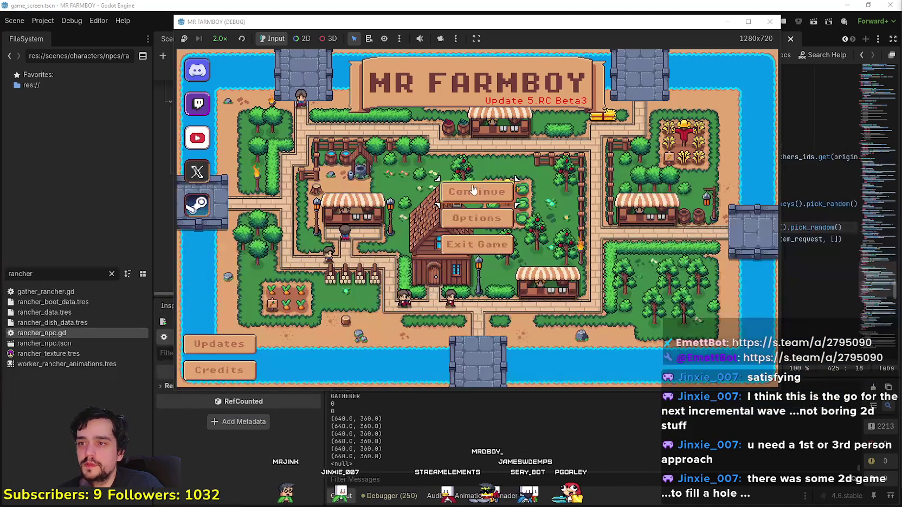
# - Close the save game selection and the update notes panels in the running game
pyautogui.click(477, 191)
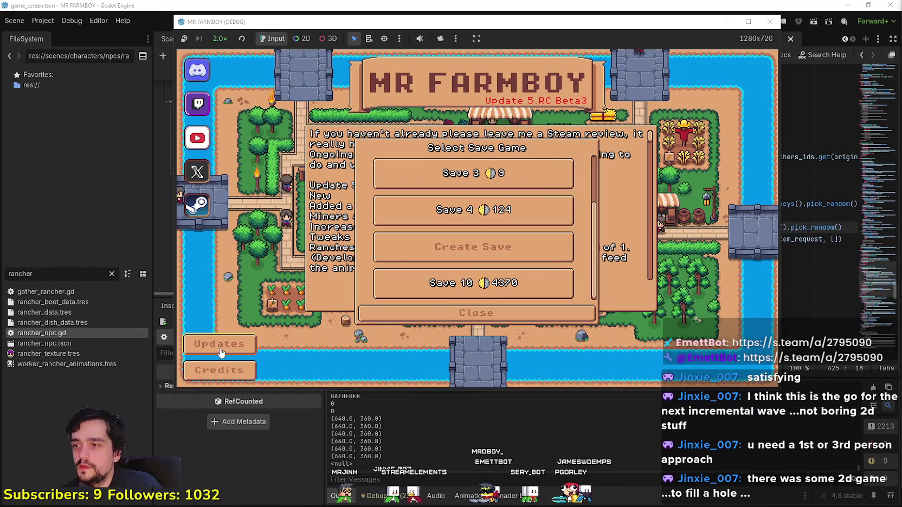
pyautogui.click(457, 320)
pyautogui.scroll(-2, 485, 266)
pyautogui.click(480, 296)
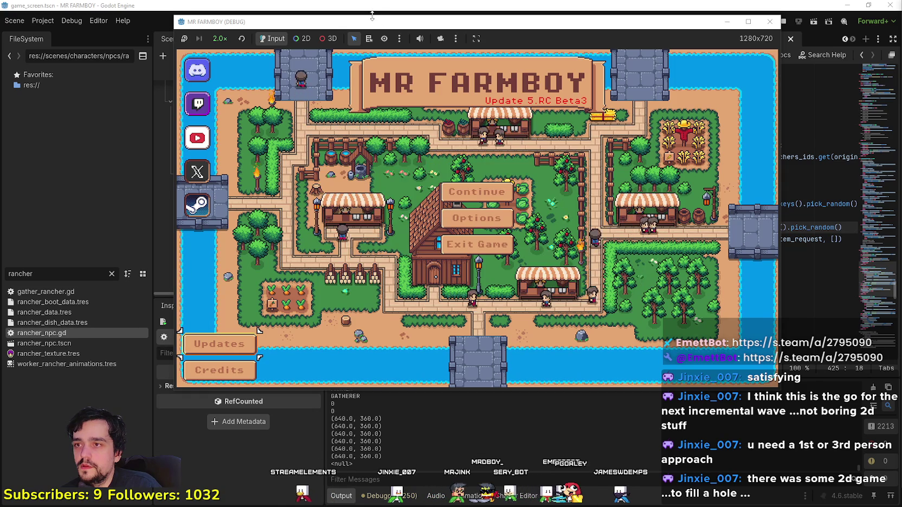
# - Back in the editor, filter FileSystem by 'main' and open main_menu.tscn
pyautogui.click(826, 146)
pyautogui.scroll(-3, 247, 205)
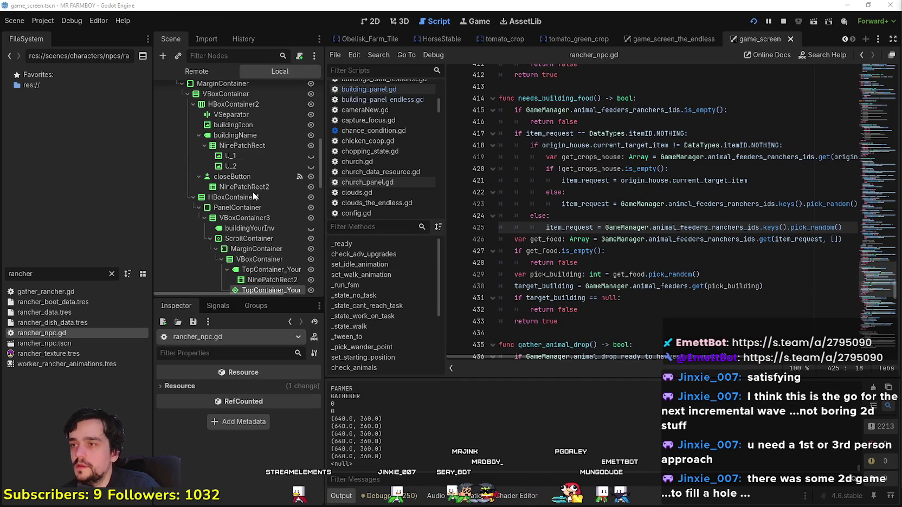
pyautogui.doubleClick(20, 274)
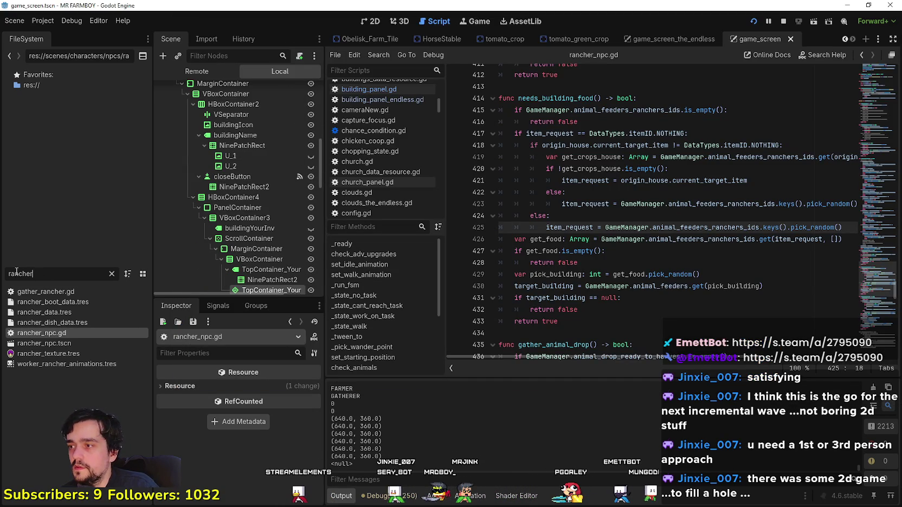
pyautogui.write('main')
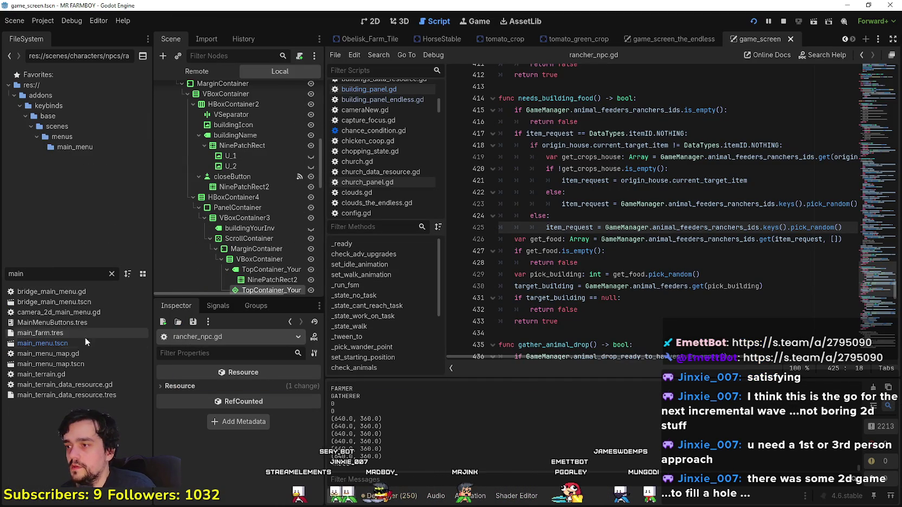
pyautogui.click(82, 343)
pyautogui.scroll(-10, 265, 233)
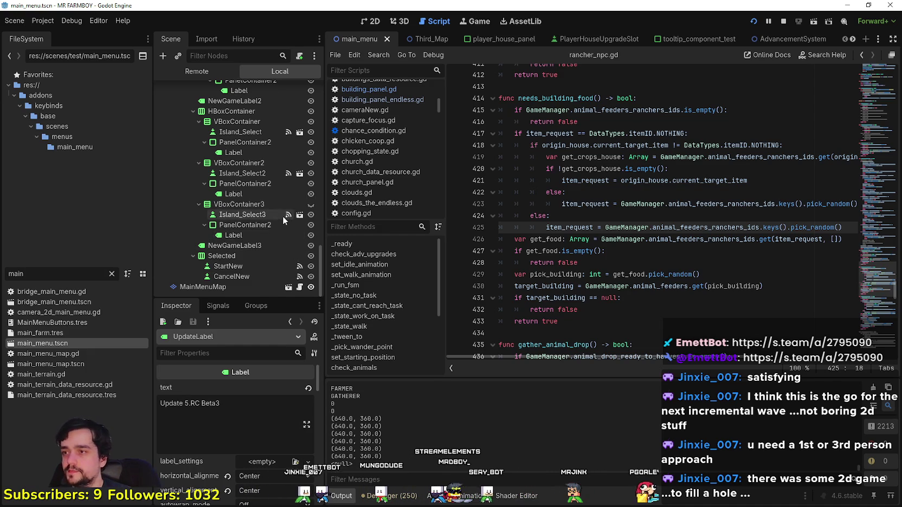
# - Enlarge the Scene tree panel and scroll through the main_menu node hierarchy
pyautogui.scroll(2, 320, 270)
pyautogui.scroll(-2, 322, 272)
pyautogui.moveTo(285, 297); pyautogui.dragTo(286, 312)
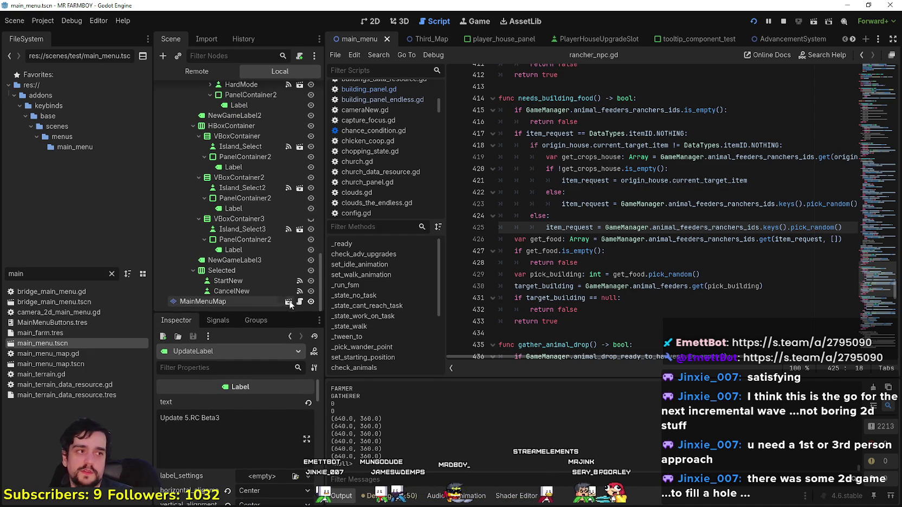
pyautogui.scroll(3, 322, 266)
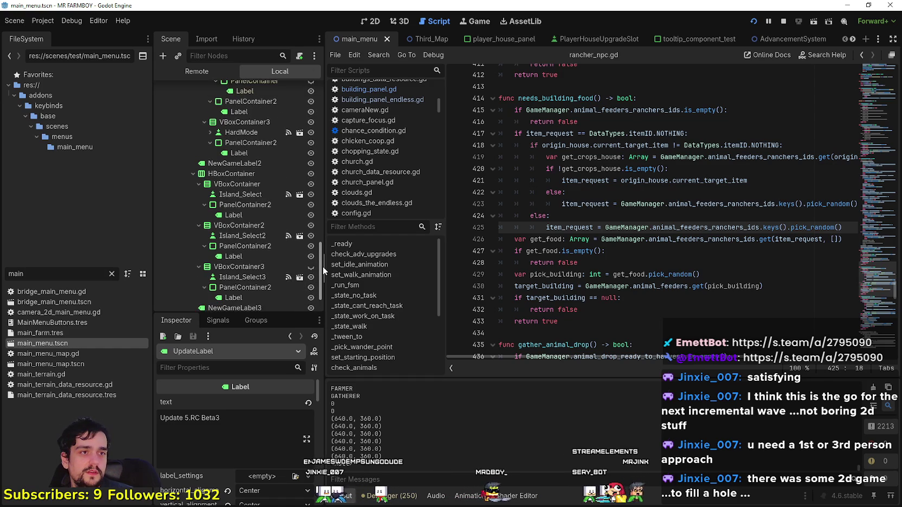
pyautogui.moveTo(322, 272)
pyautogui.mouseDown()
pyautogui.moveTo(310, 194)
pyautogui.moveTo(299, 201)
pyautogui.mouseUp()
pyautogui.scroll(5, 299, 201)
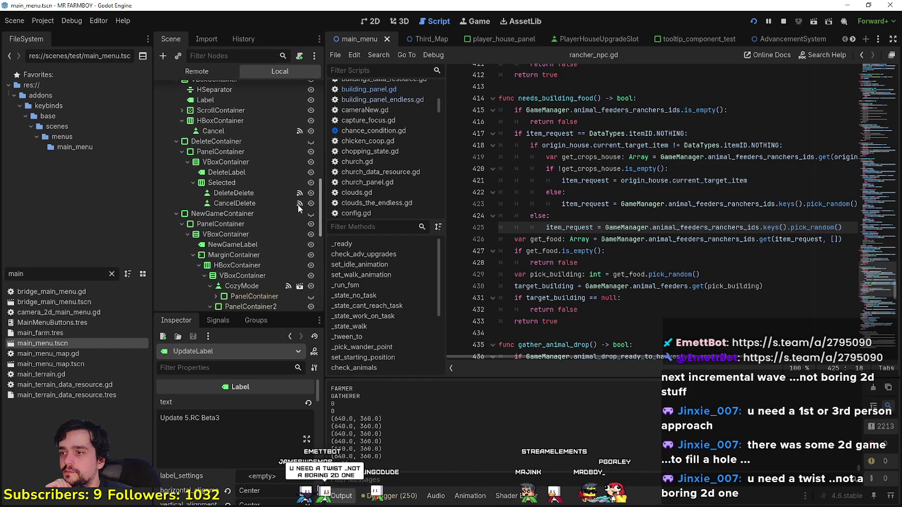
pyautogui.scroll(10, 202, 241)
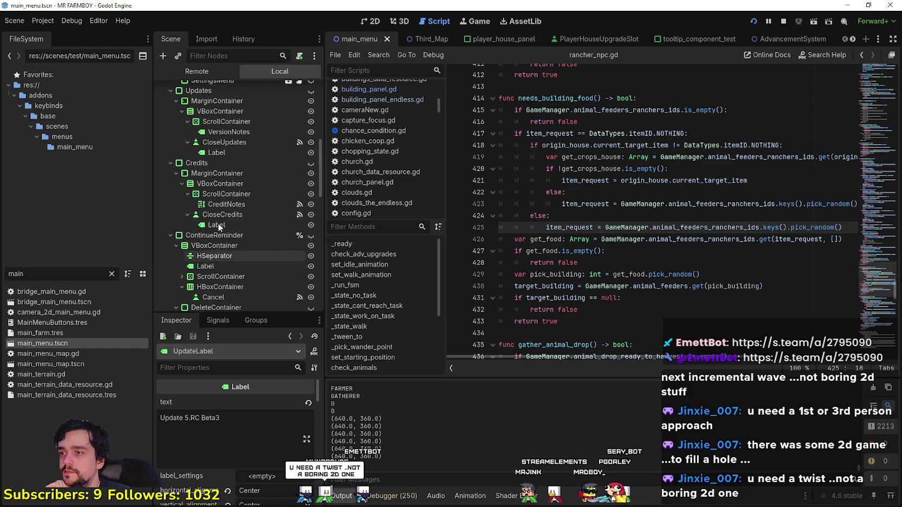
pyautogui.scroll(-15, 252, 230)
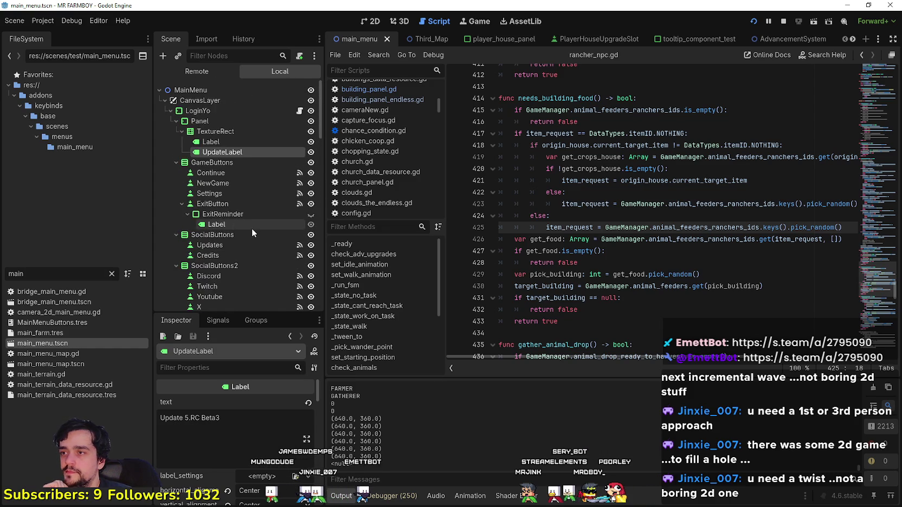
pyautogui.scroll(-5, 251, 228)
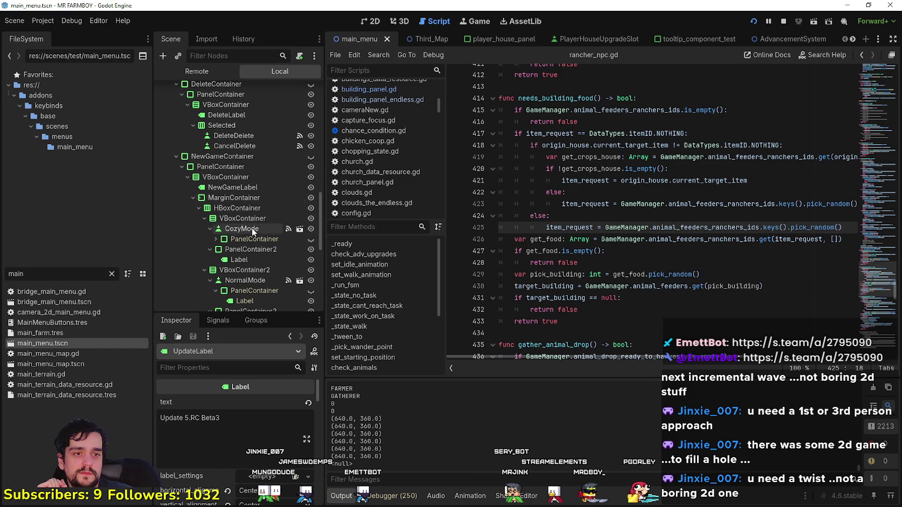
pyautogui.scroll(-3, 259, 273)
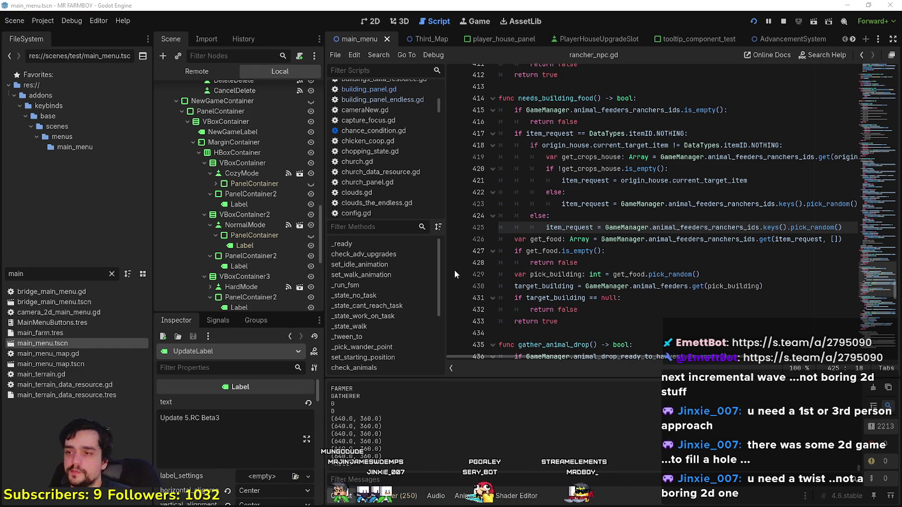
pyautogui.scroll(3, 283, 290)
pyautogui.scroll(2, 284, 268)
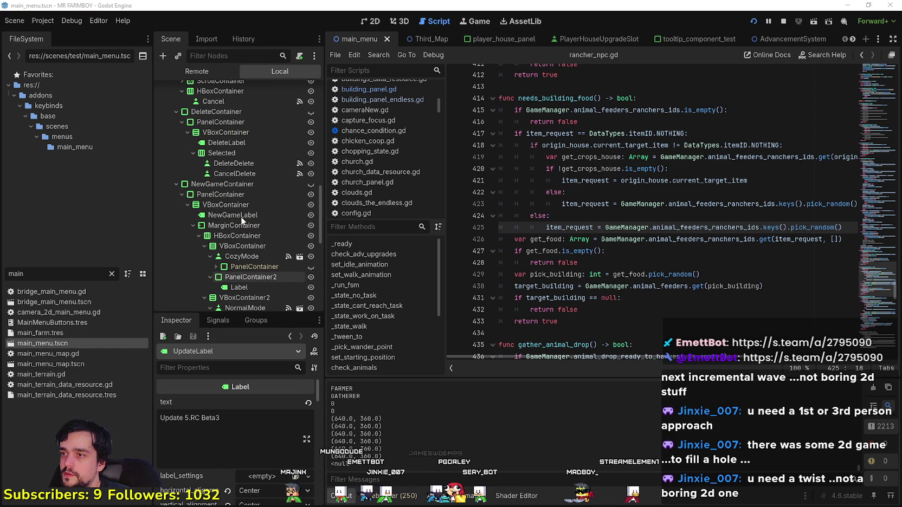
# - Inspect DeleteContainer's Selected node and the new-game dialog's VBoxContainer
pyautogui.click(233, 153)
pyautogui.scroll(5, 246, 211)
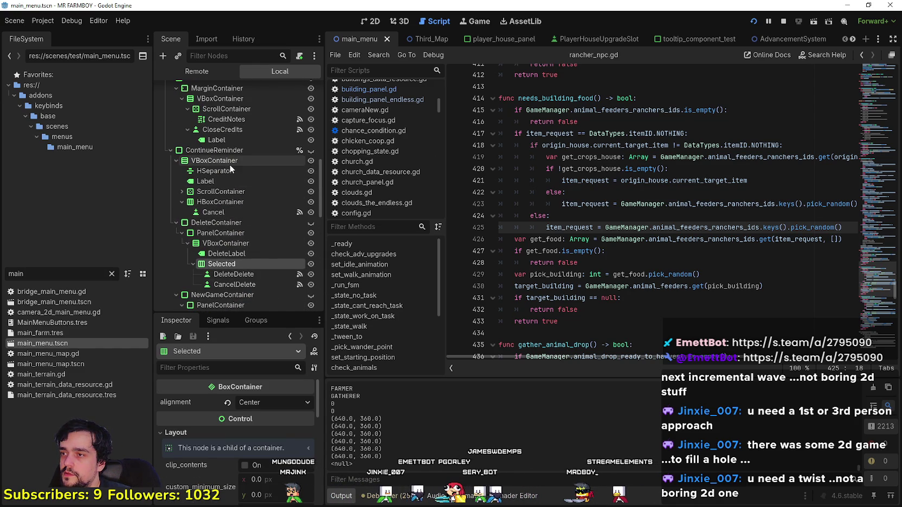
pyautogui.scroll(-8, 239, 219)
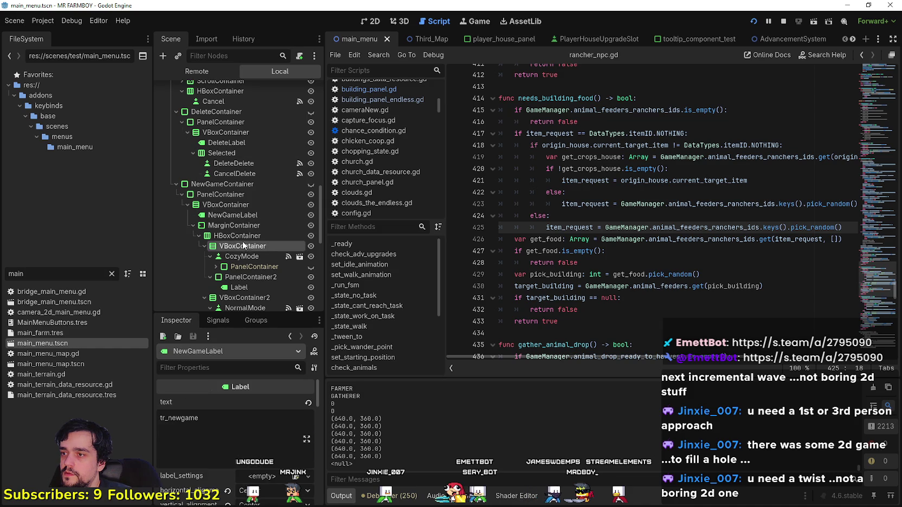
pyautogui.click(243, 162)
pyautogui.scroll(-4, 258, 285)
pyautogui.scroll(-4, 252, 269)
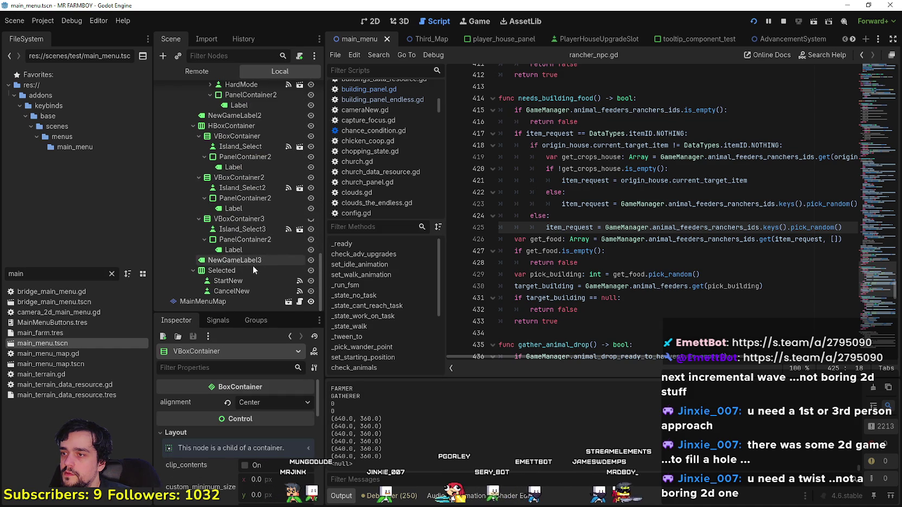
pyautogui.scroll(-10, 260, 271)
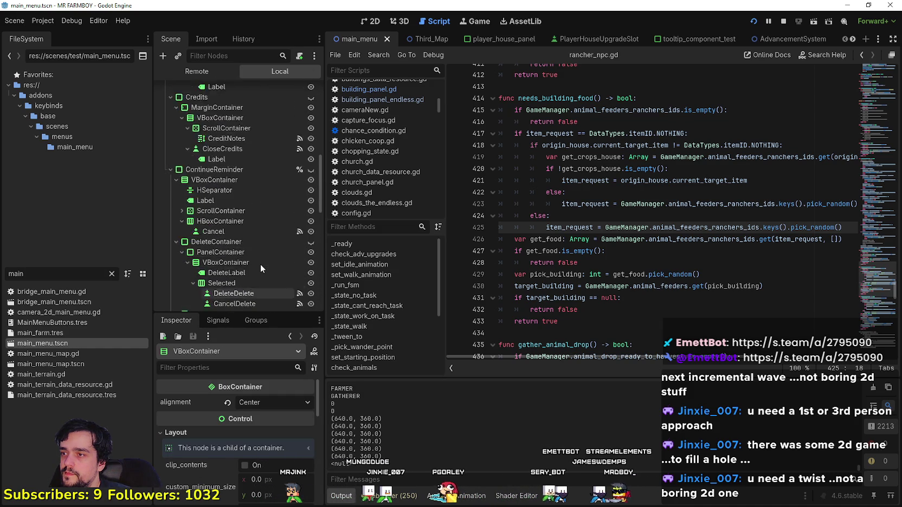
pyautogui.scroll(5, 259, 263)
# - Select Updates > VersionNotes, open its text in Edit Text, and select the three Beta 2 lines
pyautogui.click(228, 173)
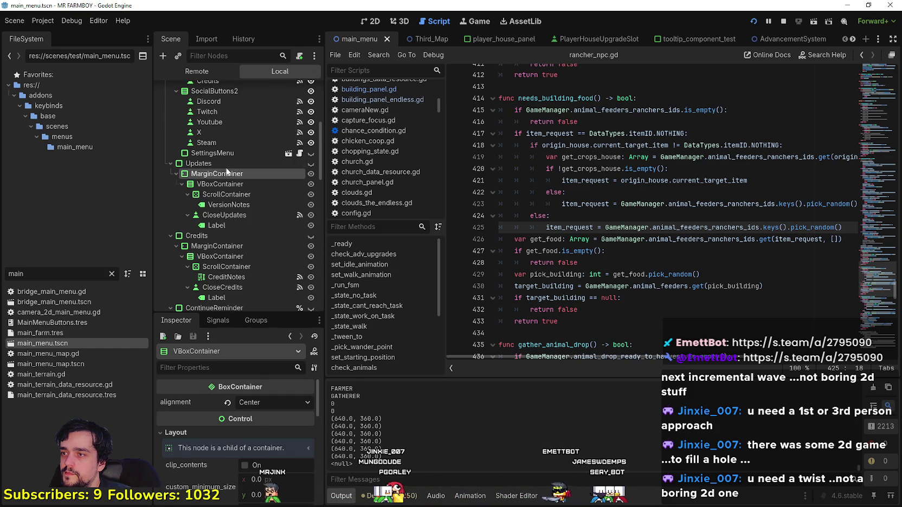
pyautogui.click(234, 204)
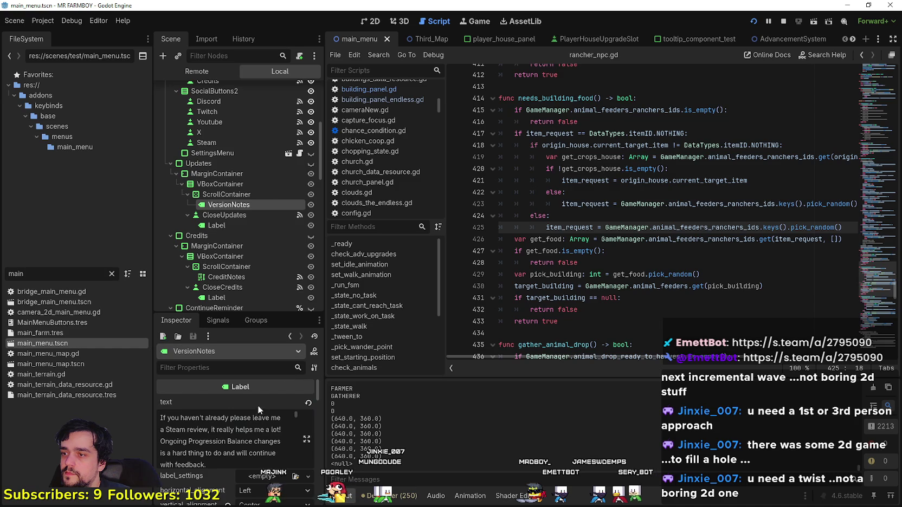
pyautogui.click(310, 439)
pyautogui.click(291, 112)
pyautogui.moveTo(385, 118); pyautogui.dragTo(227, 94)
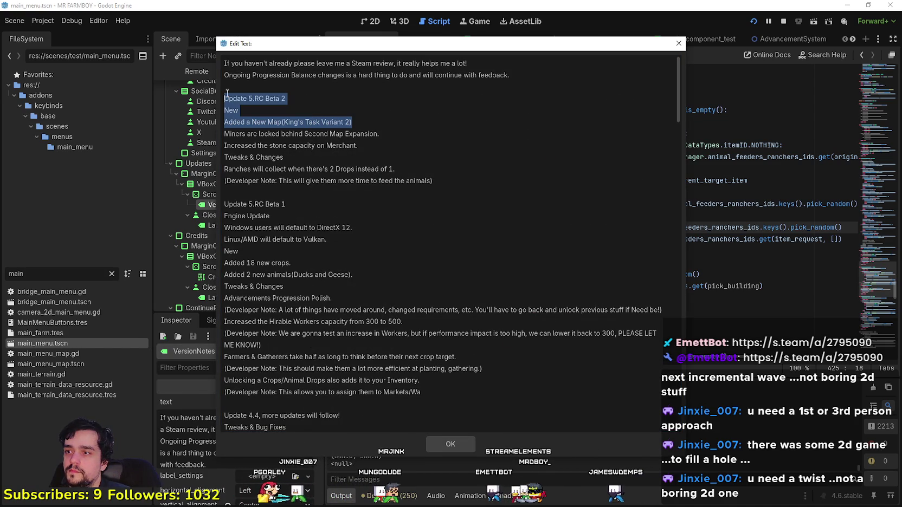
# - Duplicate the Update 5.RC Beta 2 lines and select the top '2' to become '3'
pyautogui.hotkey('ctrl', 'c')
pyautogui.hotkey('ctrl', 'v')
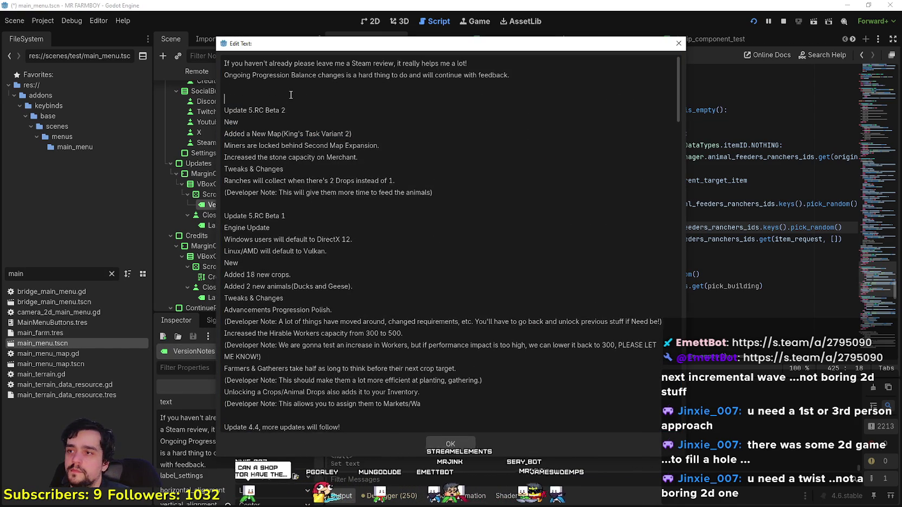
pyautogui.press('Return')
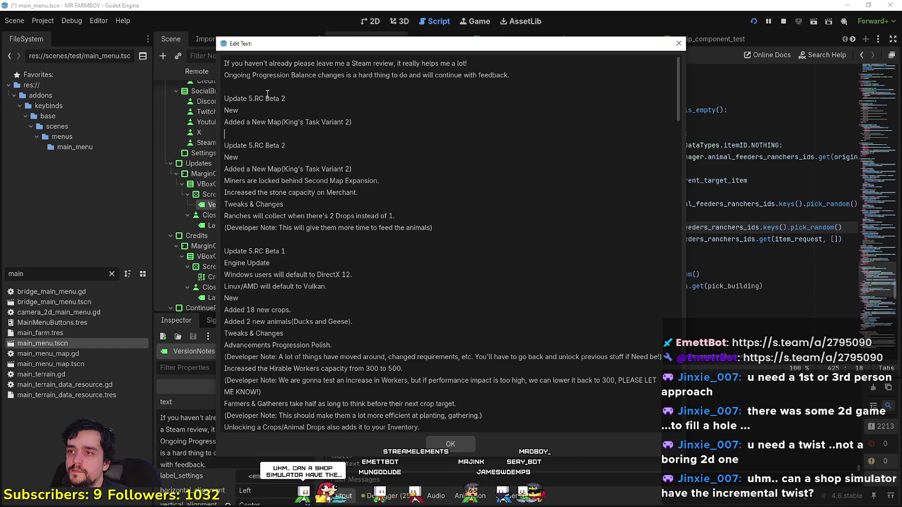
pyautogui.moveTo(281, 98); pyautogui.dragTo(292, 99)
pyautogui.write('3')
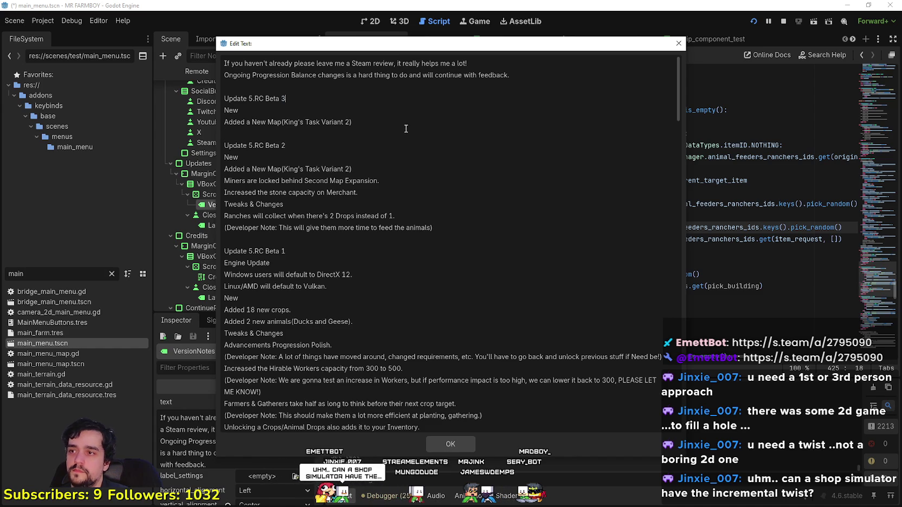
pyautogui.hotkey('alt', 'Tab')
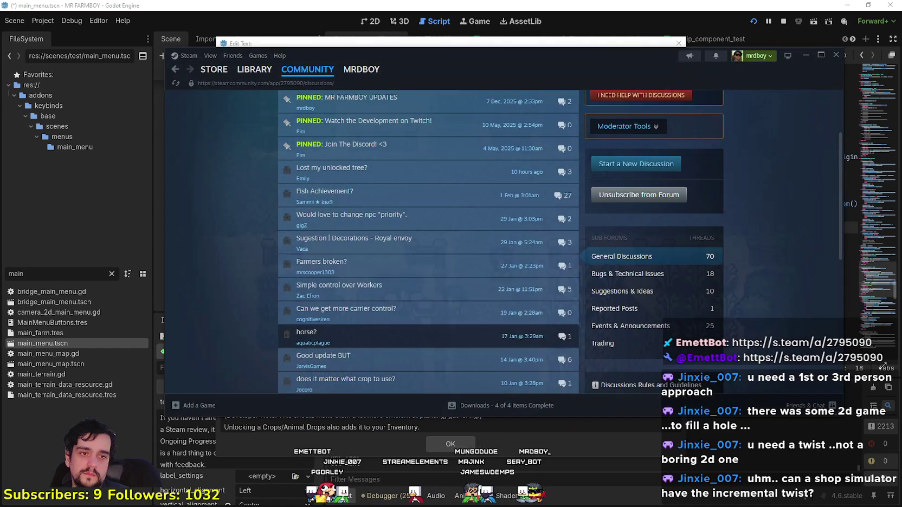
# - Open the Event/Announcement Dashboard from MR FARMBOY's Hub Admin page
pyautogui.scroll(3, 657, 117)
pyautogui.click(656, 114)
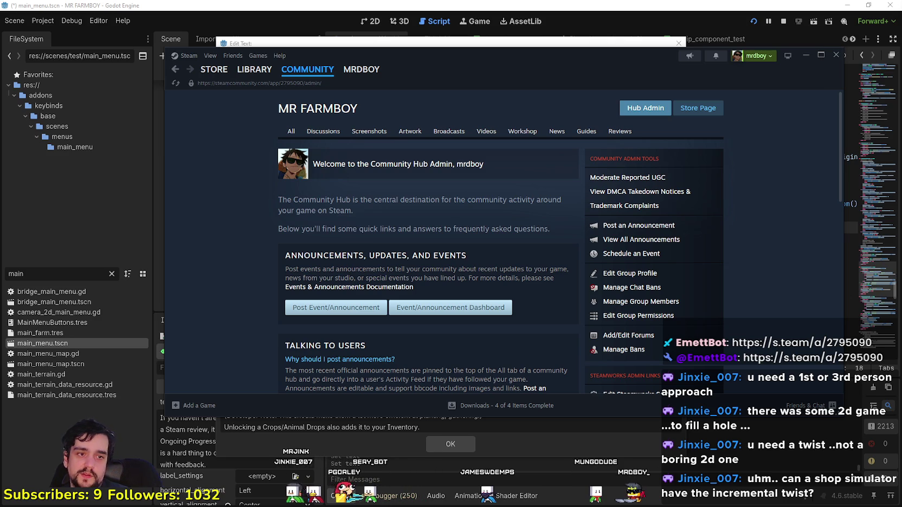
pyautogui.click(430, 312)
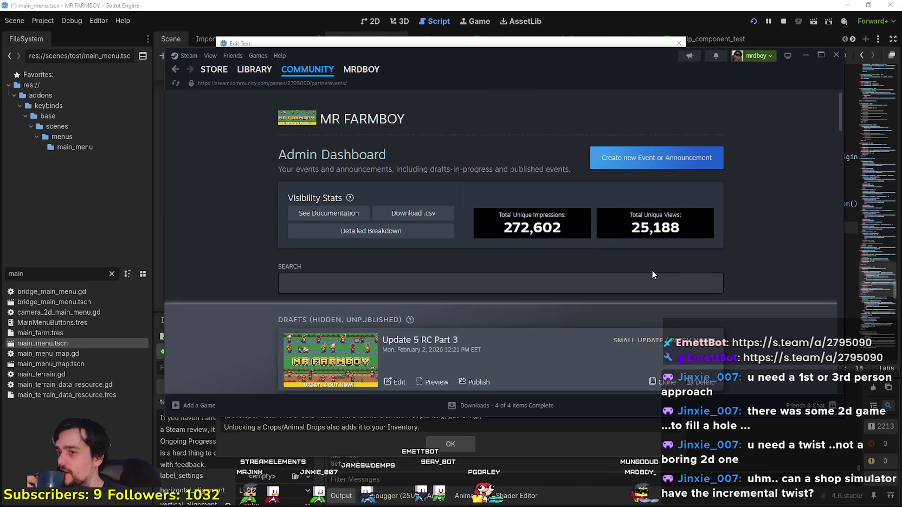
# - Open the Update 5 RC Part 3 draft for editing and read through its Tweaks & Changes notes
pyautogui.scroll(-5, 652, 270)
pyautogui.click(397, 196)
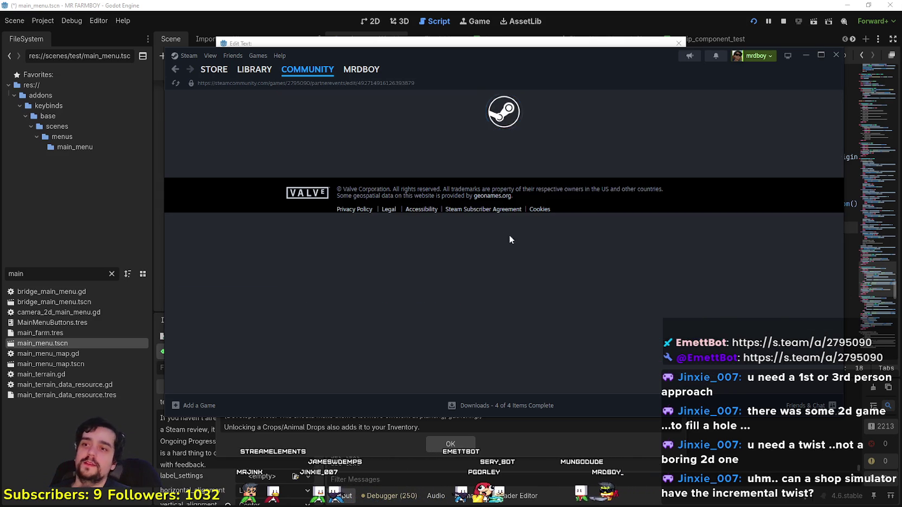
pyautogui.scroll(-5, 553, 238)
pyautogui.scroll(-10, 479, 265)
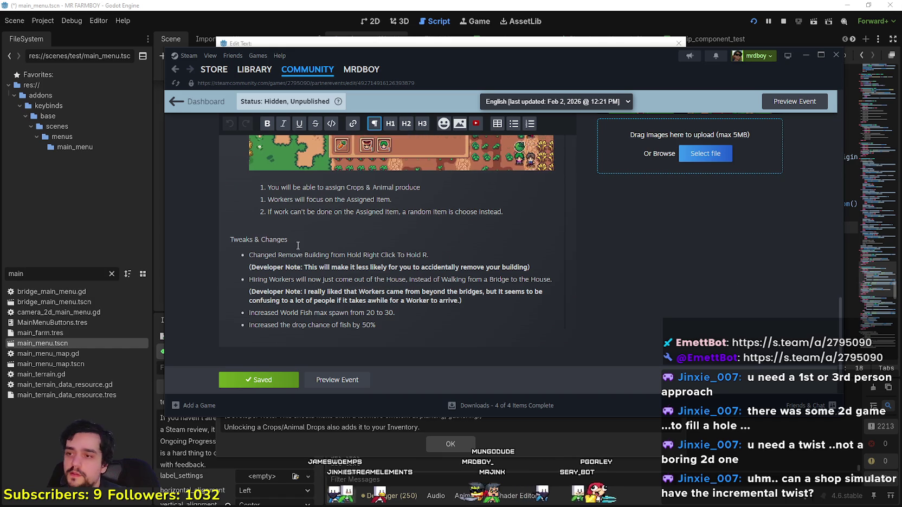
pyautogui.scroll(1, 401, 244)
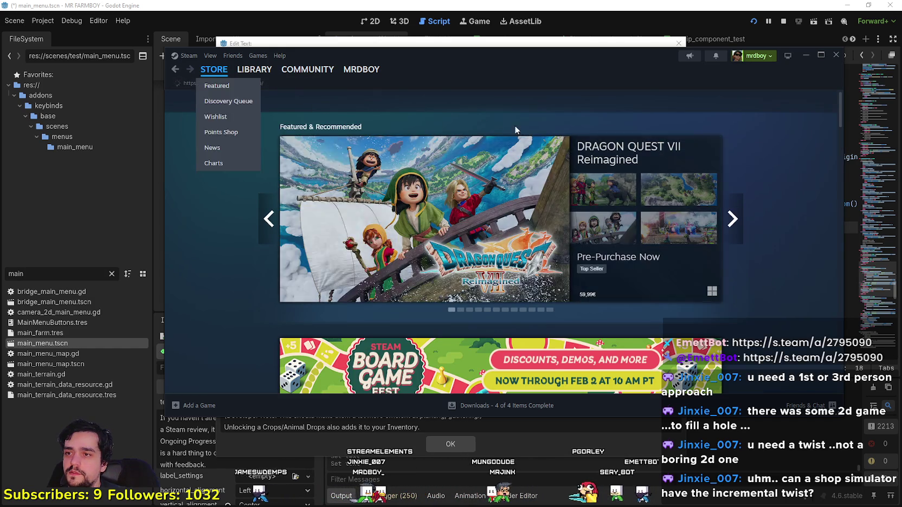
pyautogui.click(605, 95)
pyautogui.write('frog')
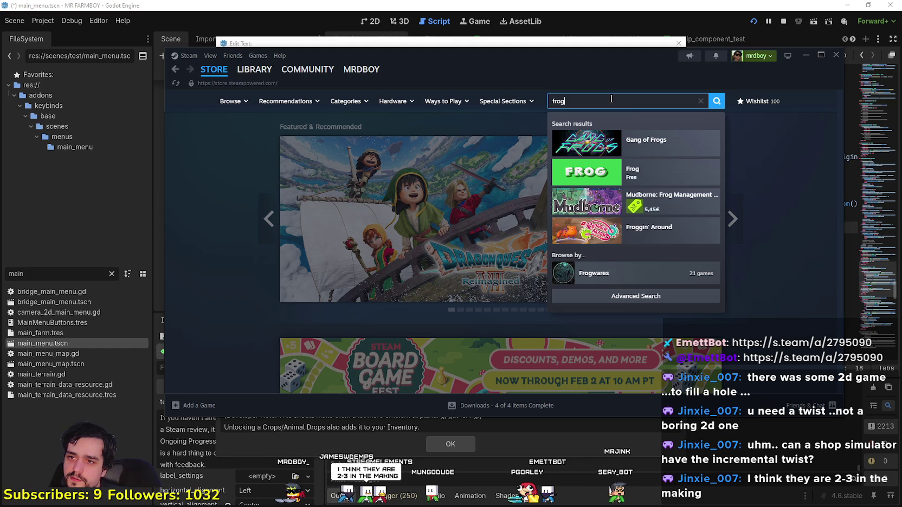
pyautogui.press('BackSpace')
pyautogui.press('BackSpace')
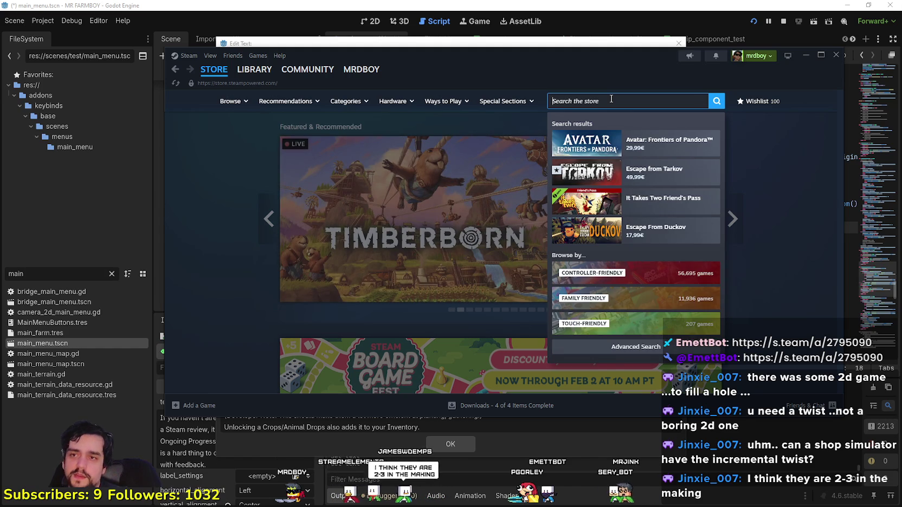
pyautogui.click(781, 128)
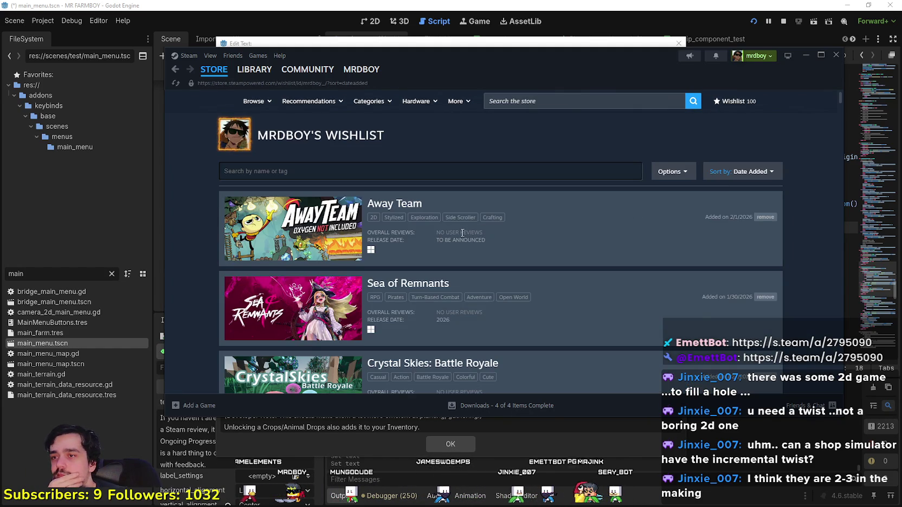
pyautogui.scroll(-6, 664, 210)
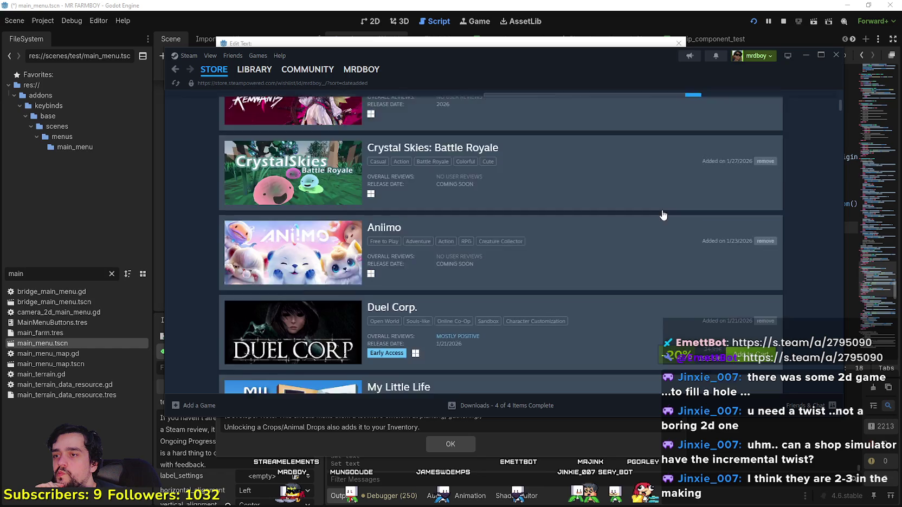
pyautogui.scroll(-3, 662, 212)
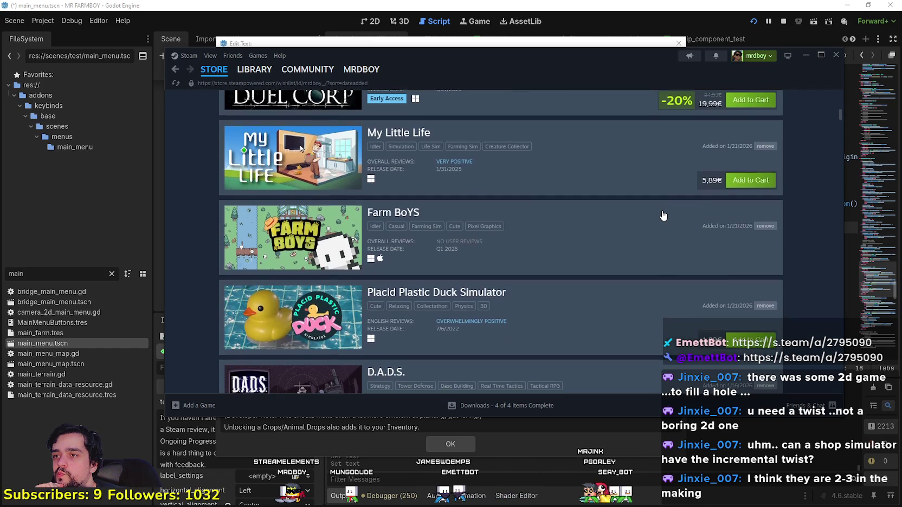
pyautogui.scroll(-10, 662, 214)
pyautogui.scroll(-5, 662, 212)
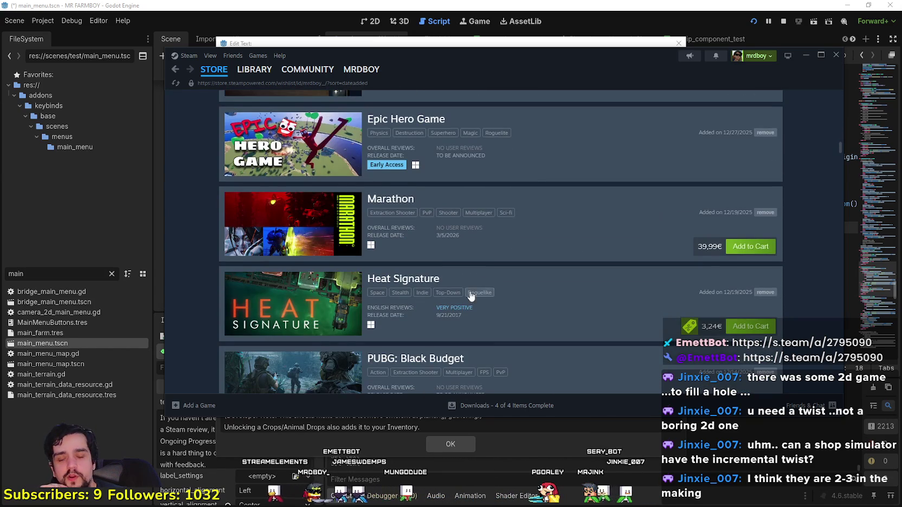
pyautogui.scroll(15, 531, 281)
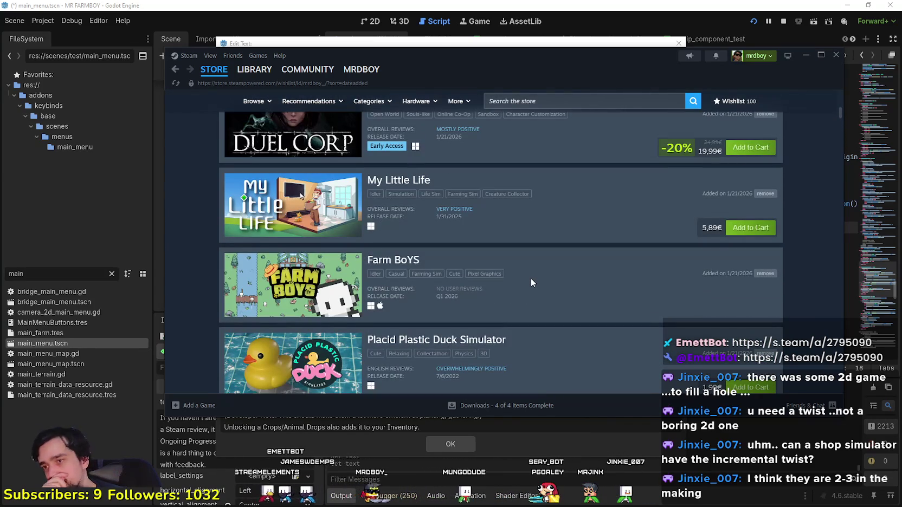
pyautogui.scroll(2, 531, 279)
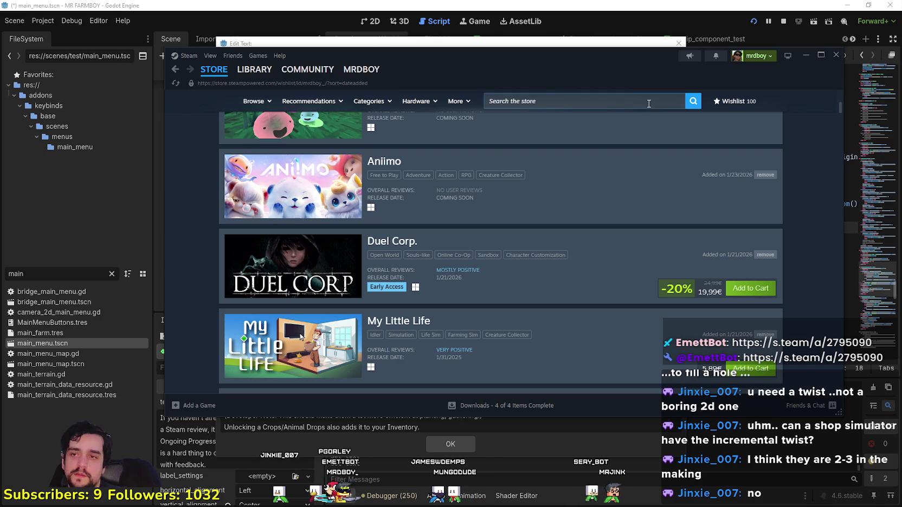
# - Search the Steam store for Shelldiver and play its trailer
pyautogui.click(623, 103)
pyautogui.write('shekk')
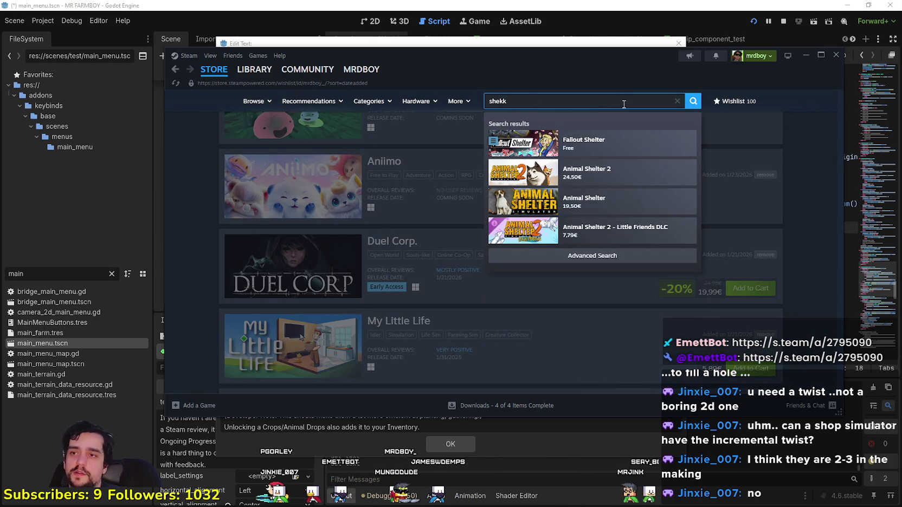
pyautogui.write('lldiu')
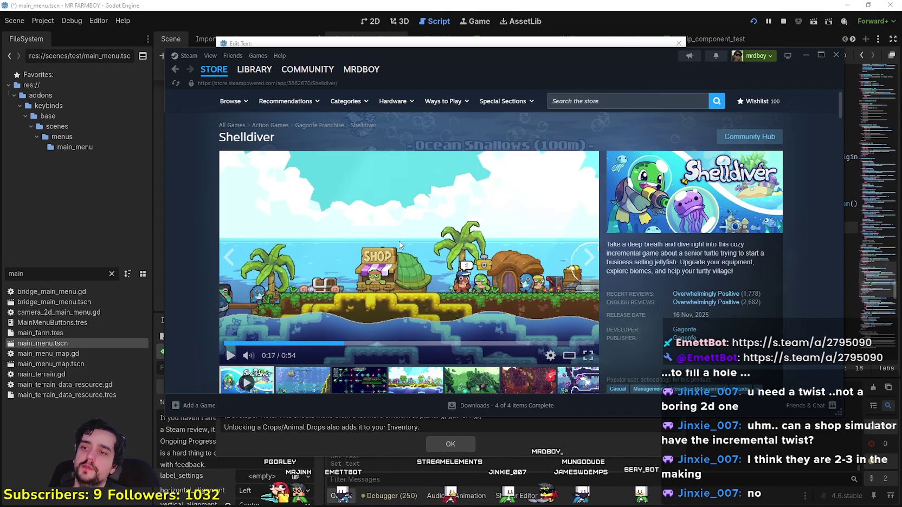
pyautogui.click(383, 271)
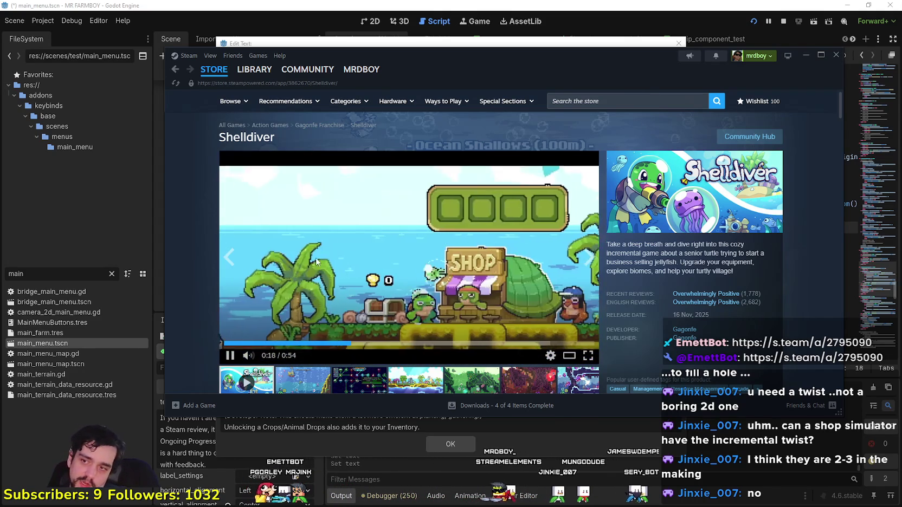
# - Pause the trailer on the shop, skill tree and green level, then open Shelldiver's Community Hub
pyautogui.click(449, 219)
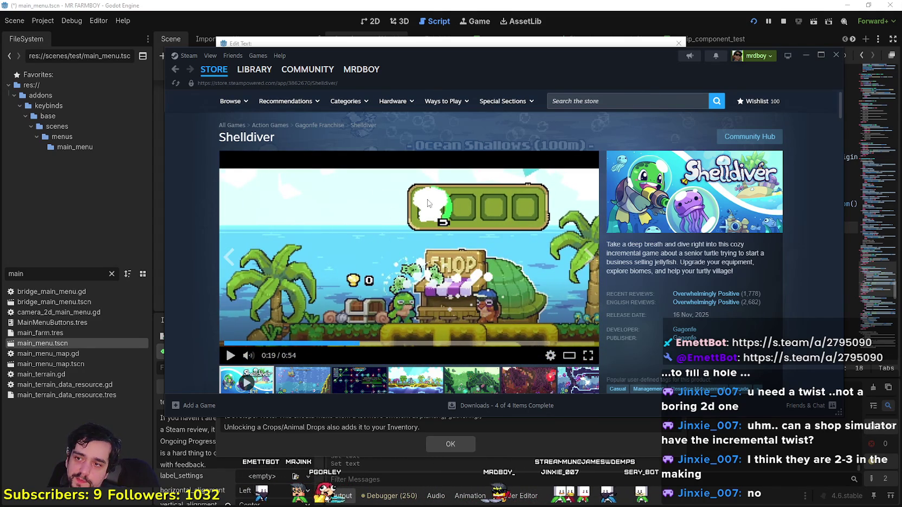
pyautogui.click(403, 305)
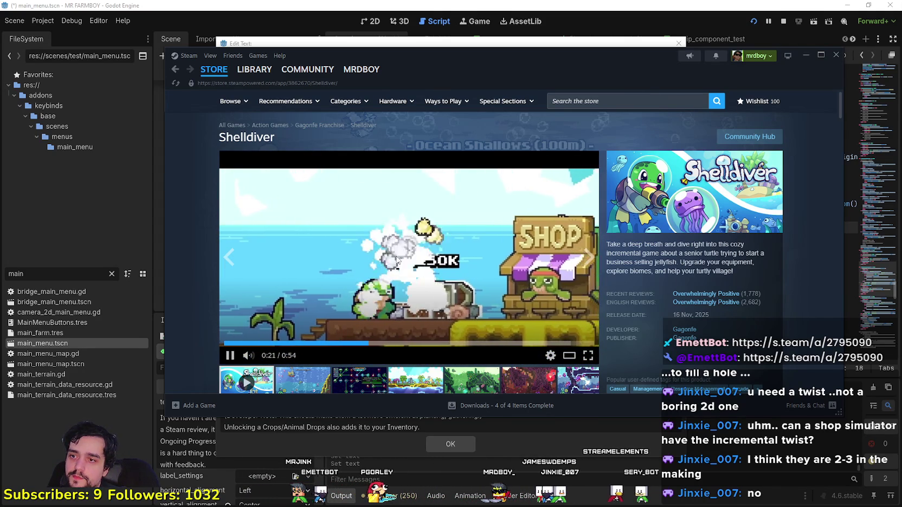
pyautogui.click(367, 302)
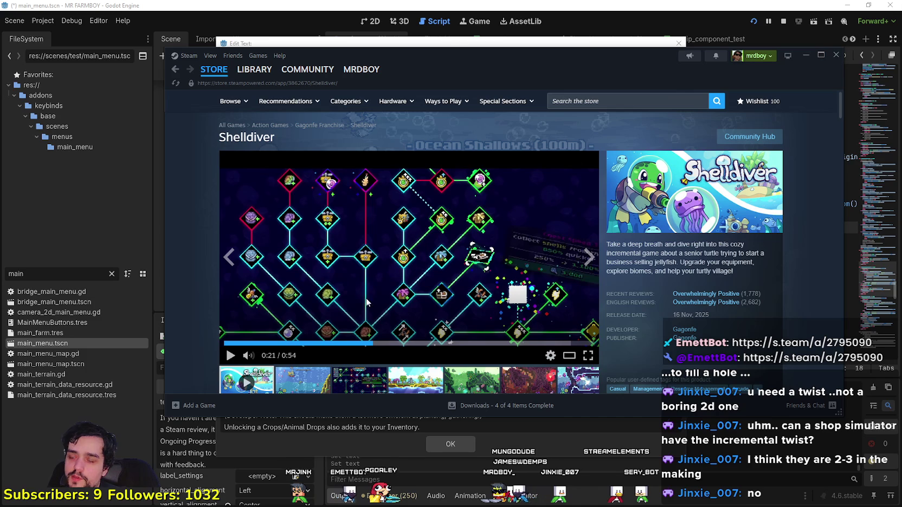
pyautogui.click(411, 269)
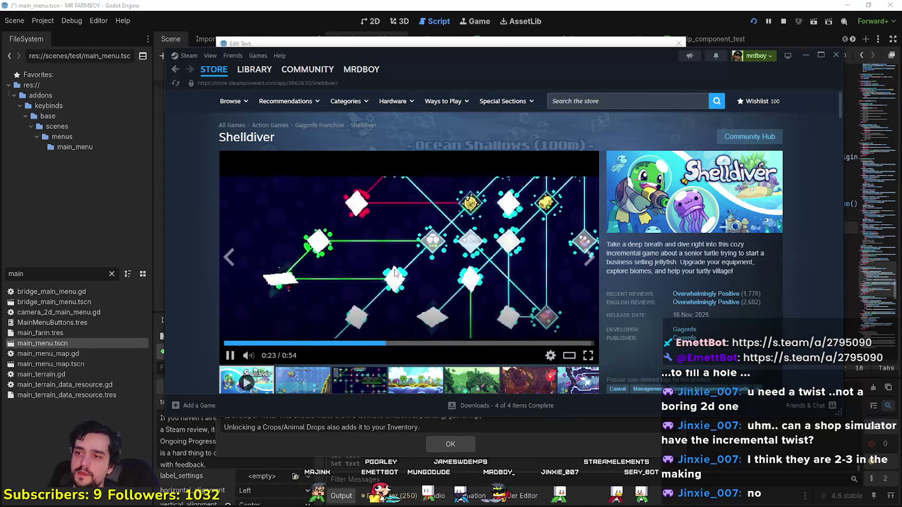
pyautogui.click(479, 293)
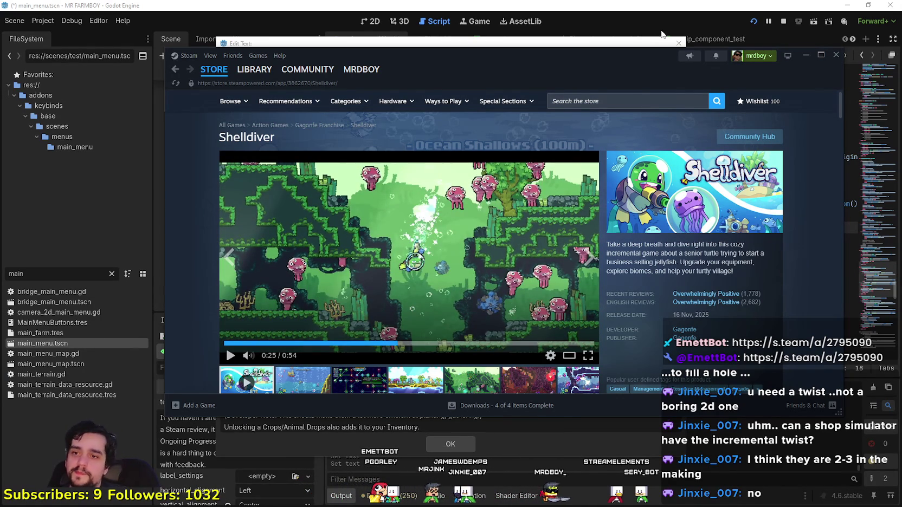
pyautogui.click(772, 141)
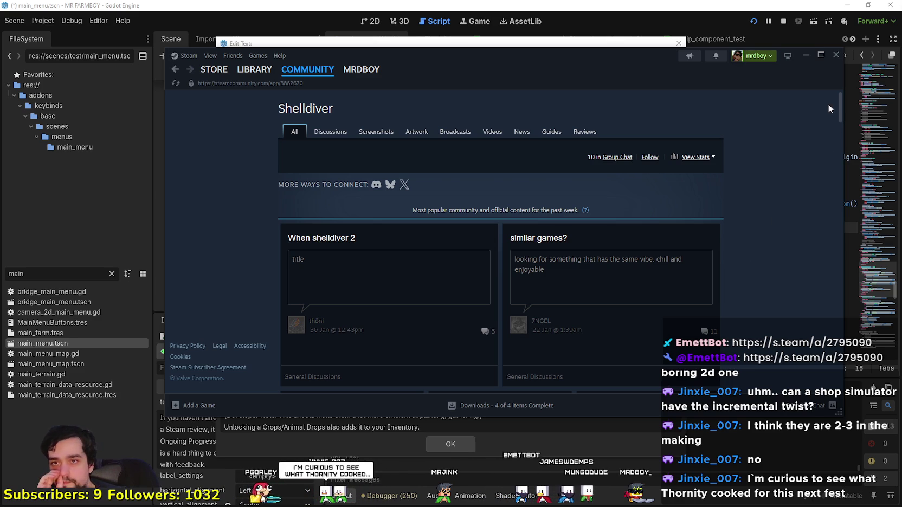
pyautogui.click(807, 55)
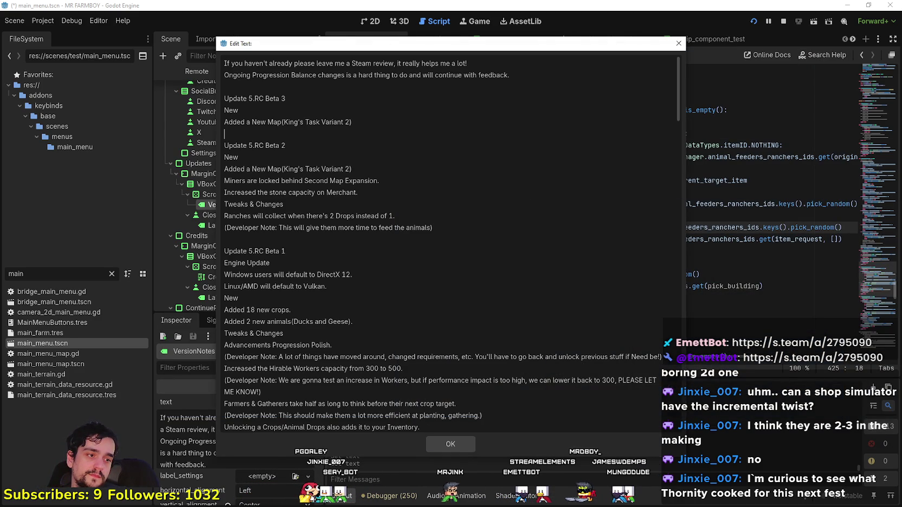
# - Go from MR FARMBOY's store page through Community Hub and Hub Admin to the Event/Announcement Dashboard
pyautogui.hotkey('alt', 'Tab')
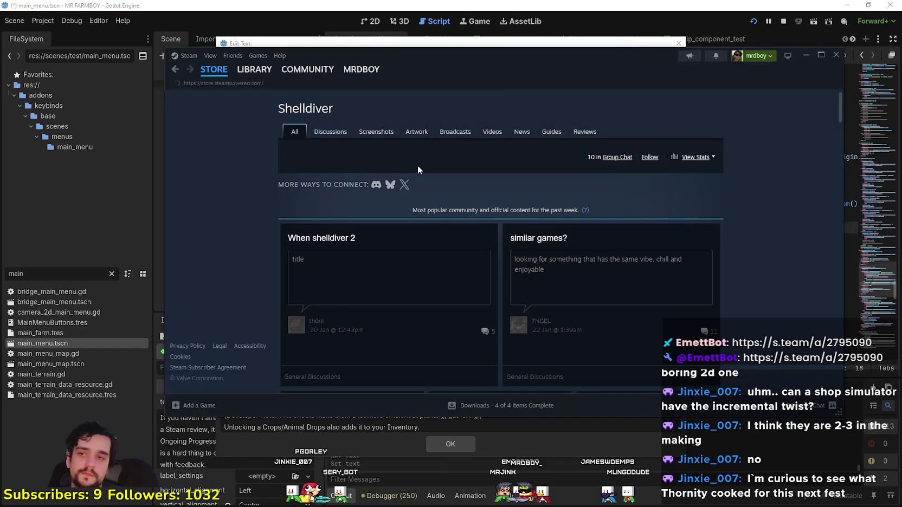
pyautogui.moveTo(254, 69)
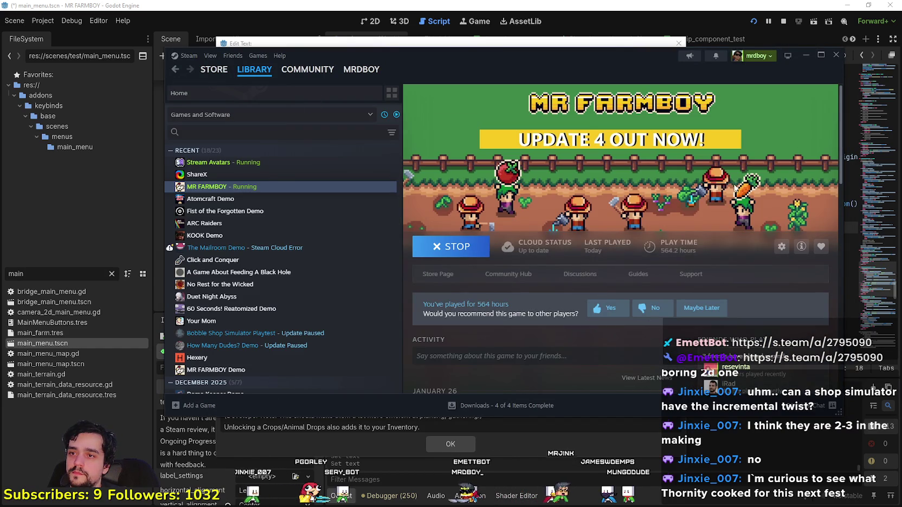
pyautogui.click(457, 273)
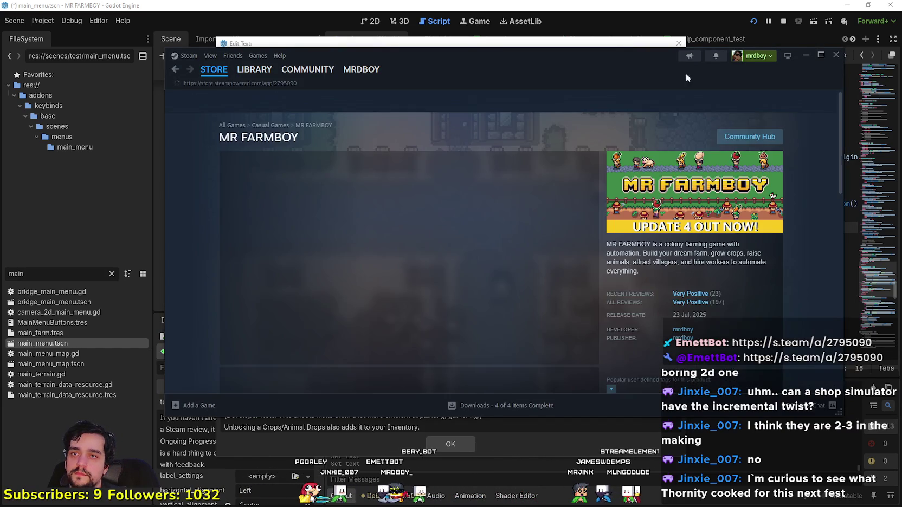
pyautogui.moveTo(686, 73); pyautogui.dragTo(647, 68)
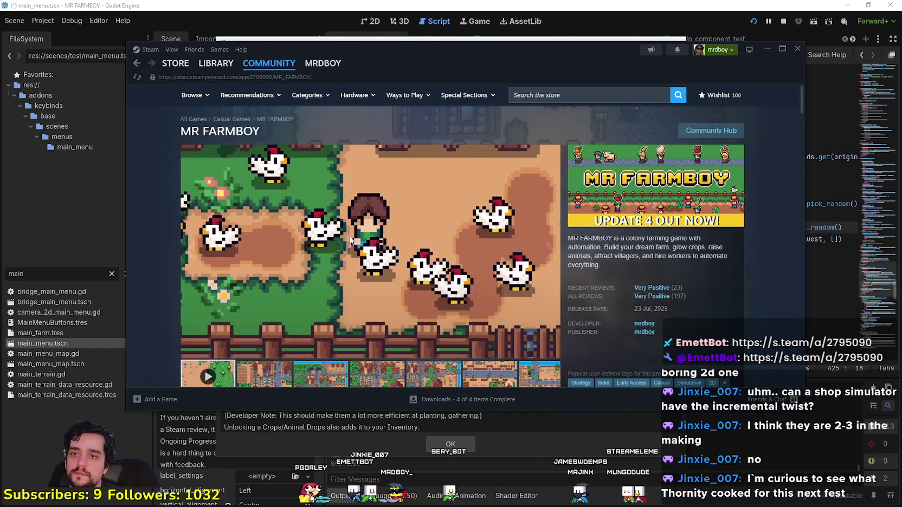
pyautogui.click(711, 130)
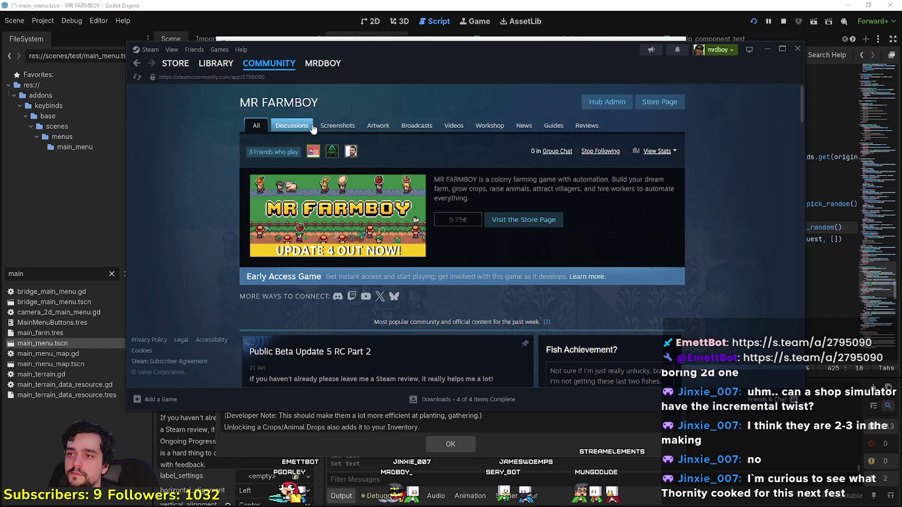
pyautogui.click(606, 103)
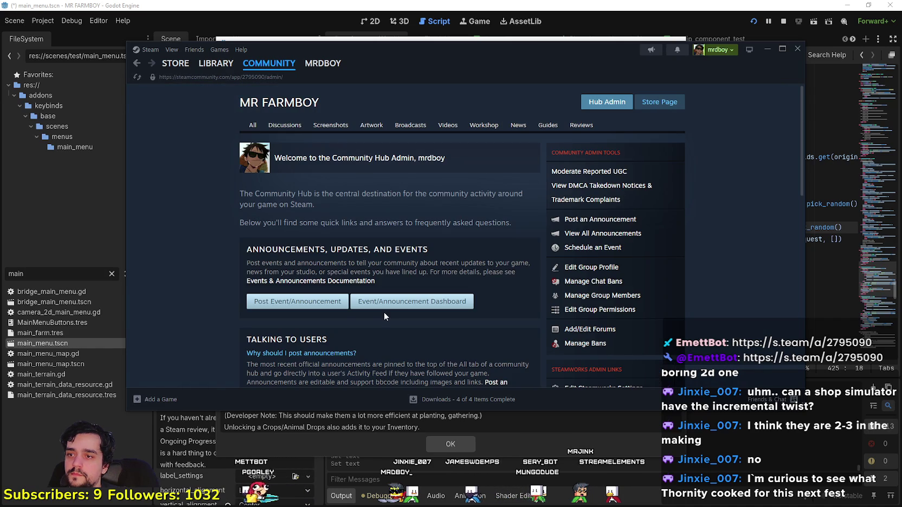
pyautogui.click(398, 302)
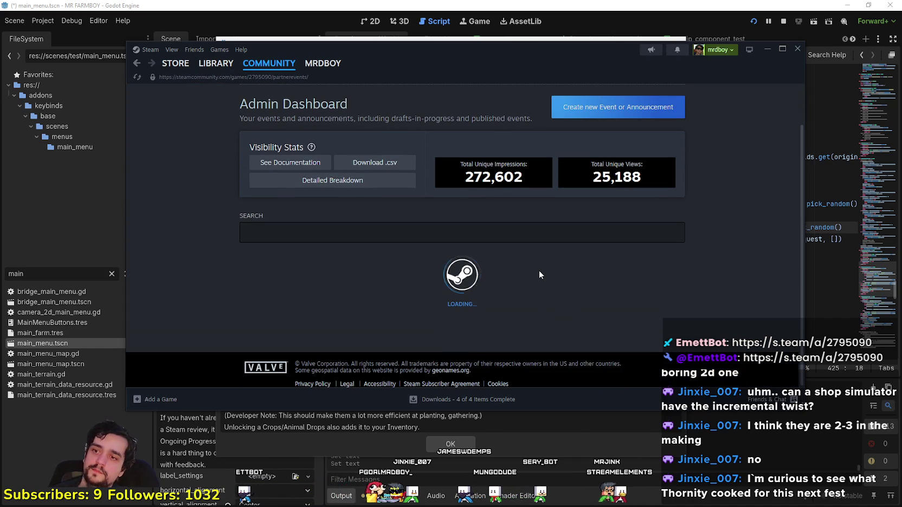
# - Open the Update 5 RC Part 3 draft and copy its Added Item Priority to Houses notes
pyautogui.scroll(-1, 425, 281)
pyautogui.click(361, 285)
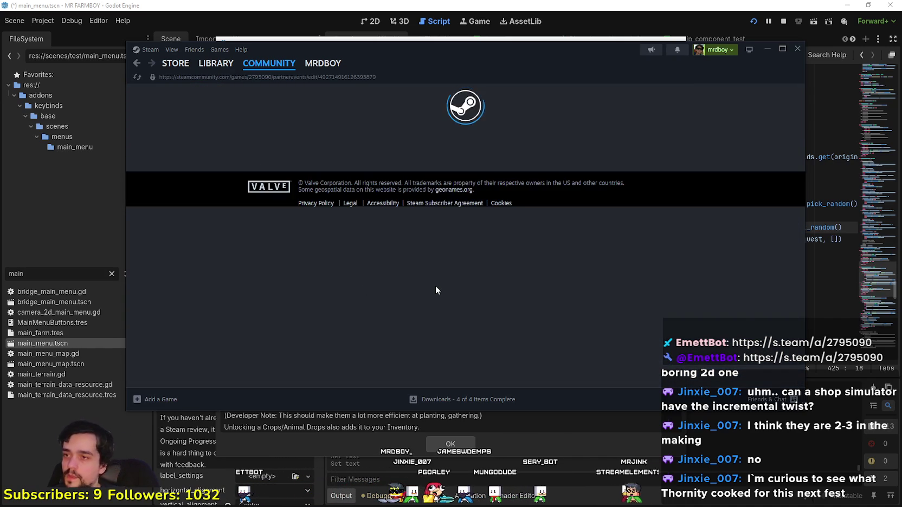
pyautogui.scroll(-10, 435, 285)
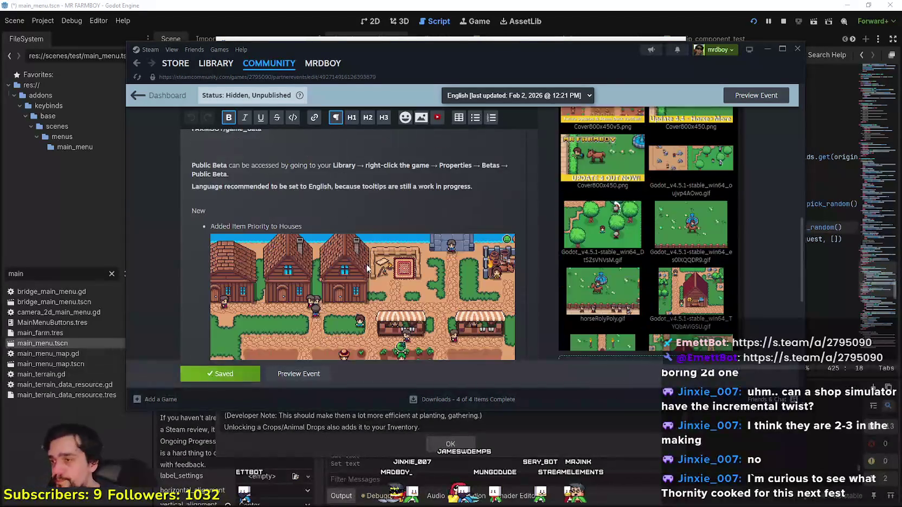
pyautogui.scroll(-3, 349, 253)
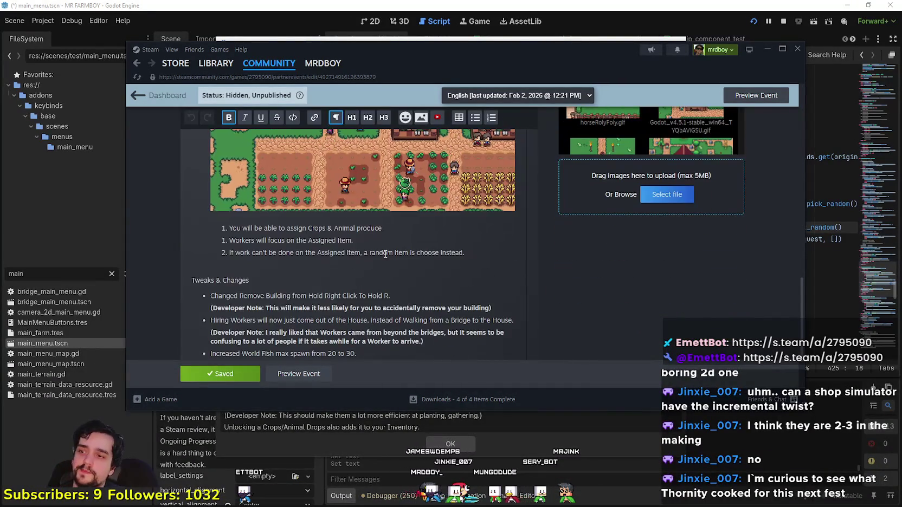
pyautogui.moveTo(229, 228); pyautogui.dragTo(328, 268)
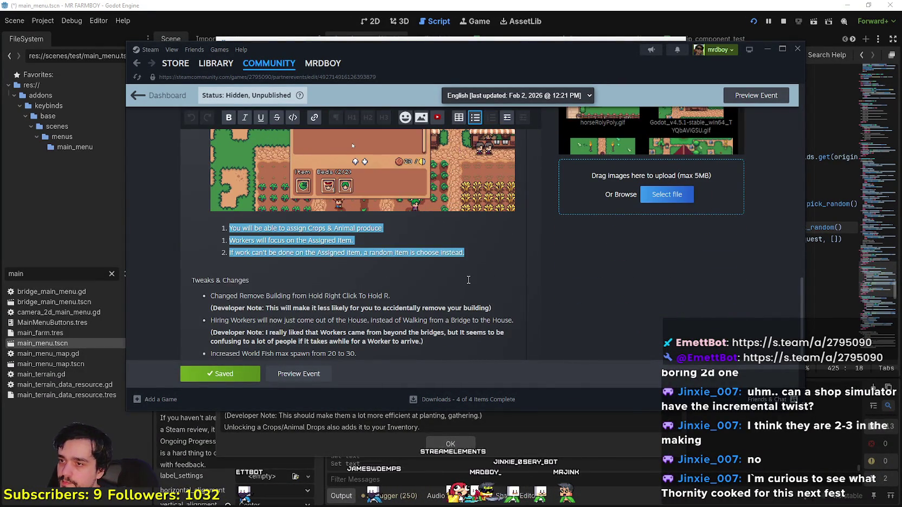
pyautogui.scroll(10, 461, 285)
pyautogui.scroll(-10, 462, 285)
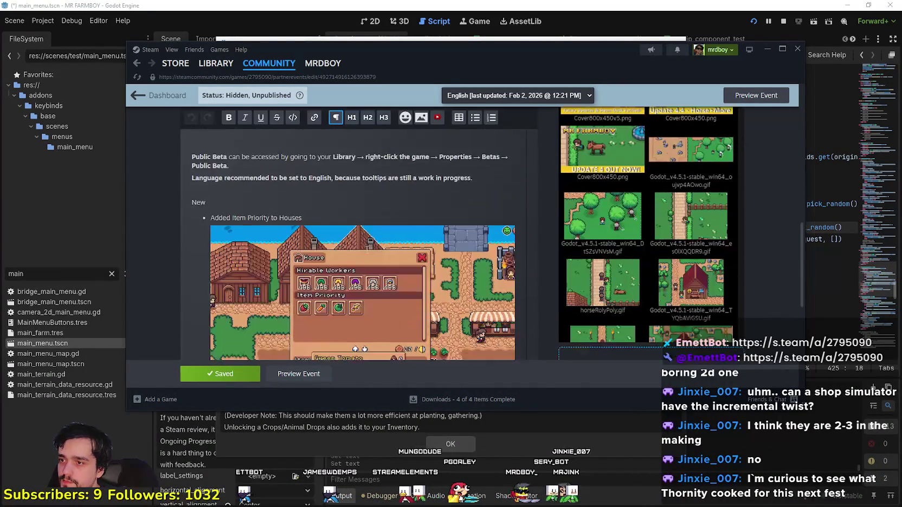
pyautogui.moveTo(349, 274)
pyautogui.mouseDown()
pyautogui.moveTo(200, 202)
pyautogui.moveTo(210, 216)
pyautogui.mouseUp()
pyautogui.moveTo(340, 284)
pyautogui.mouseDown()
pyautogui.moveTo(351, 288)
pyautogui.moveTo(265, 228)
pyautogui.moveTo(224, 286)
pyautogui.moveTo(193, 307)
pyautogui.mouseUp()
pyautogui.scroll(5, 265, 227)
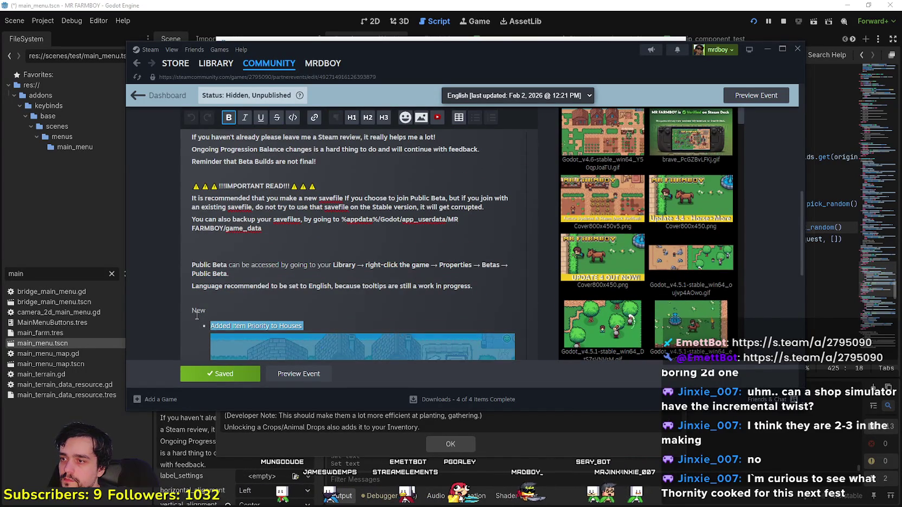
pyautogui.hotkey('alt', 'Tab')
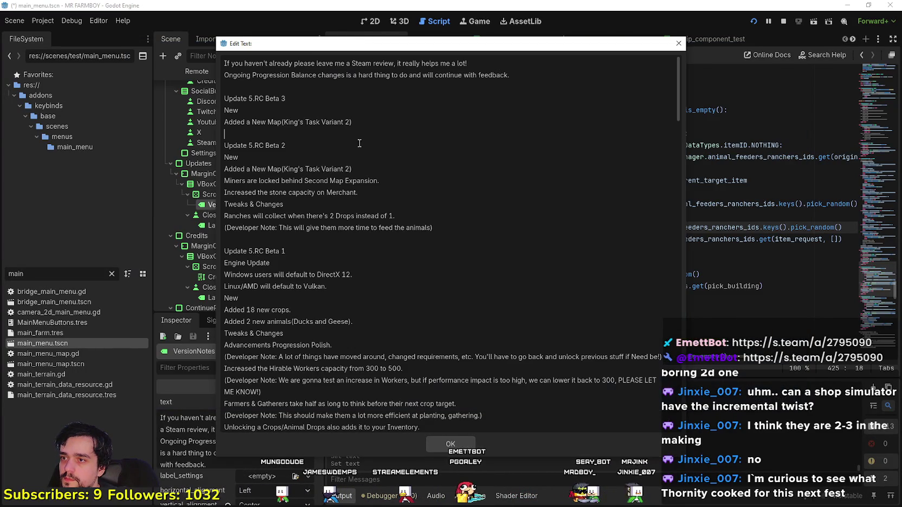
# - Paste the copied notes and delete blank lines under Added Item Priority and between list entries
pyautogui.write("New  Added Item Priority to Houses    You will be able to assign Crops & Animal produce  Workers will focus on the Assigned Item.  If work can't be done on the Assigned item, a random item is choose instead.    Tweaks & Changes  Changed Remove Building from Hold Right Click To Hold R.  (Developer Note: This will make it less likely for you to accidentally remove your building)  Hiring Workers will now just come out of the House, instead of Walking from a Bridge to the House.  (Developer Note: I really liked that Workers came from beyond the bridges, but It seems to be confusing to a lot of people if it takes awhile for a Worker to arrive.)  Increased World Fish max spawn from 20 to 30.  Increased the drop chance of fish by 50%")
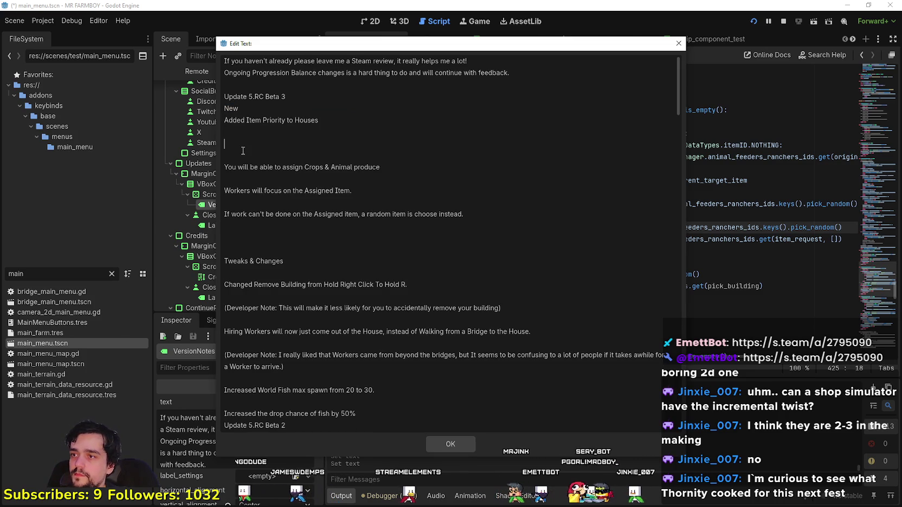
pyautogui.press('BackSpace')
pyautogui.press('Delete')
pyautogui.press('Delete')
pyautogui.press('Down')
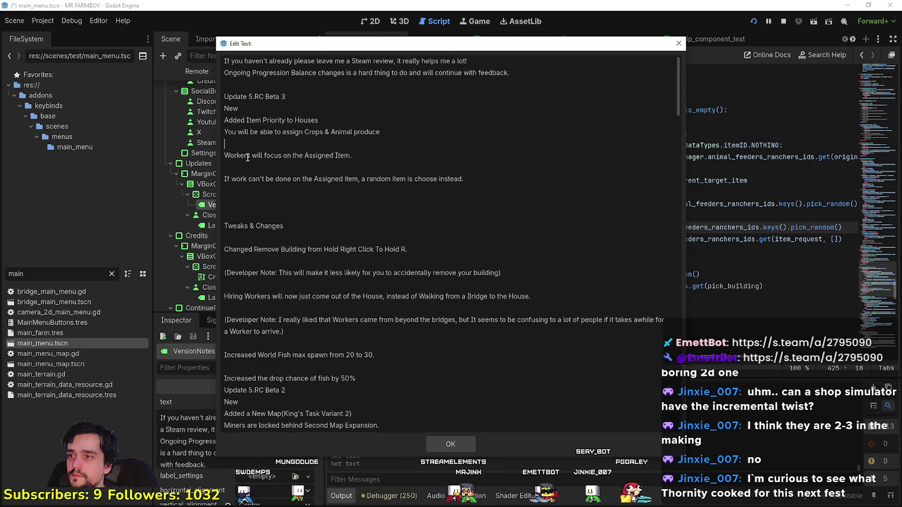
pyautogui.press('Delete')
pyautogui.press('Down')
pyautogui.press('Delete')
pyautogui.press('Down')
pyautogui.press('Delete')
pyautogui.press('Delete')
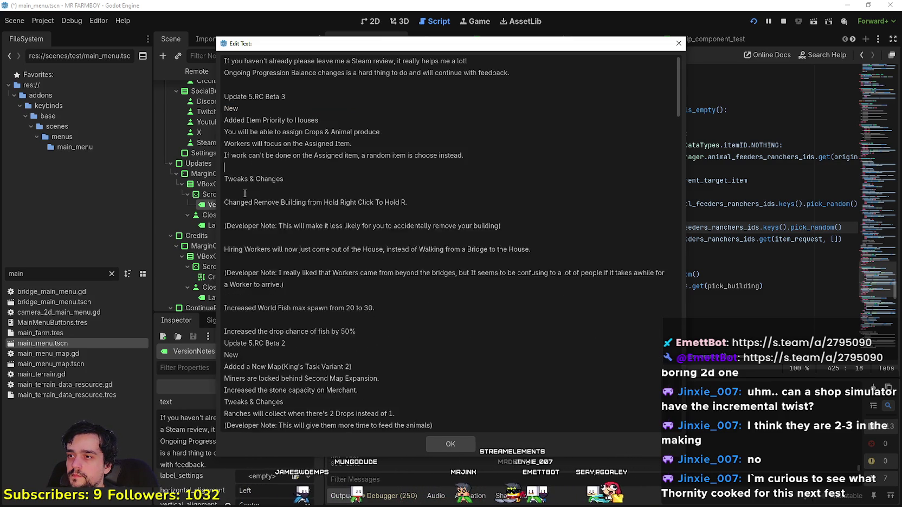
# - Remove blank lines around Tweaks & Changes and developer notes, keep one before Beta 2, and confirm
pyautogui.press('Delete')
pyautogui.press('End')
pyautogui.press('Delete')
pyautogui.press('Delete')
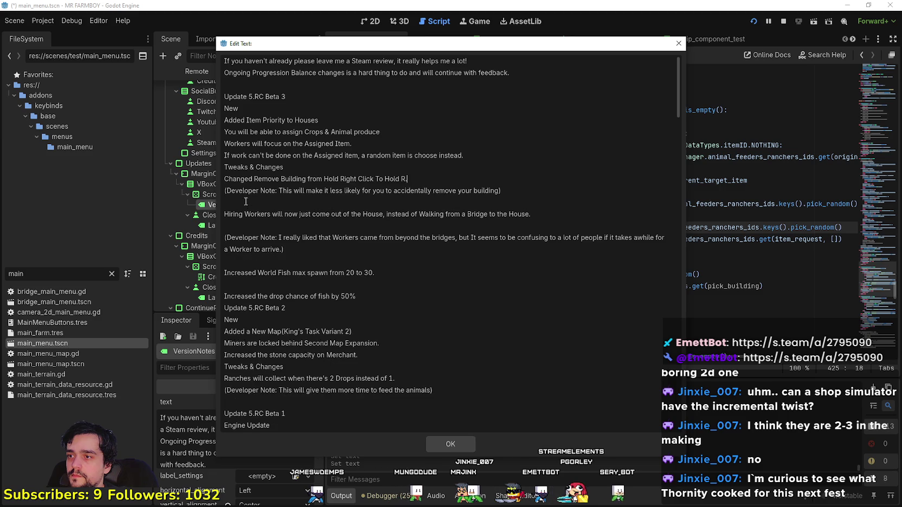
pyautogui.press('End')
pyautogui.press('Delete')
pyautogui.press('End')
pyautogui.press('Delete')
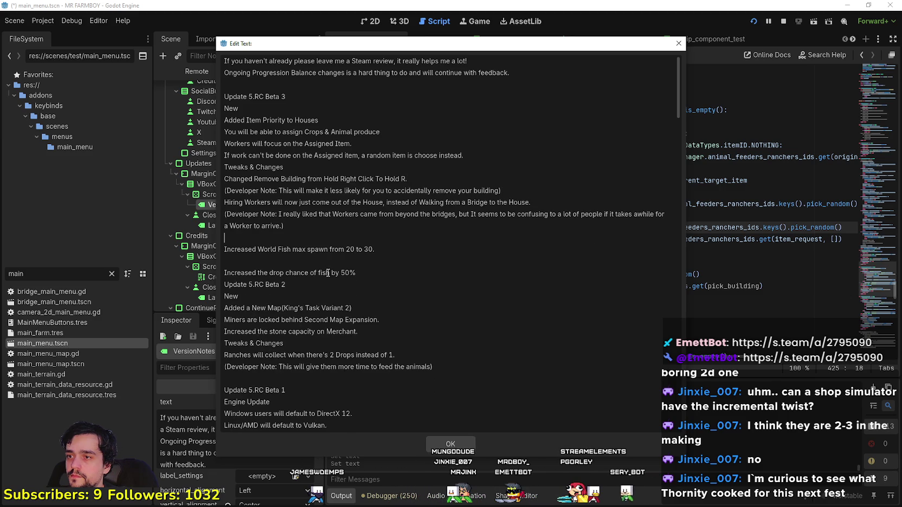
pyautogui.press('Delete')
pyautogui.press('BackSpace')
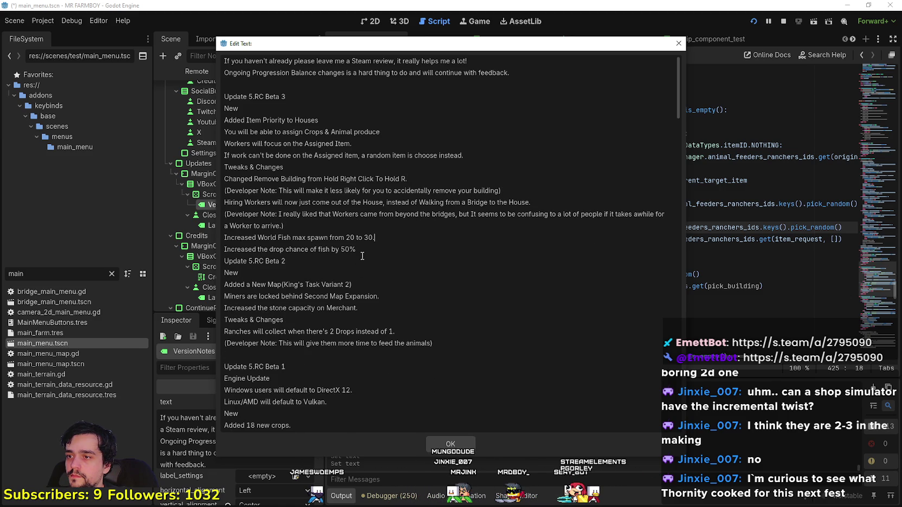
pyautogui.press('Return')
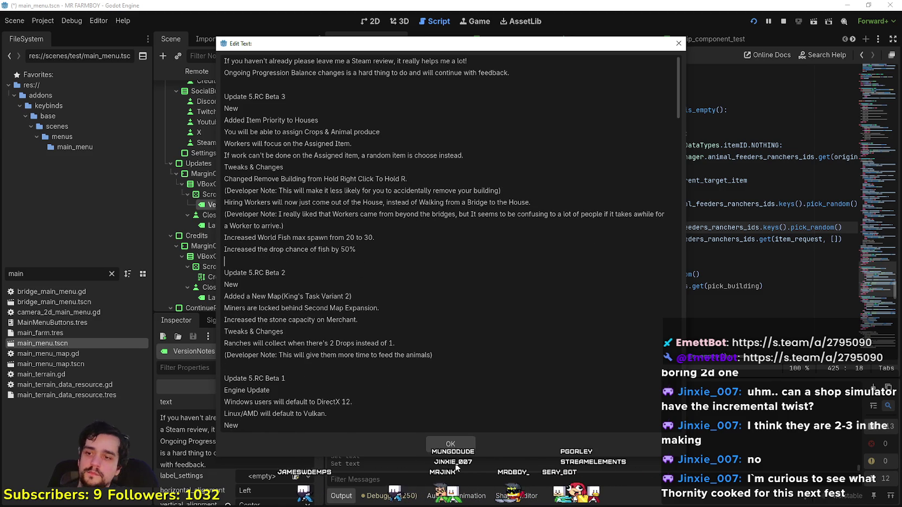
pyautogui.click(452, 444)
# - Save the main menu scene and open game_screen.tscn by filtering FileSystem for 'game_'
pyautogui.hotkey('ctrl', 's')
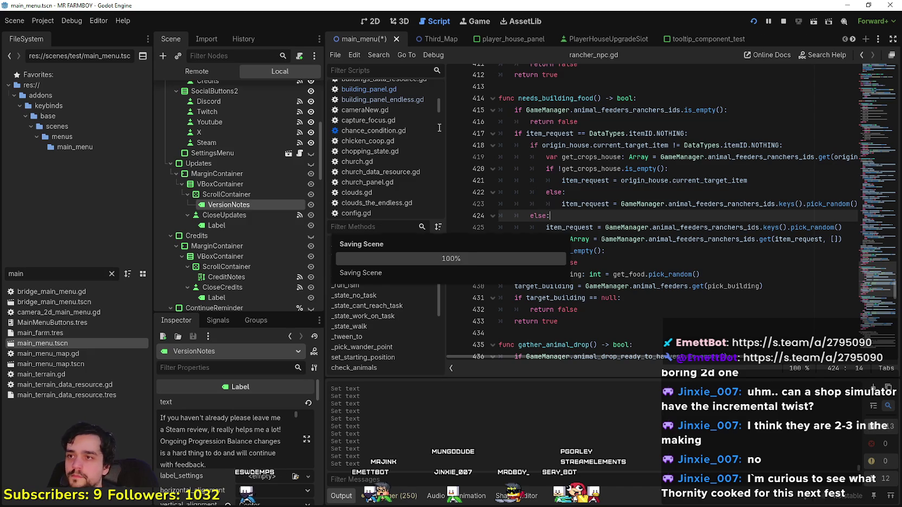
pyautogui.press('BackSpace')
pyautogui.press('BackSpace')
pyautogui.press('BackSpace')
pyautogui.write('game_')
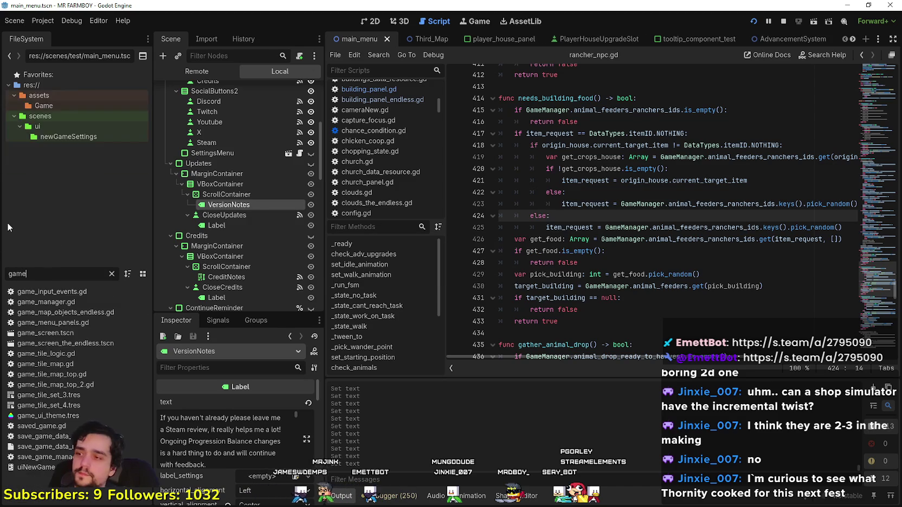
pyautogui.doubleClick(21, 334)
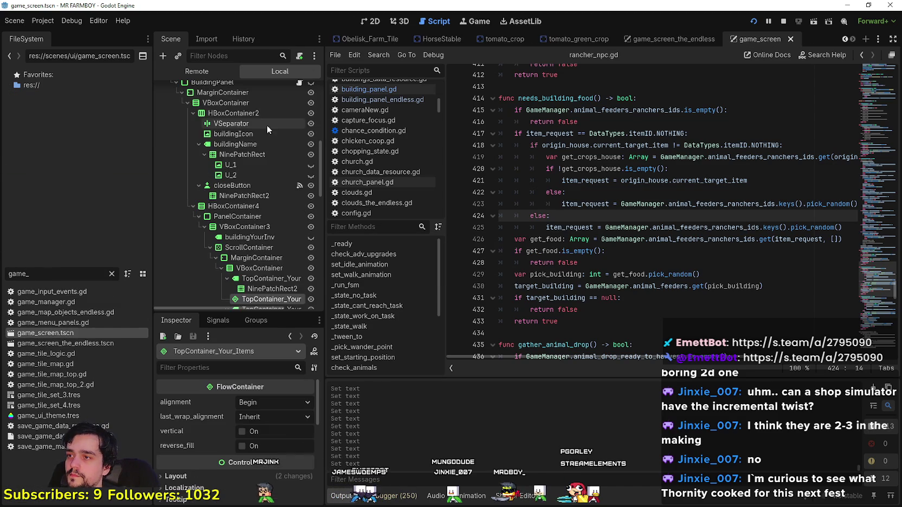
# - Select the UpdateLabel node and change its text to Update 5.RC Beta3
pyautogui.moveTo(319, 193); pyautogui.dragTo(322, 295)
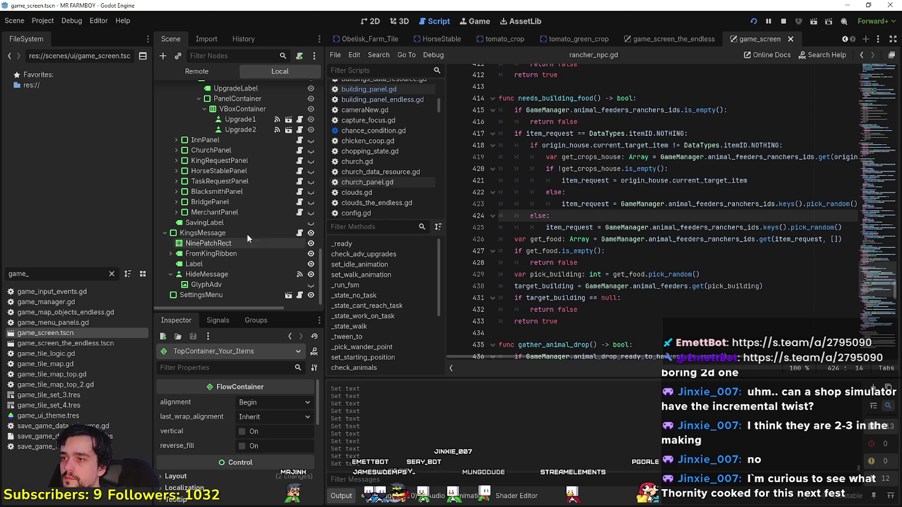
pyautogui.scroll(10, 291, 258)
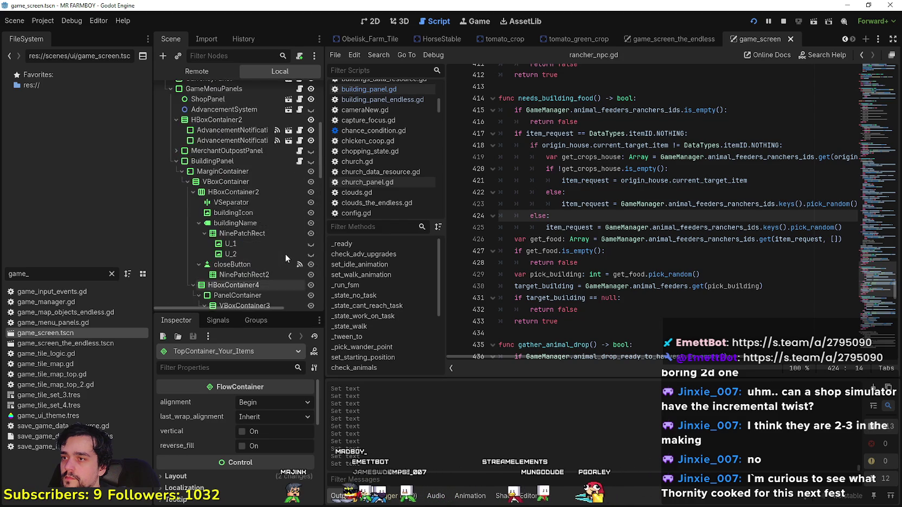
pyautogui.scroll(-3, 276, 238)
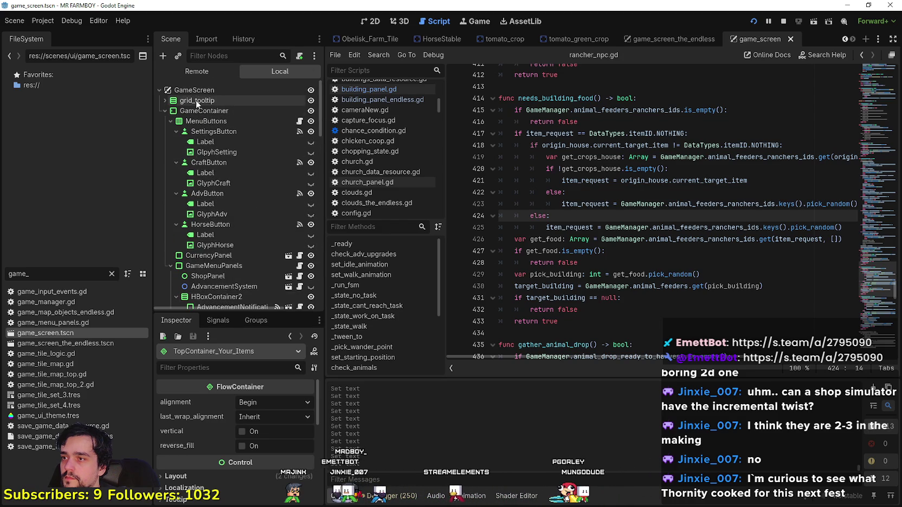
pyautogui.scroll(-8, 230, 273)
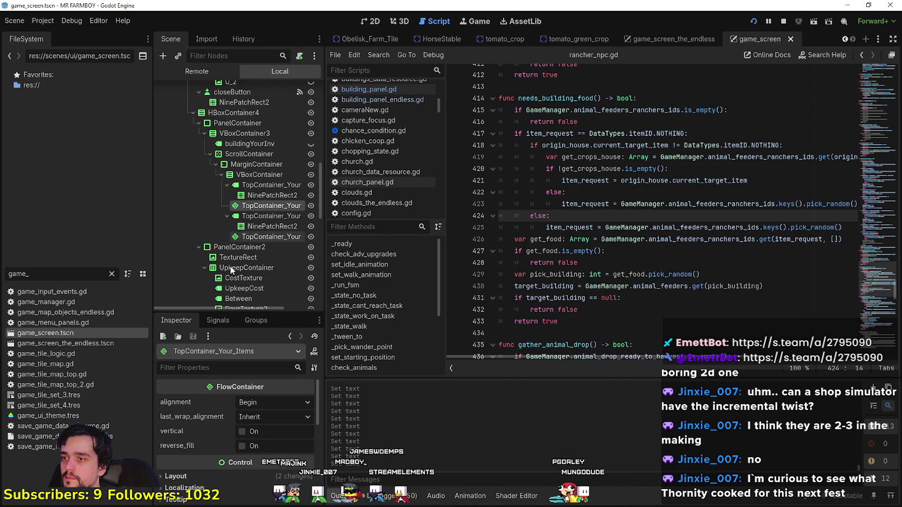
pyautogui.scroll(-5, 233, 260)
pyautogui.scroll(-5, 267, 213)
pyautogui.scroll(-1, 232, 280)
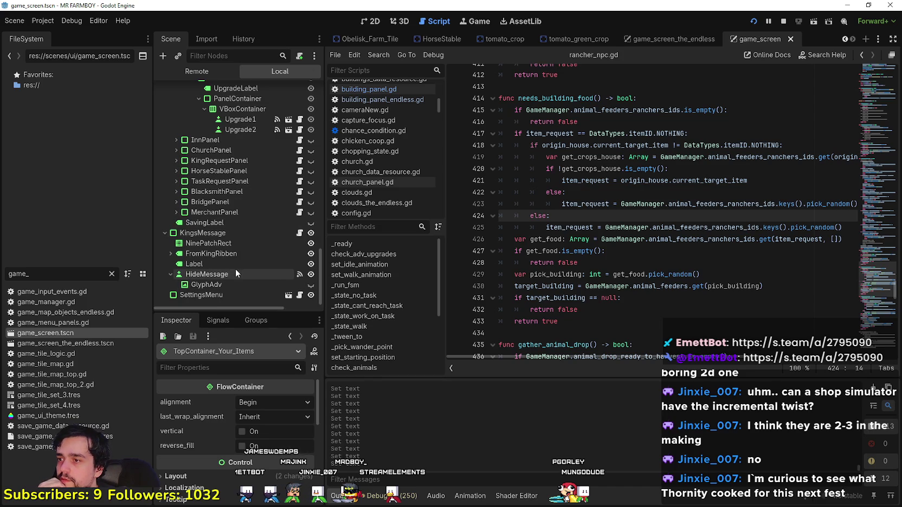
pyautogui.click(217, 263)
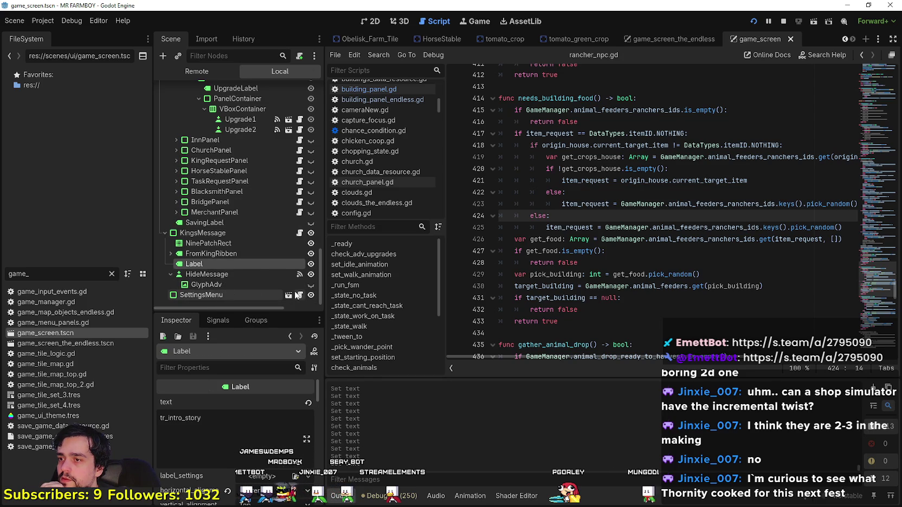
pyautogui.scroll(-5, 271, 244)
pyautogui.click(276, 227)
pyautogui.scroll(-2, 268, 244)
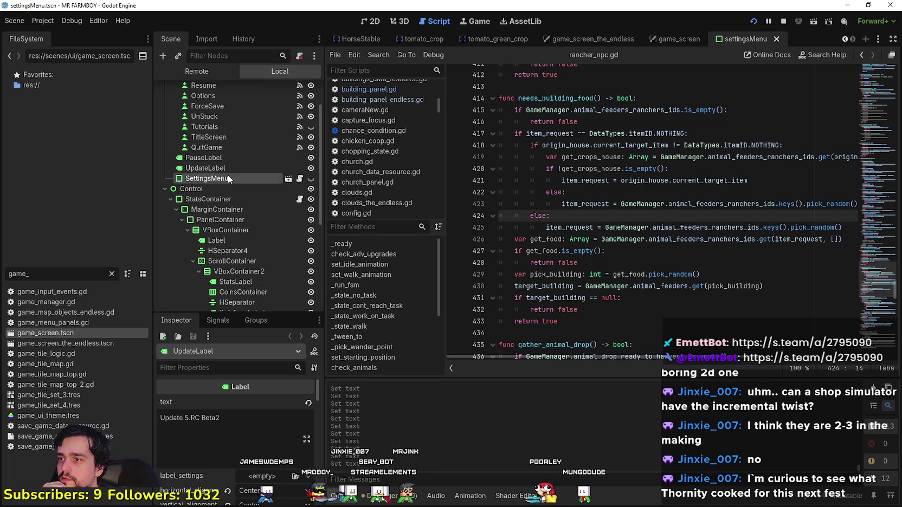
pyautogui.write('3')
# - Save the scene, run the game with F5 and pick the Save 4 slot
pyautogui.hotkey('ctrl', 's')
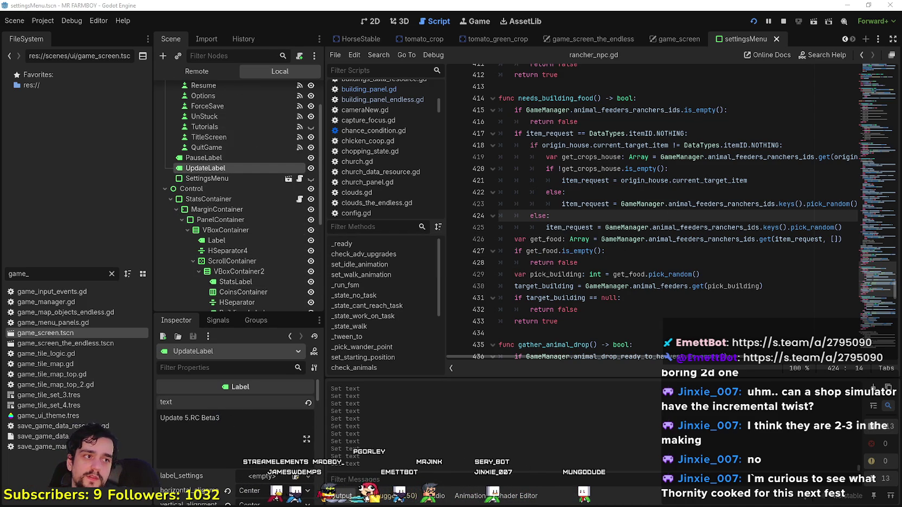
pyautogui.press('F5')
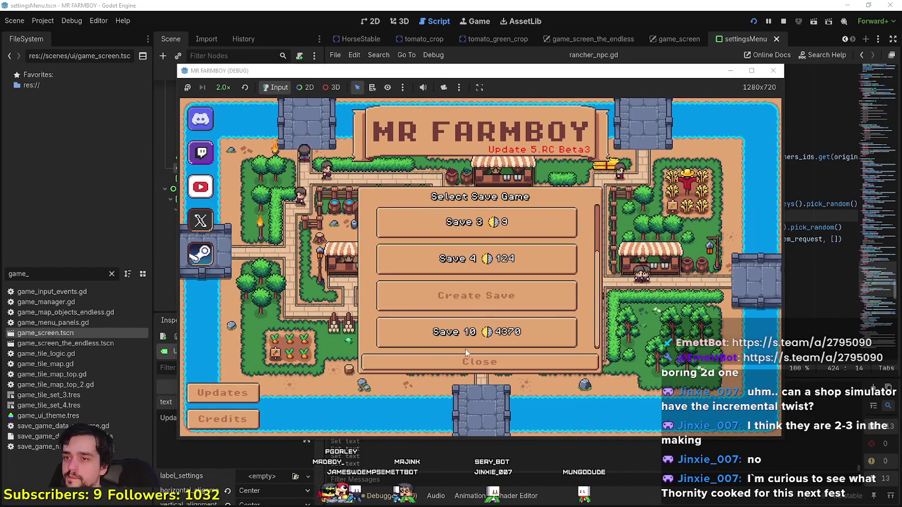
pyautogui.click(474, 259)
# - Load Save 4, check a house's Item Priority panel, then stop the running game
pyautogui.click(473, 264)
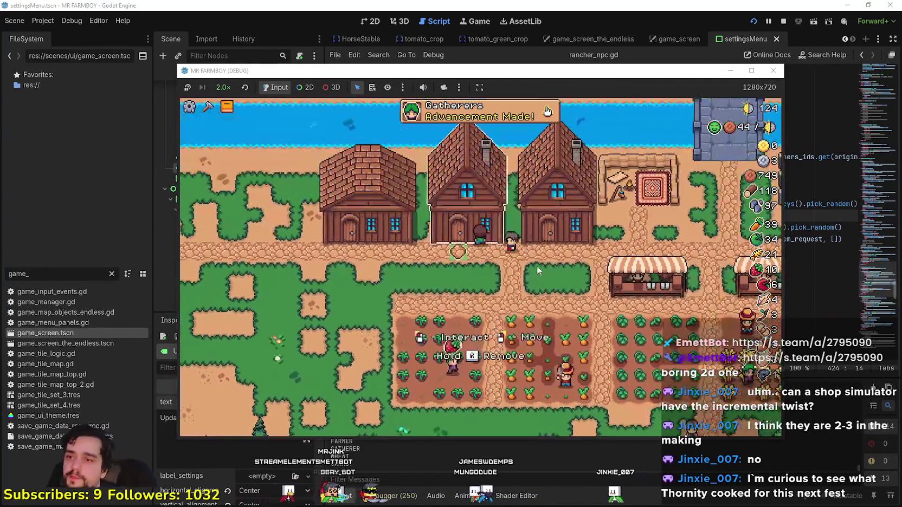
pyautogui.click(537, 270)
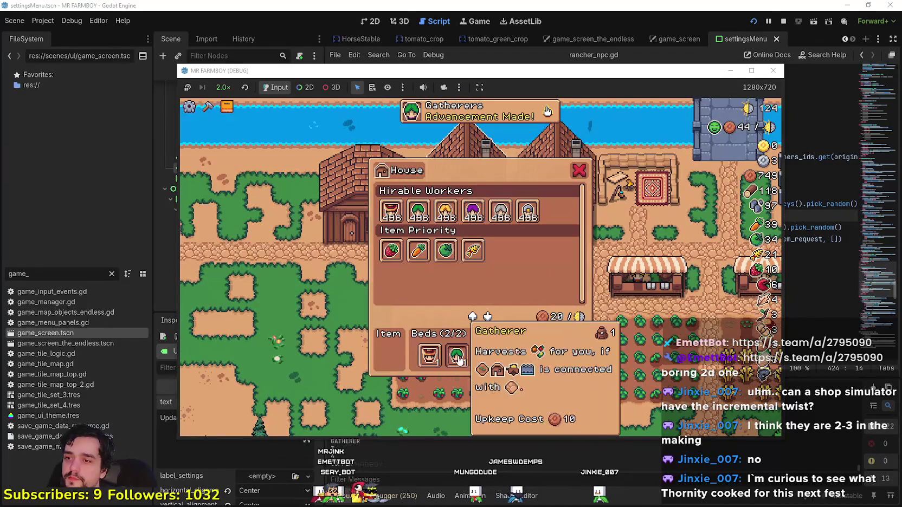
pyautogui.press('Escape')
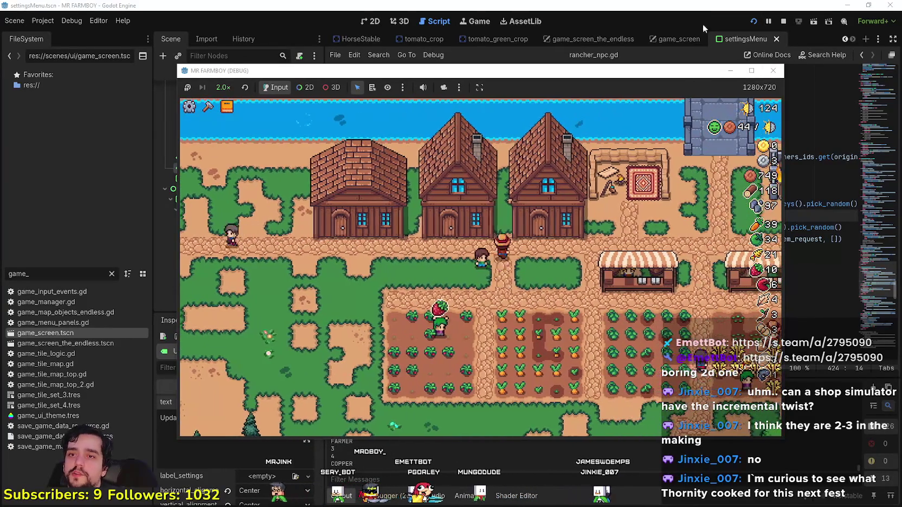
pyautogui.click(783, 22)
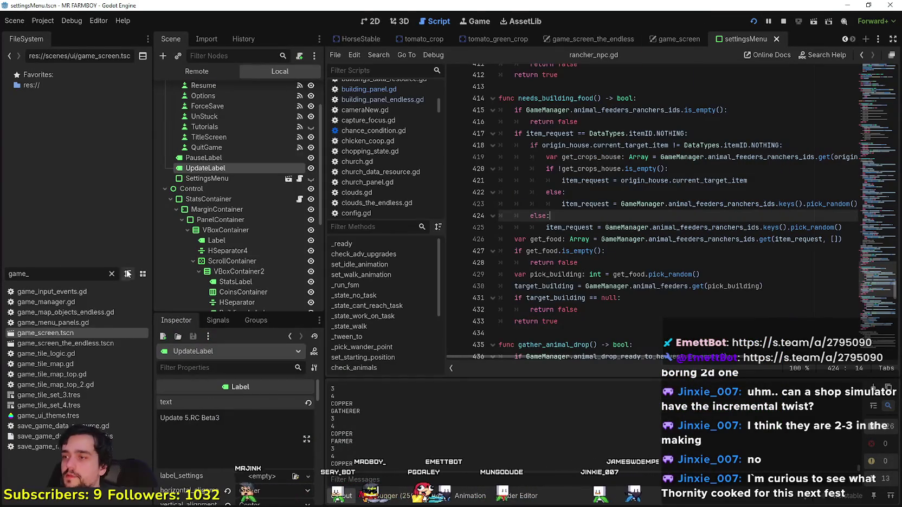
# - Filter FileSystem for 'House', open House.tscn and select its SaveDataComponent
pyautogui.doubleClick(33, 273)
pyautogui.write('House')
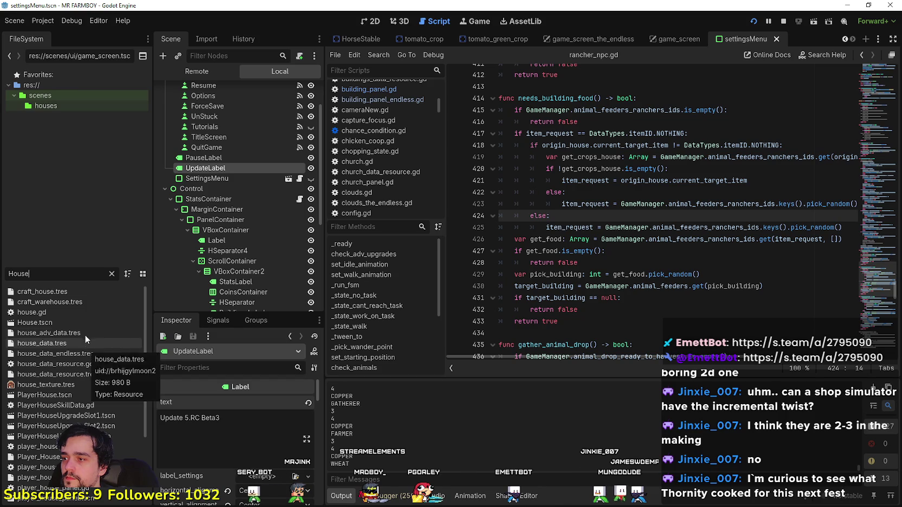
pyautogui.doubleClick(85, 323)
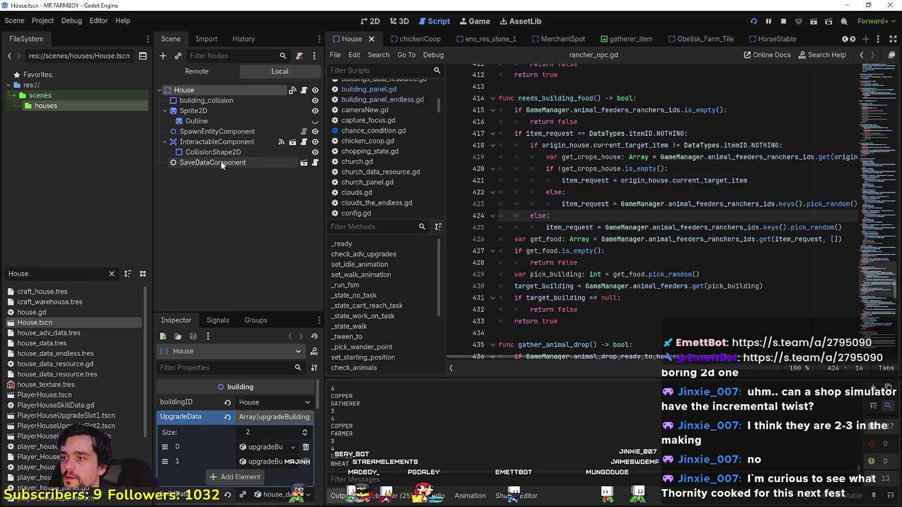
pyautogui.scroll(-1, 282, 433)
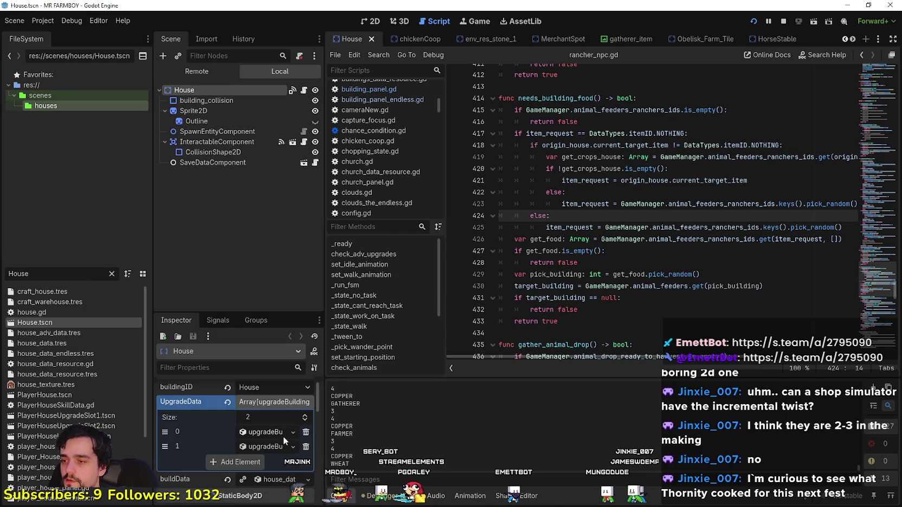
pyautogui.click(226, 162)
pyautogui.click(280, 404)
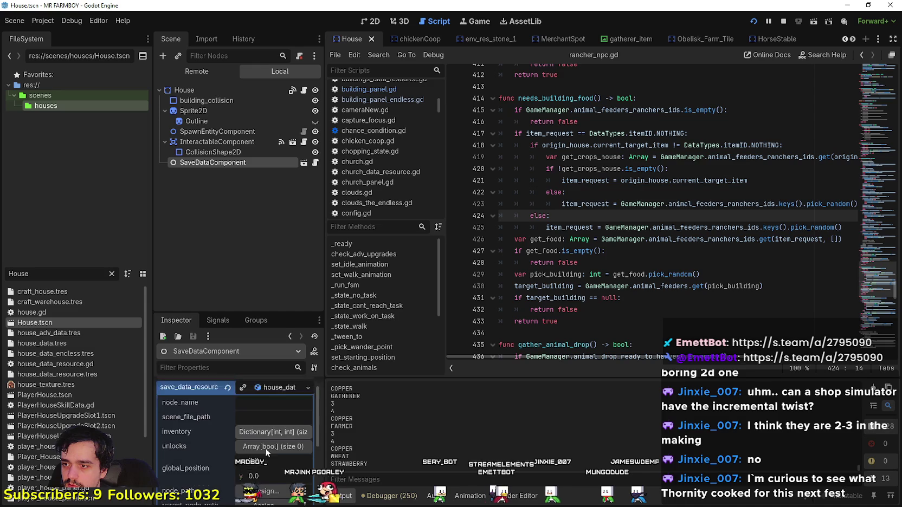
pyautogui.scroll(-1, 265, 448)
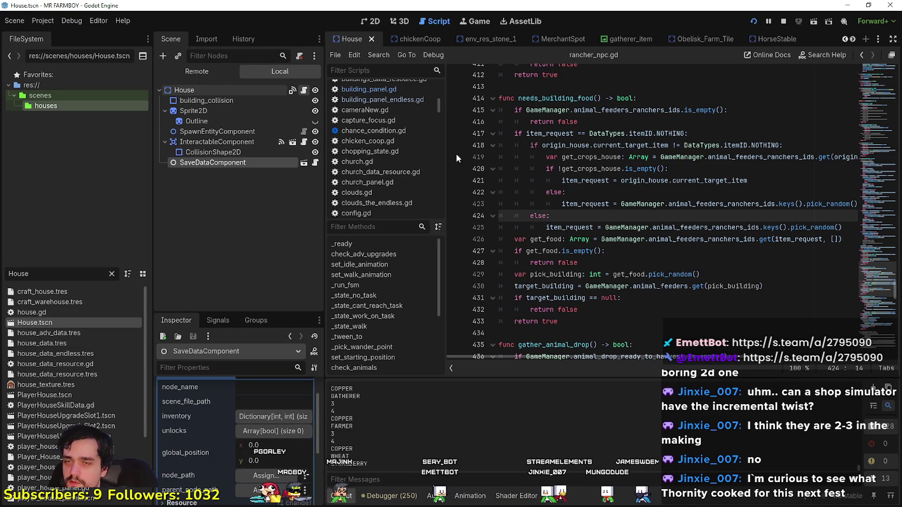
# - Review house.gd, then open house_data_resource.gd at the end of its unlocks line
pyautogui.hotkey('alt', 'Left')
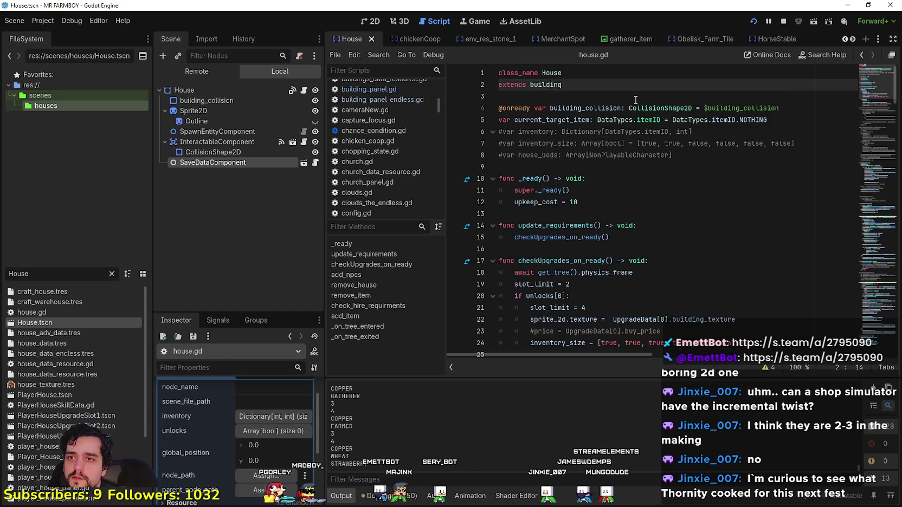
pyautogui.click(775, 110)
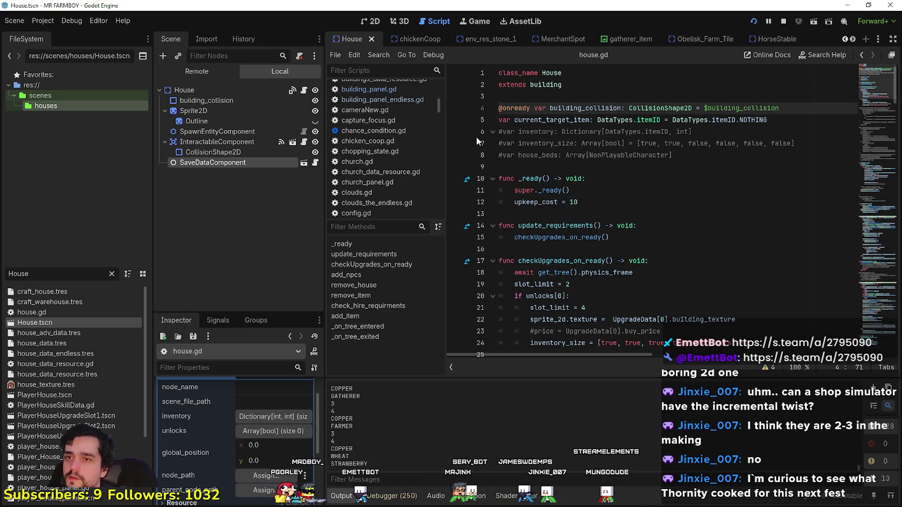
pyautogui.click(214, 162)
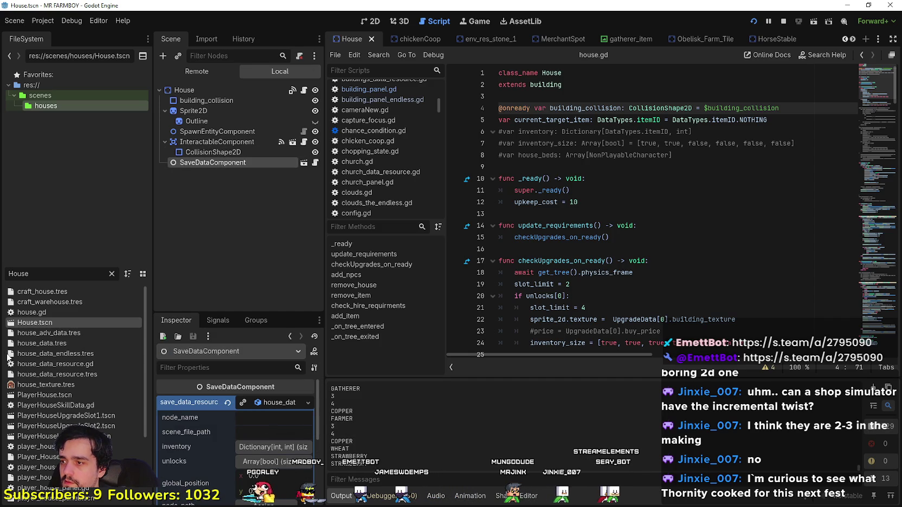
pyautogui.click(49, 364)
pyautogui.doubleClick(49, 364)
pyautogui.scroll(-5, 651, 216)
pyautogui.scroll(5, 650, 217)
pyautogui.click(683, 143)
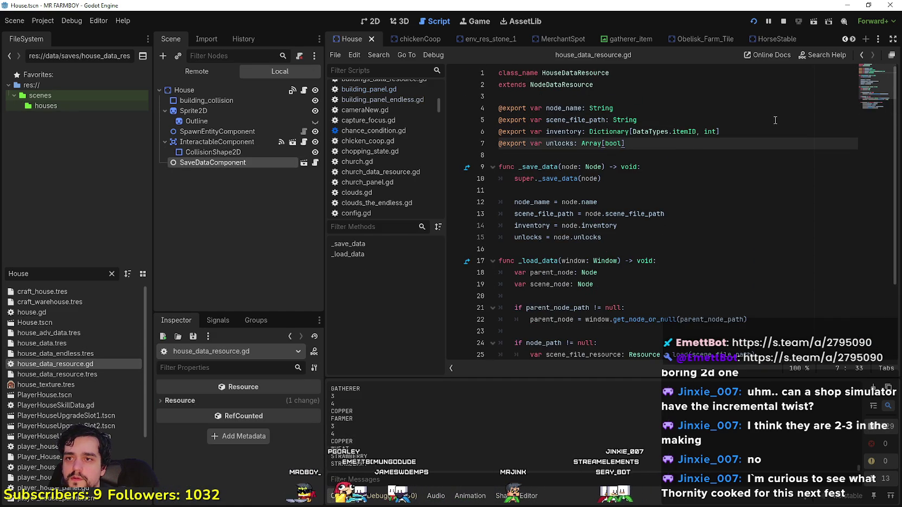
pyautogui.press('Return')
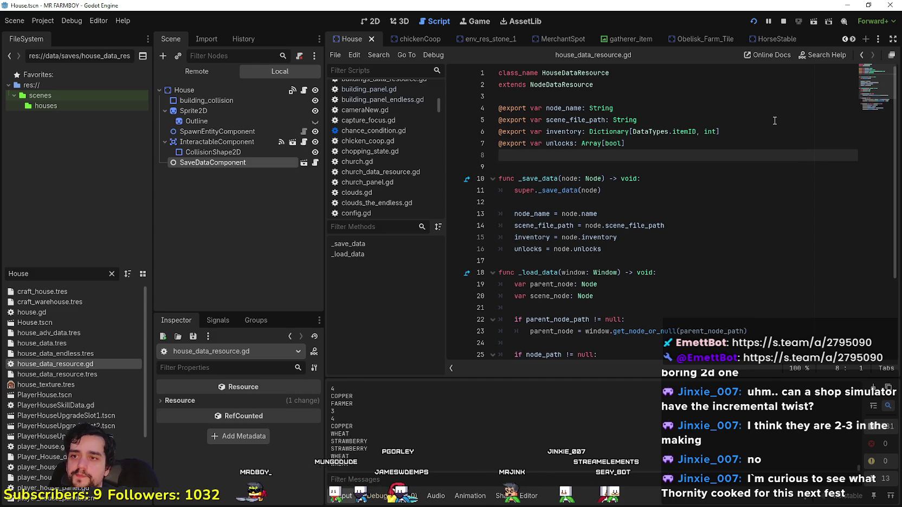
pyautogui.write('@export current_target_item')
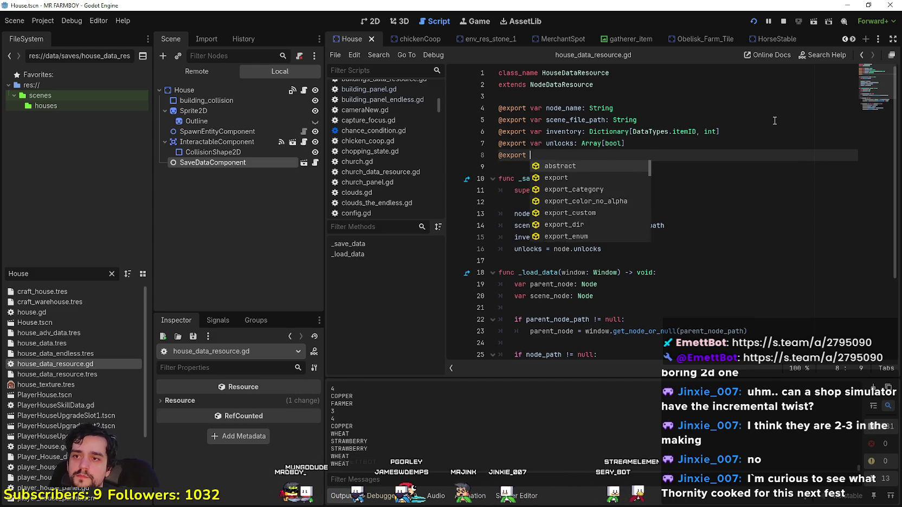
pyautogui.hotkey('ctrl', 'BackSpace')
pyautogui.write('var current_target_item')
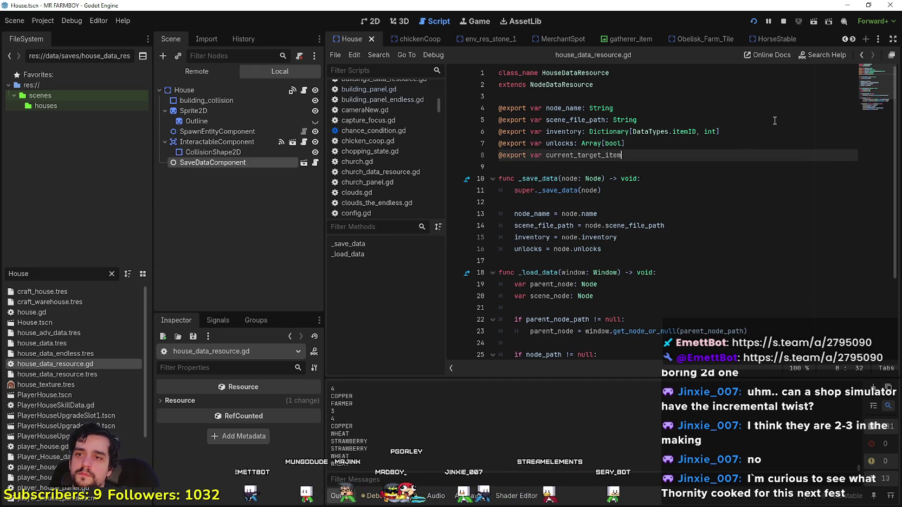
pyautogui.hotkey('alt', 'Left')
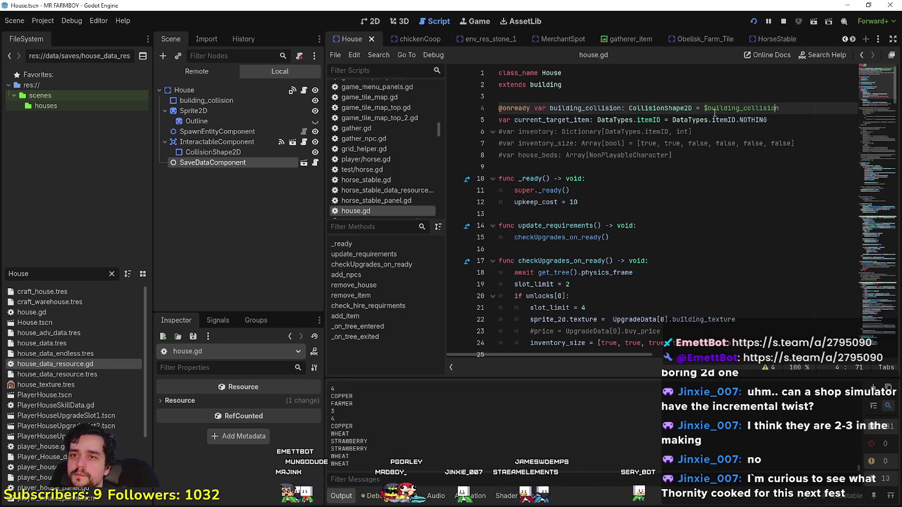
pyautogui.moveTo(779, 120); pyautogui.dragTo(498, 119)
pyautogui.hotkey('ctrl', 'c')
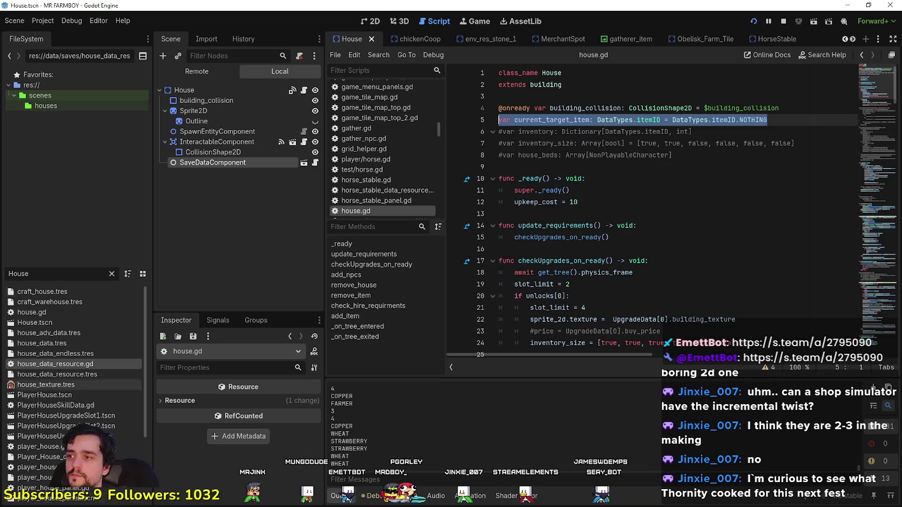
pyautogui.doubleClick(59, 366)
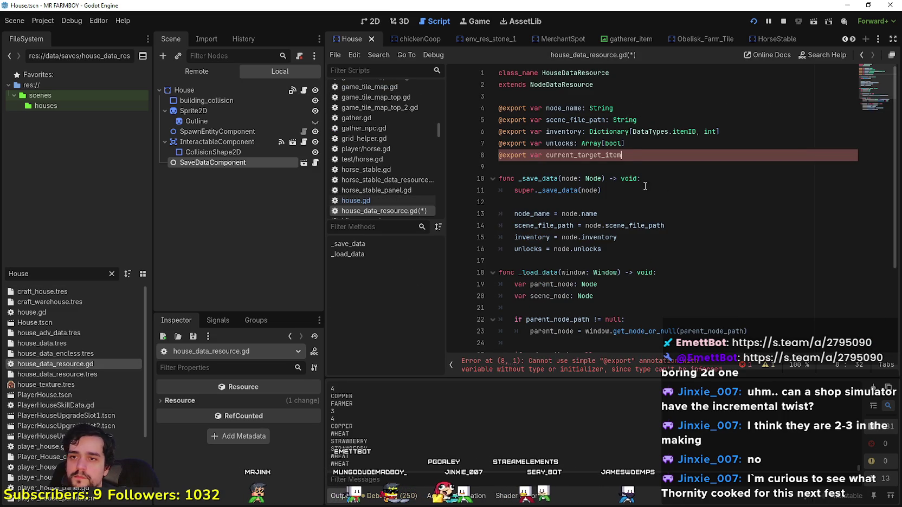
pyautogui.hotkey('ctrl', 'v')
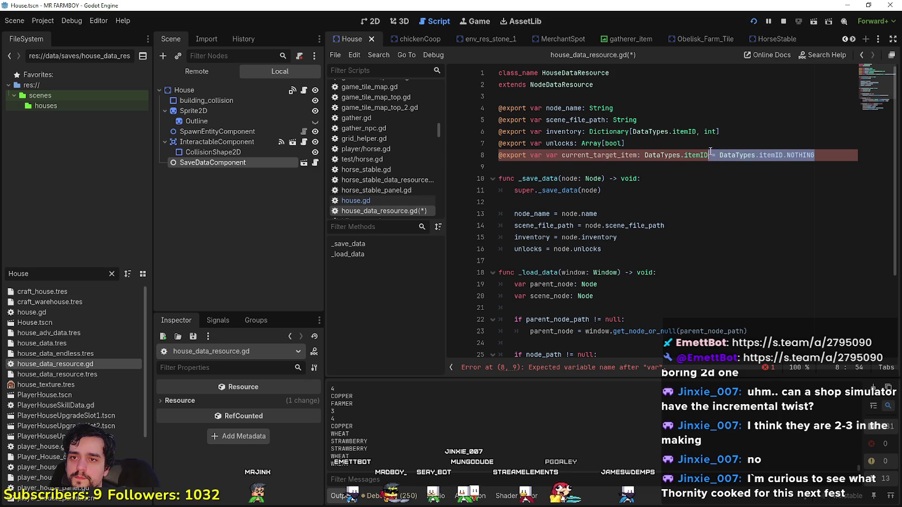
pyautogui.press('BackSpace')
pyautogui.click(648, 175)
pyautogui.click(549, 154)
pyautogui.press('BackSpace')
pyautogui.press('BackSpace')
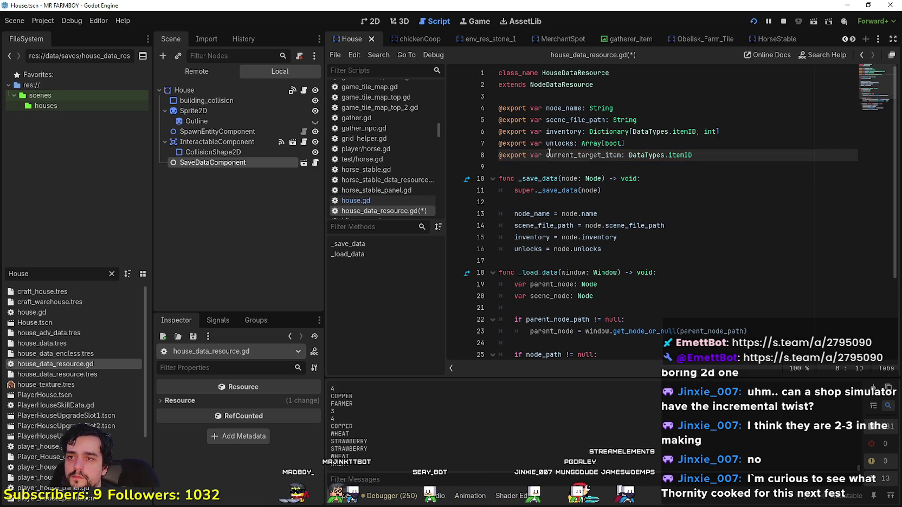
pyautogui.doubleClick(582, 155)
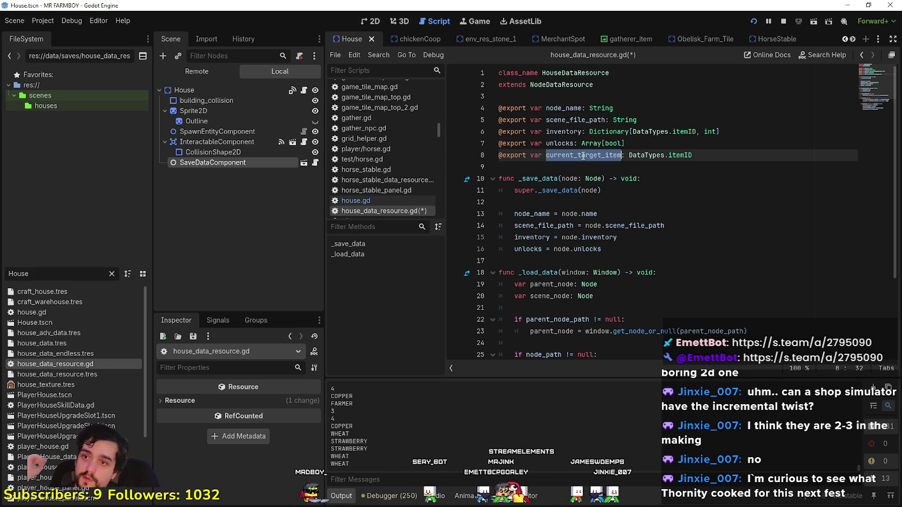
pyautogui.click(534, 178)
pyautogui.hotkey('ctrl', 's')
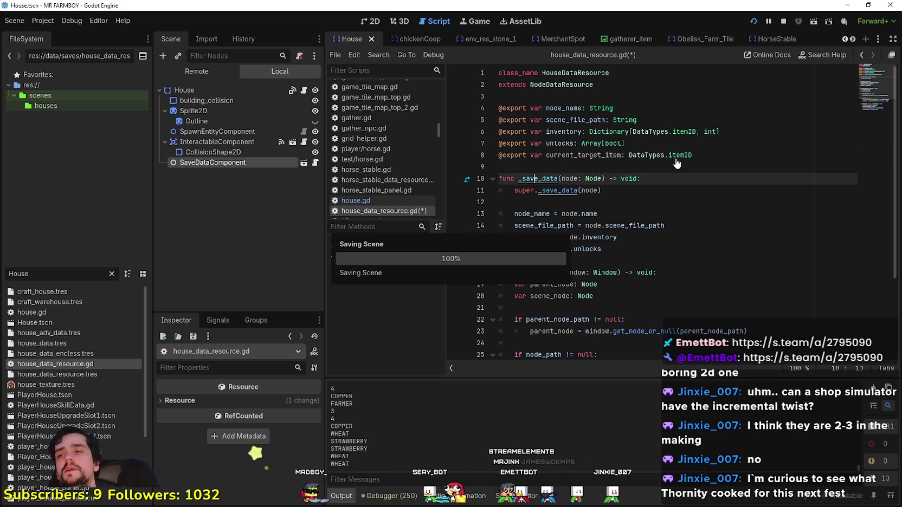
# - Copy the current_target_item field name for use in _save_data
pyautogui.moveTo(692, 155)
pyautogui.mouseDown()
pyautogui.moveTo(542, 131)
pyautogui.moveTo(542, 155)
pyautogui.moveTo(499, 155)
pyautogui.mouseUp()
pyautogui.doubleClick(584, 155)
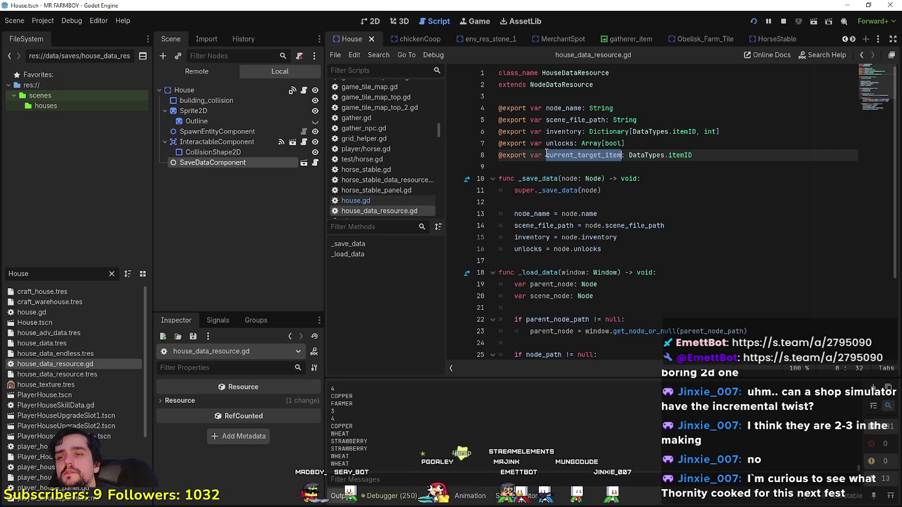
pyautogui.click(578, 155)
pyautogui.press('Up')
pyautogui.press('Down')
pyautogui.press('Down')
pyautogui.press('Up')
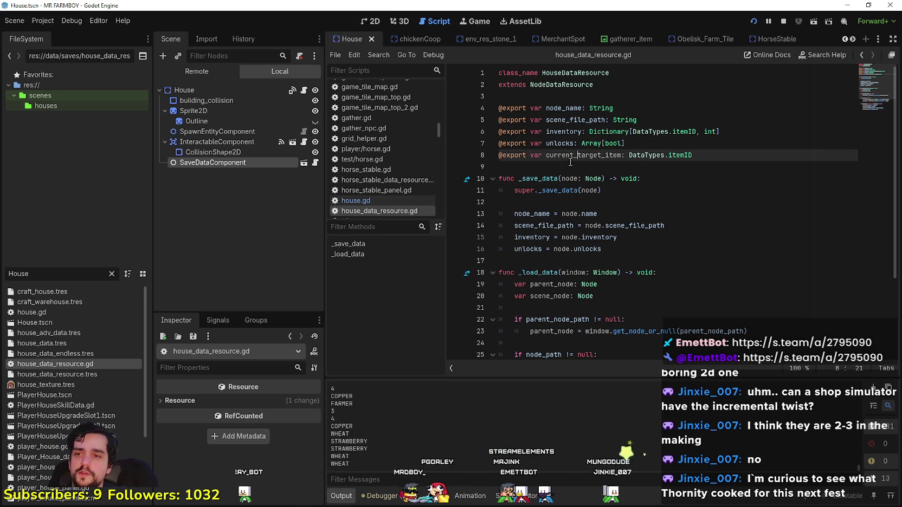
pyautogui.click(571, 162)
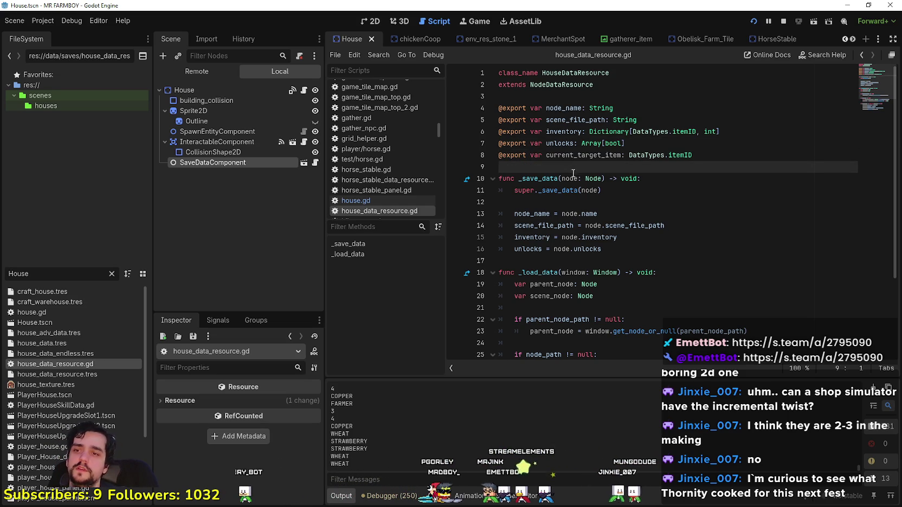
pyautogui.scroll(-3, 572, 171)
pyautogui.click(628, 285)
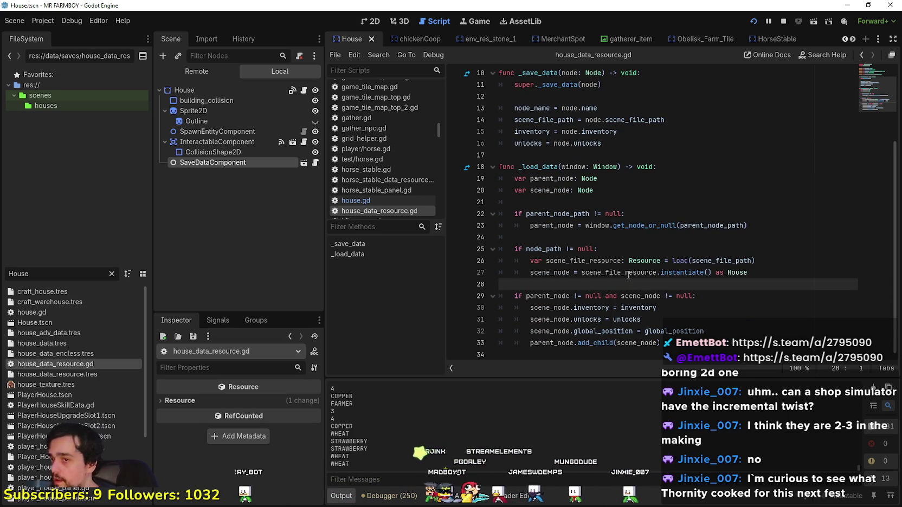
pyautogui.click(616, 237)
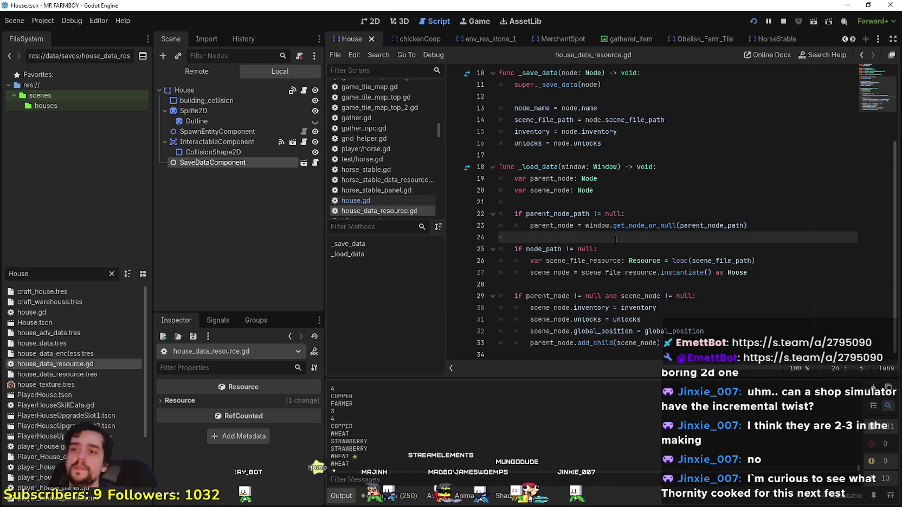
pyautogui.scroll(2, 550, 169)
pyautogui.click(560, 166)
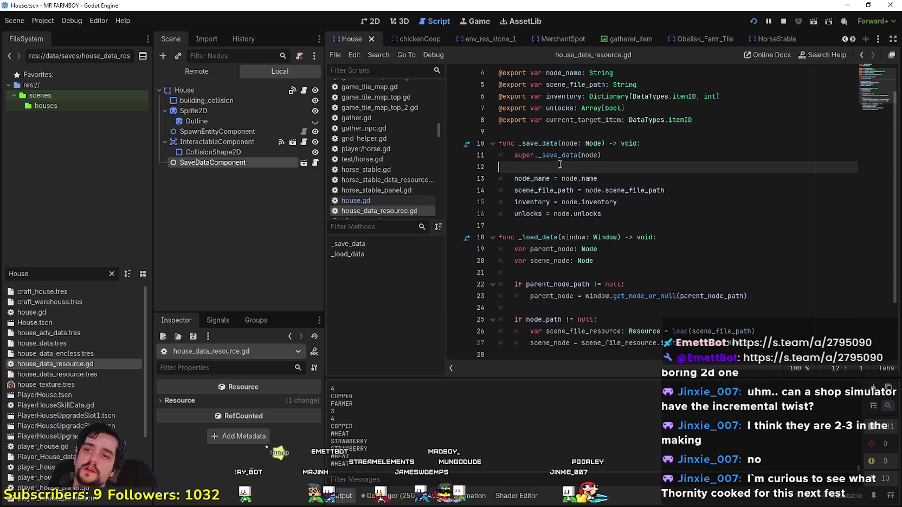
pyautogui.doubleClick(585, 120)
pyautogui.hotkey('ctrl', 'c')
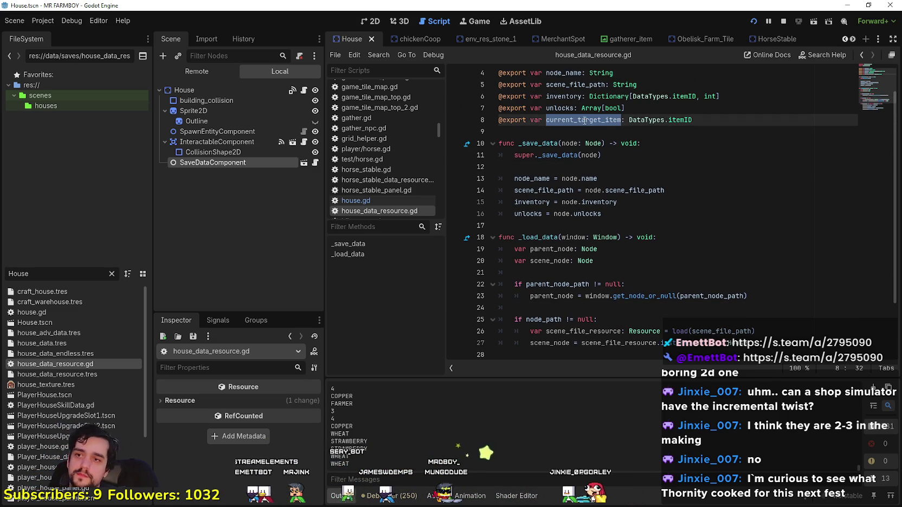
pyautogui.scroll(-2, 574, 139)
pyautogui.click(609, 191)
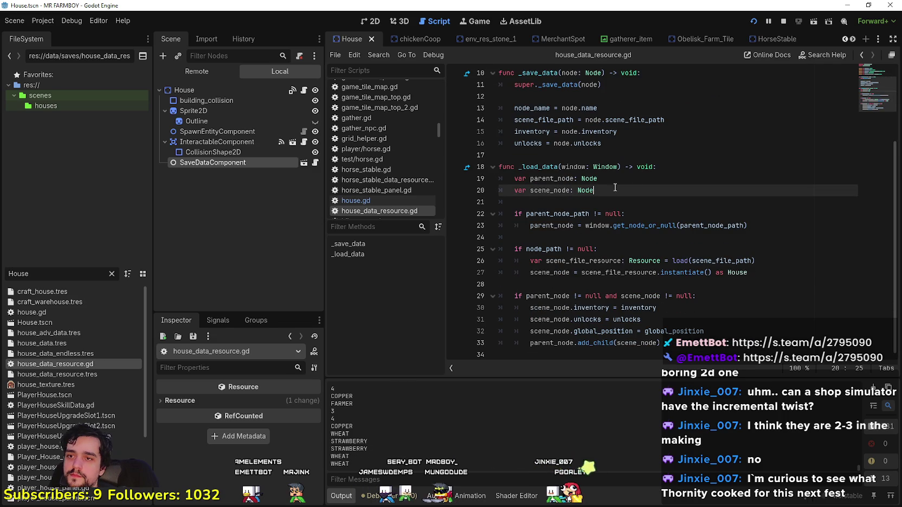
# - Add `current_target_item = node.current_target_item` after the unlocks line in _save_data
pyautogui.click(684, 143)
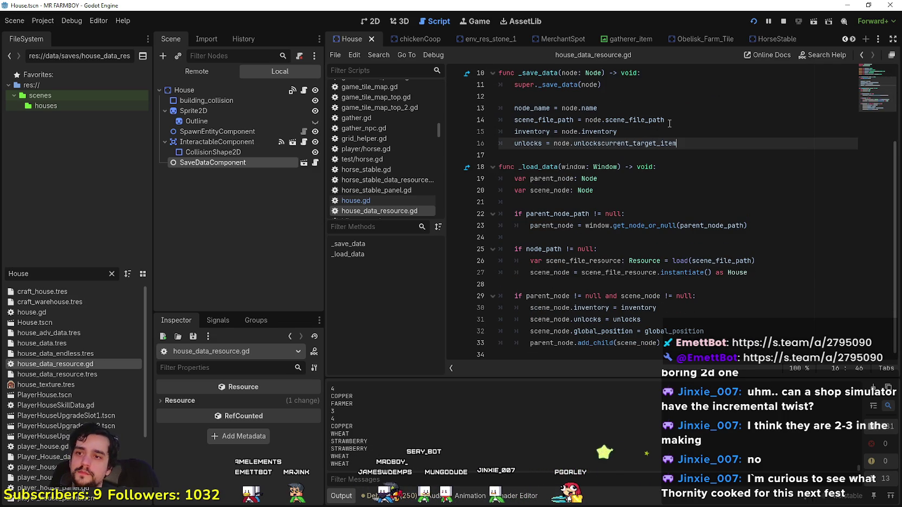
pyautogui.press('Return')
pyautogui.hotkey('ctrl', 'v')
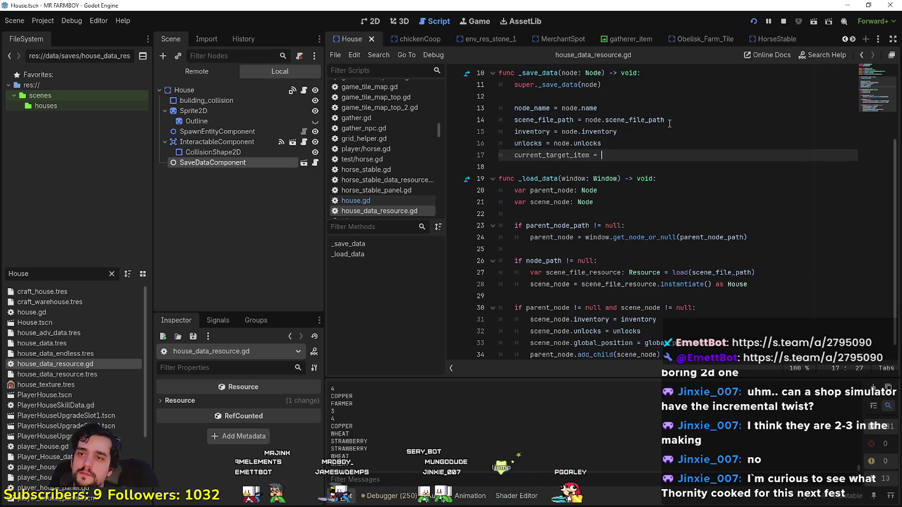
pyautogui.write('node.')
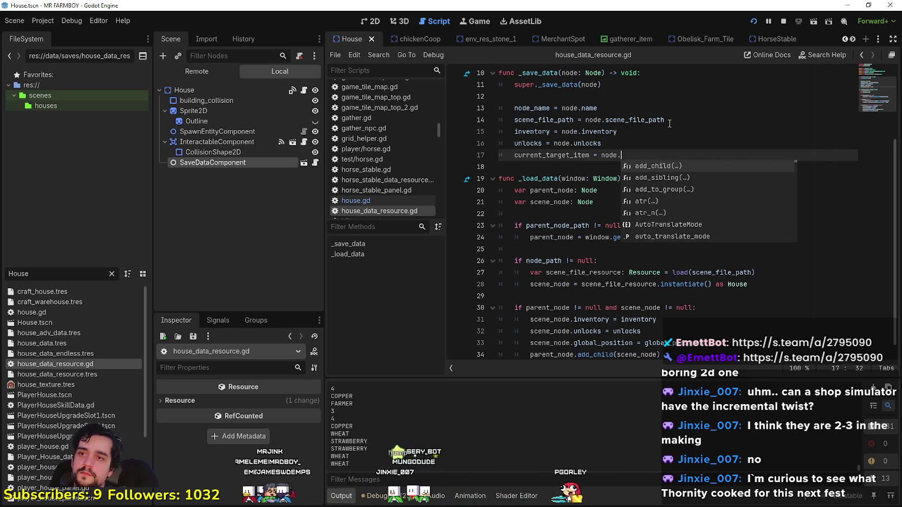
pyautogui.scroll(2, 670, 125)
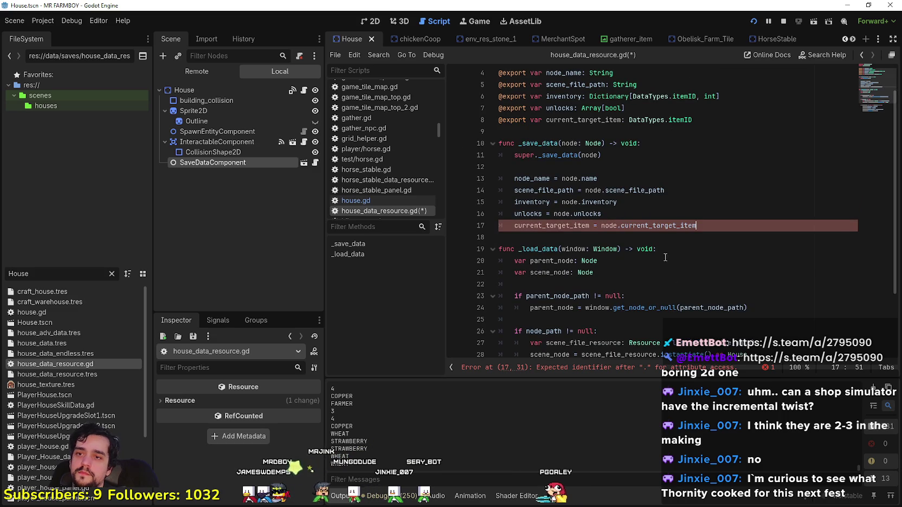
pyautogui.hotkey('ctrl', 'shift', 'Left')
pyautogui.hotkey('ctrl', 'shift', 'Left')
pyautogui.hotkey('ctrl', 'shift', 'Left')
# - Click through the load function code below _save_data in house_data_resource.gd
pyautogui.scroll(-2, 666, 271)
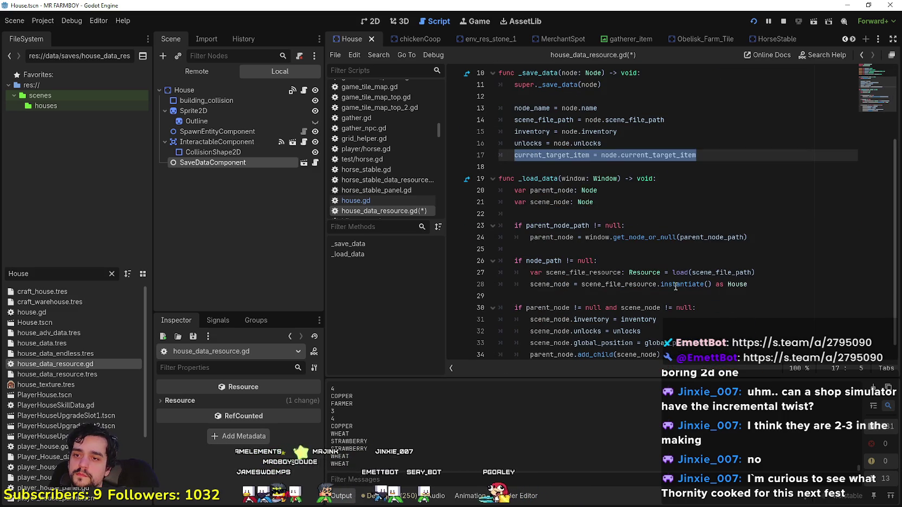
pyautogui.click(767, 285)
pyautogui.scroll(-1, 775, 289)
pyautogui.click(757, 342)
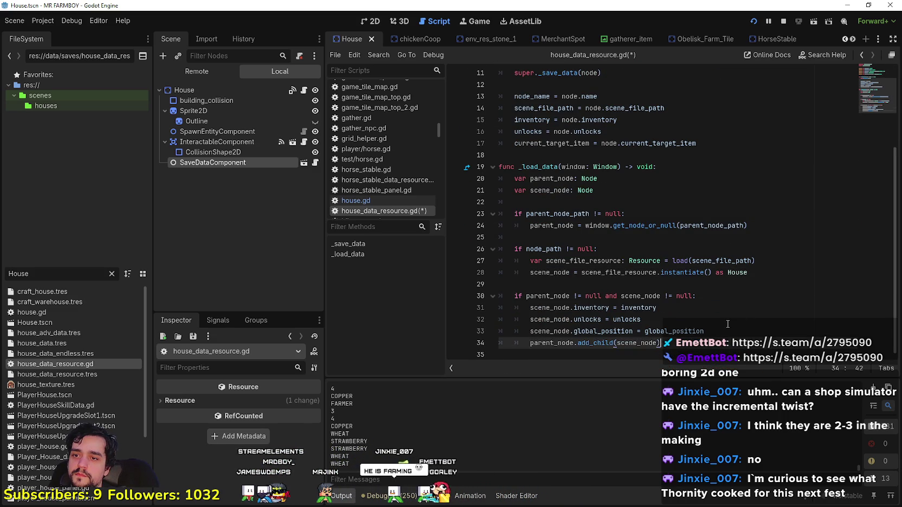
pyautogui.click(706, 320)
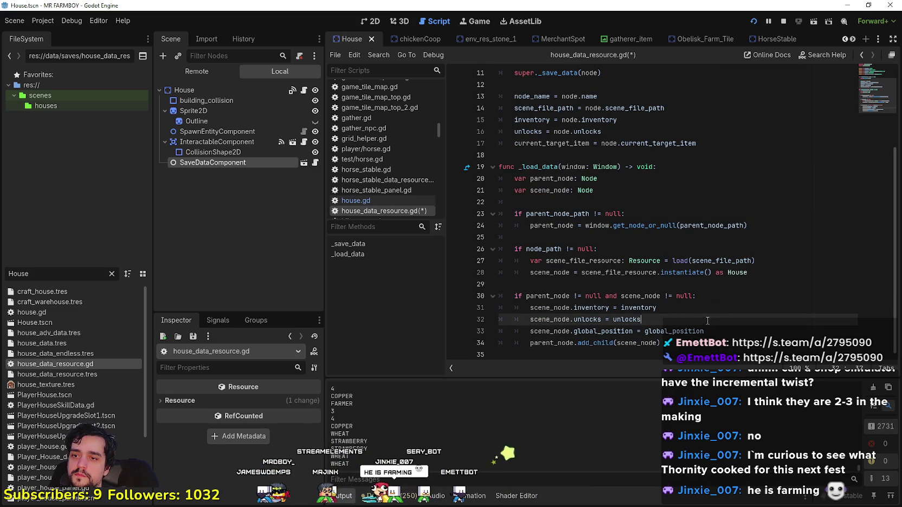
pyautogui.click(724, 333)
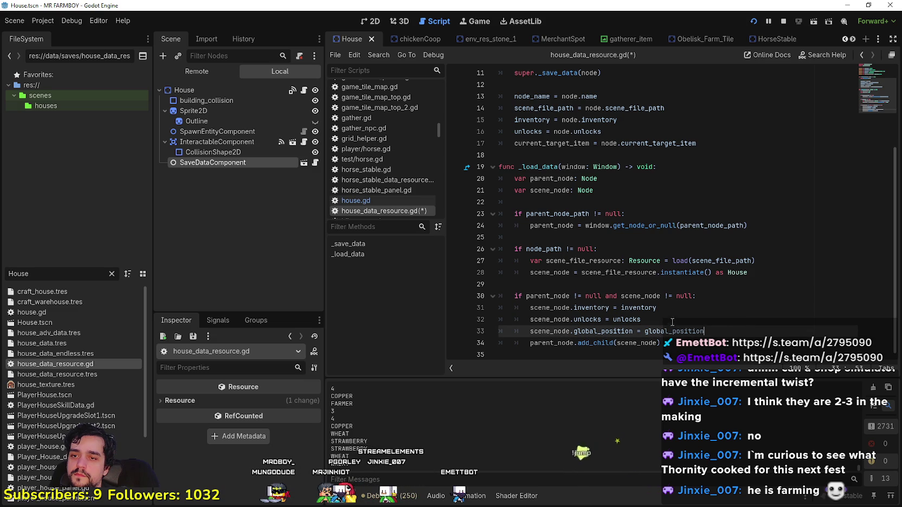
pyautogui.click(687, 311)
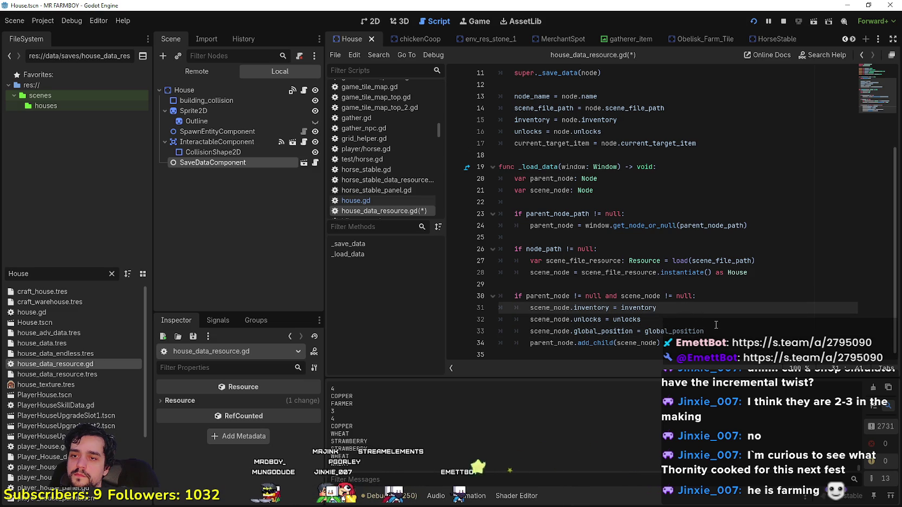
pyautogui.scroll(2, 715, 324)
pyautogui.scroll(-2, 716, 325)
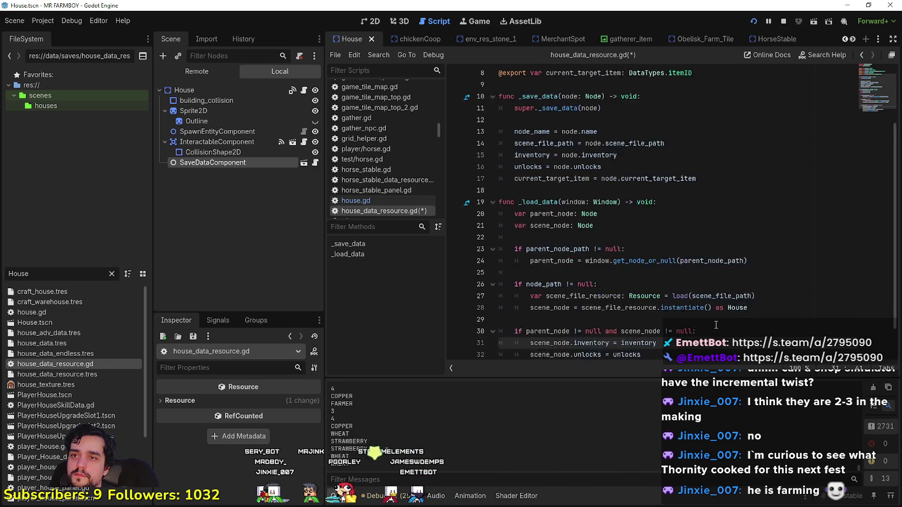
pyautogui.click(722, 327)
pyautogui.click(784, 307)
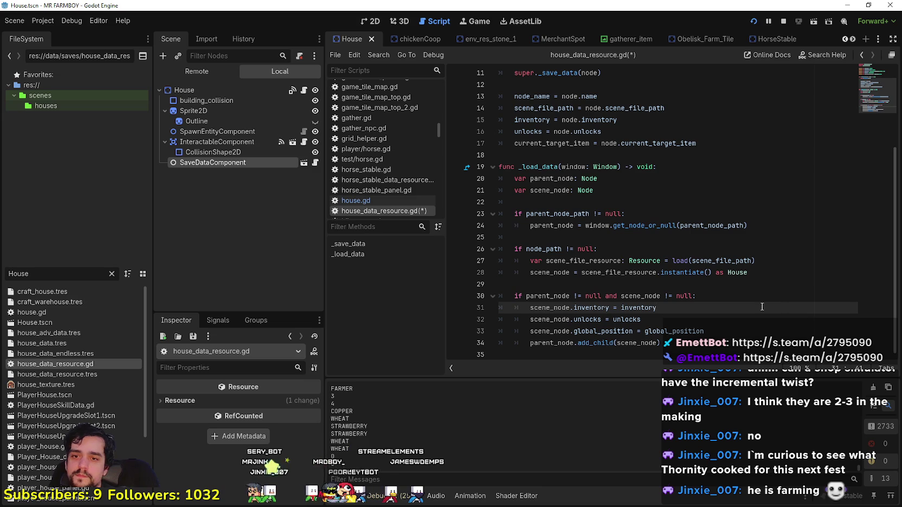
# - Add an ene_node.current_target_item restore line after the unlocks restore, save, and clear line 25's indent
pyautogui.moveTo(761, 307); pyautogui.dragTo(753, 315)
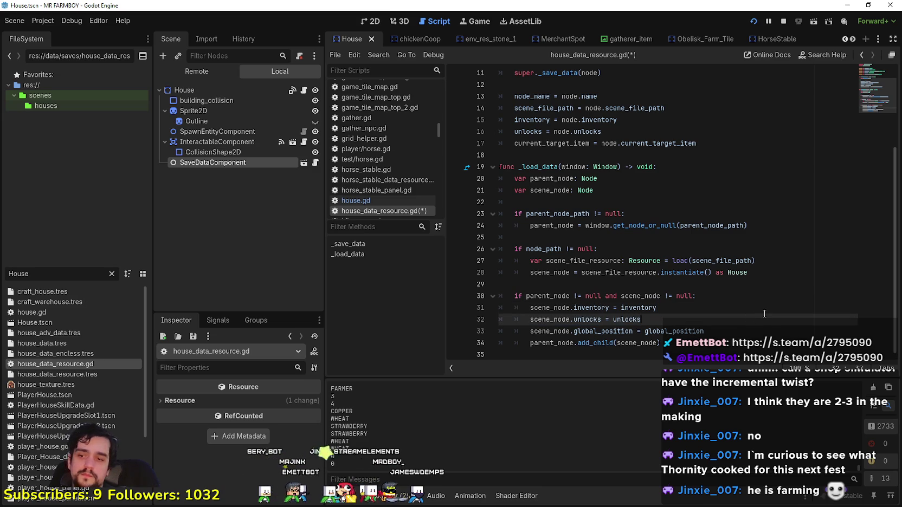
pyautogui.press('Return')
pyautogui.write('ene_no')
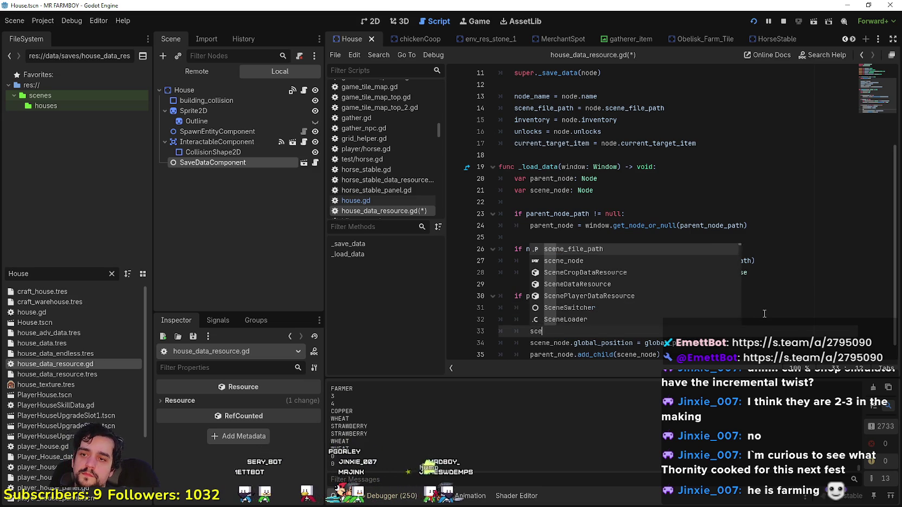
pyautogui.write('de.')
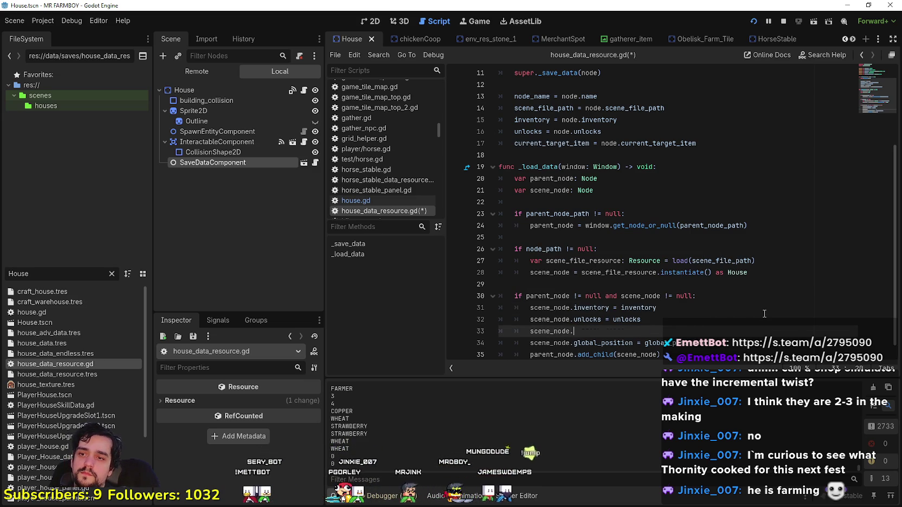
pyautogui.write('current_target_item = current_target_item')
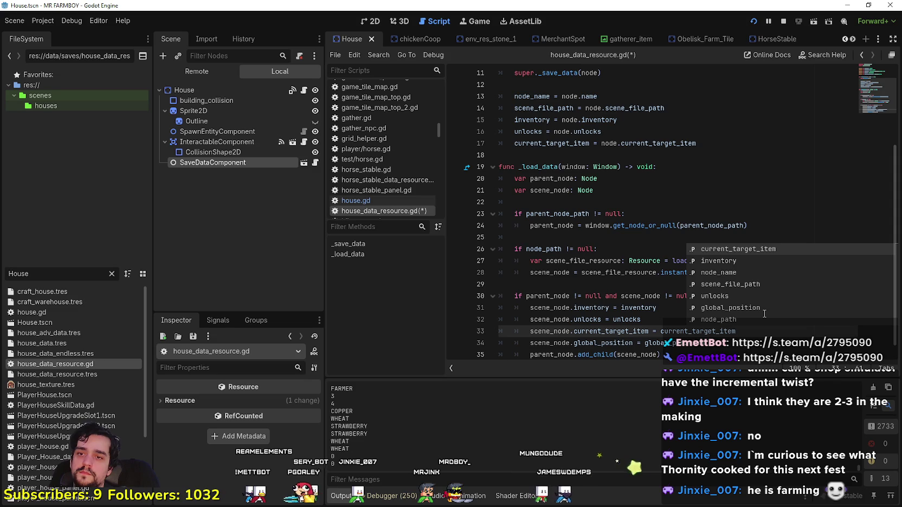
pyautogui.hotkey('ctrl', 's')
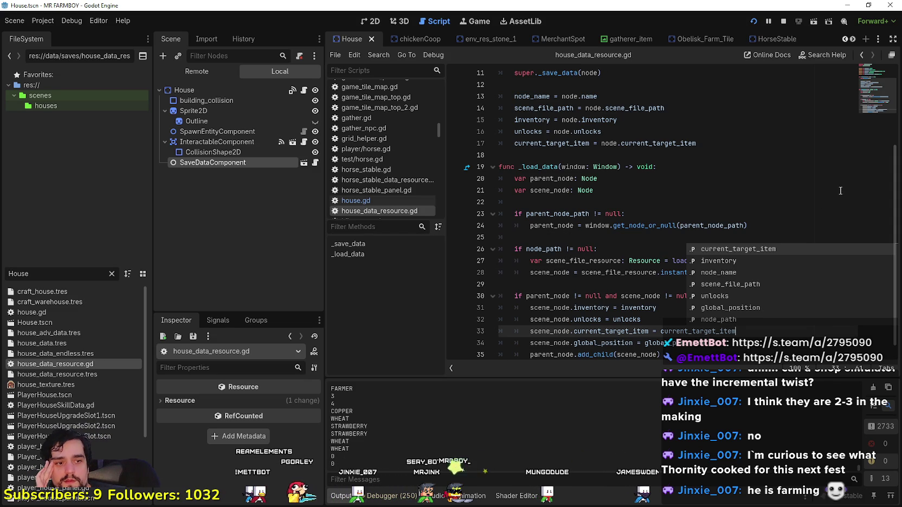
pyautogui.click(631, 226)
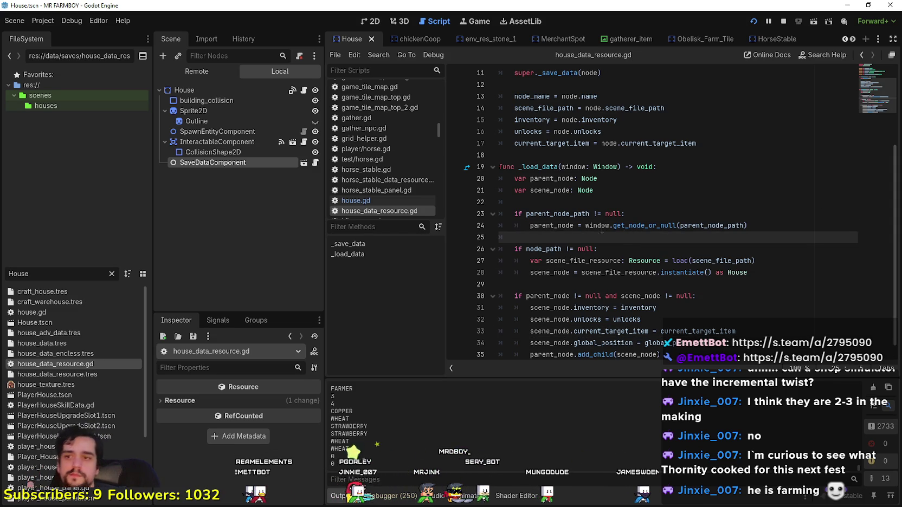
pyautogui.press('BackSpace')
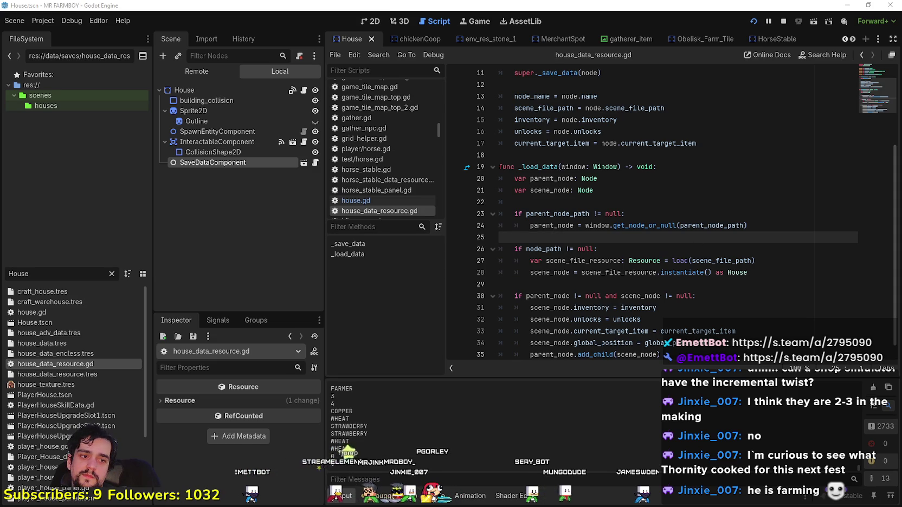
# - Back in the running game, open Crafting and inspect the Warehouse stock
pyautogui.press('a')
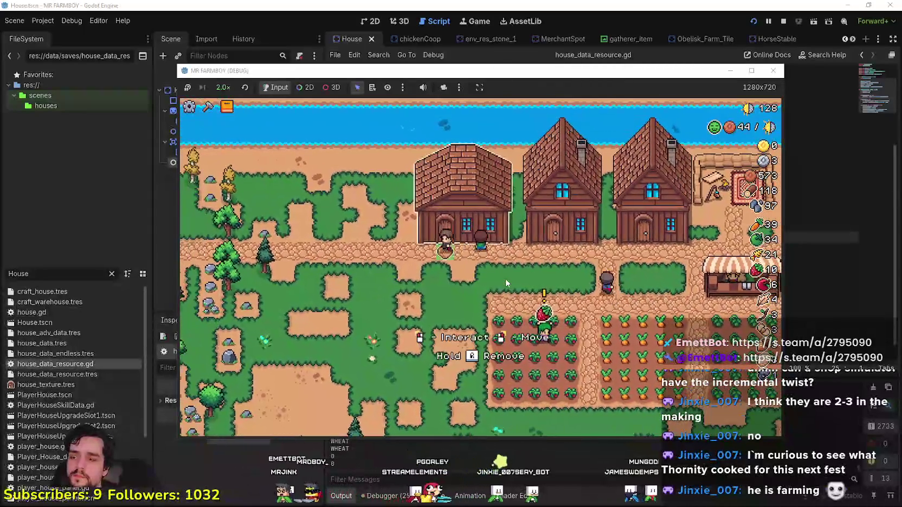
pyautogui.click(505, 279)
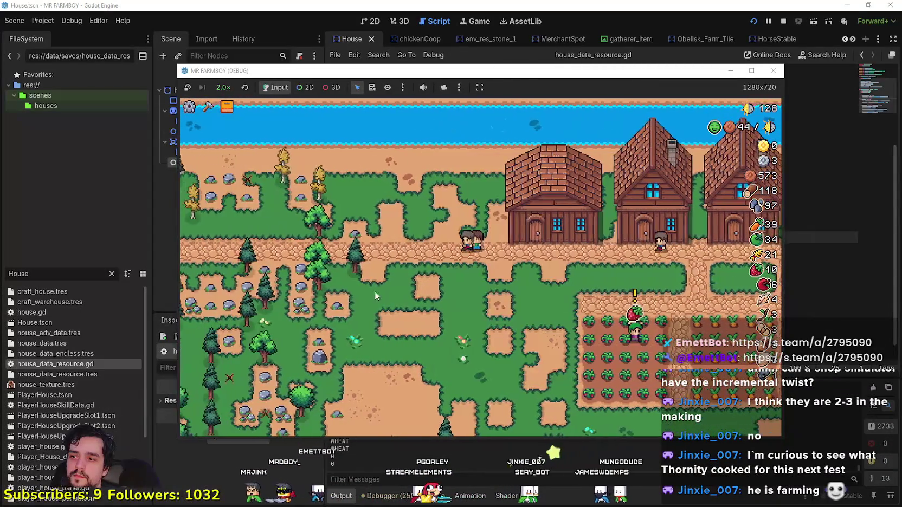
pyautogui.press('c')
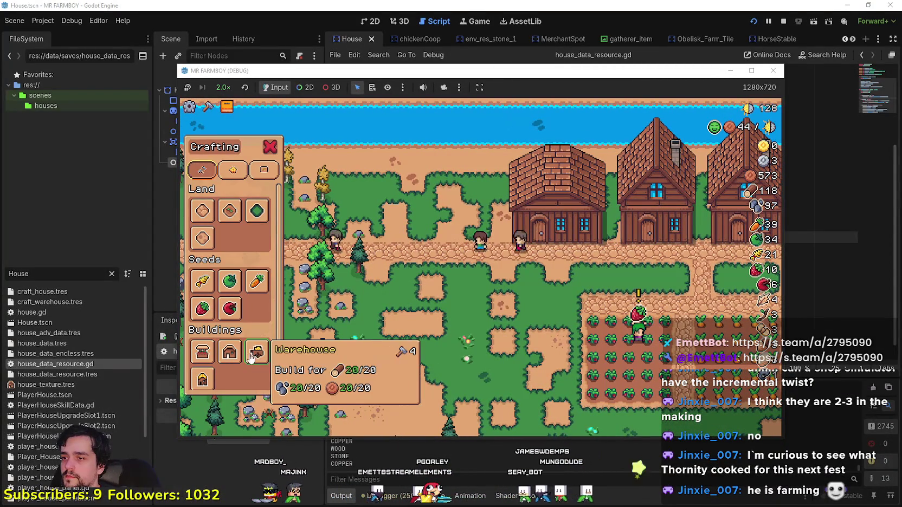
pyautogui.press('a')
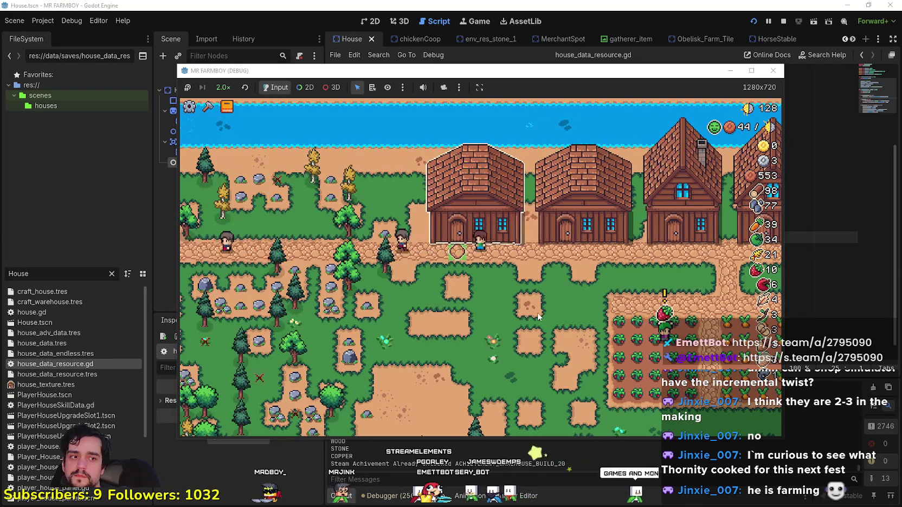
pyautogui.press('e')
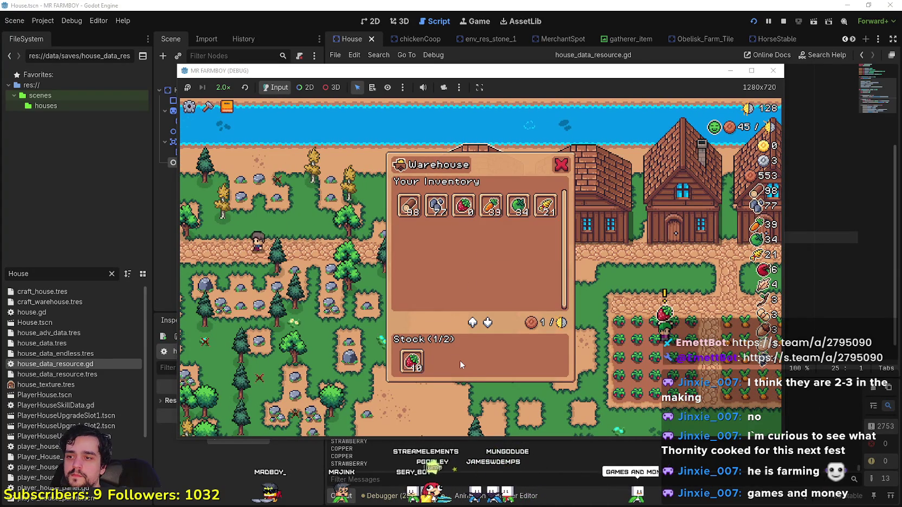
pyautogui.press('d')
# - Pick a Land tile and place the first one beside the crop field
pyautogui.click(207, 107)
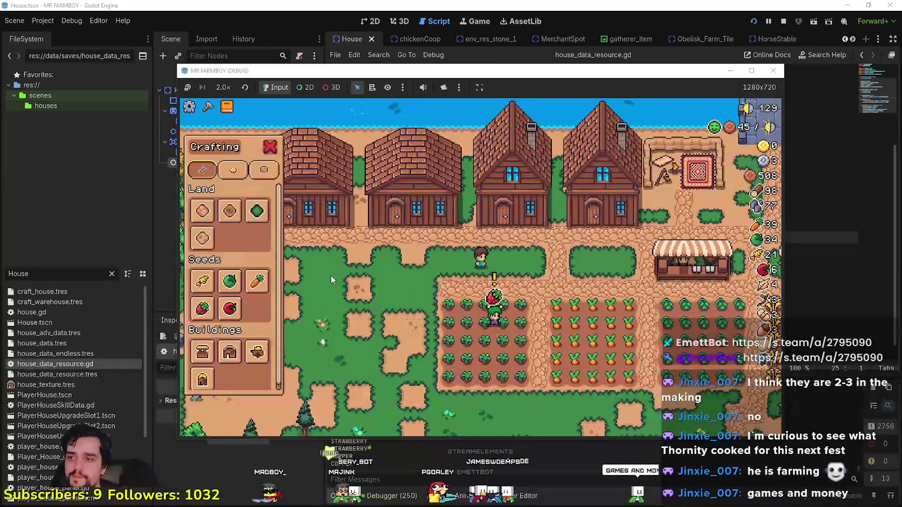
pyautogui.click(202, 211)
pyautogui.press('s')
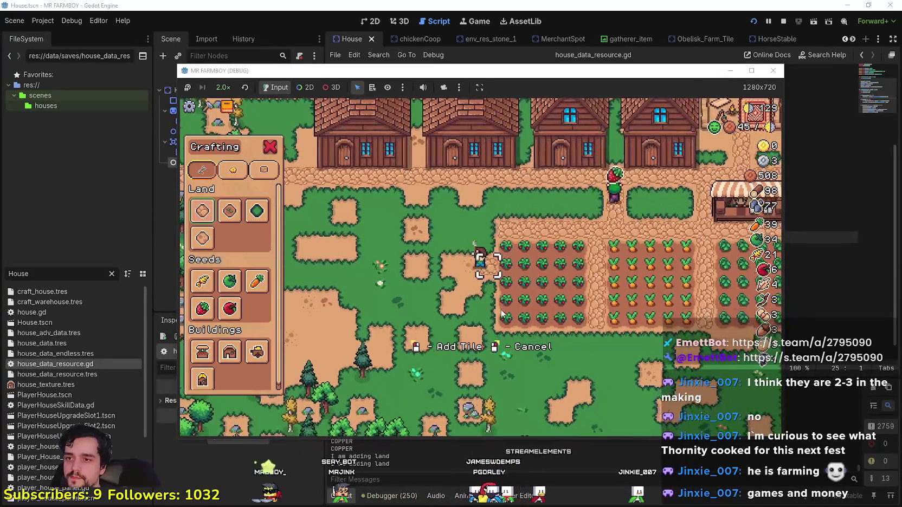
pyautogui.press('w')
pyautogui.press('a')
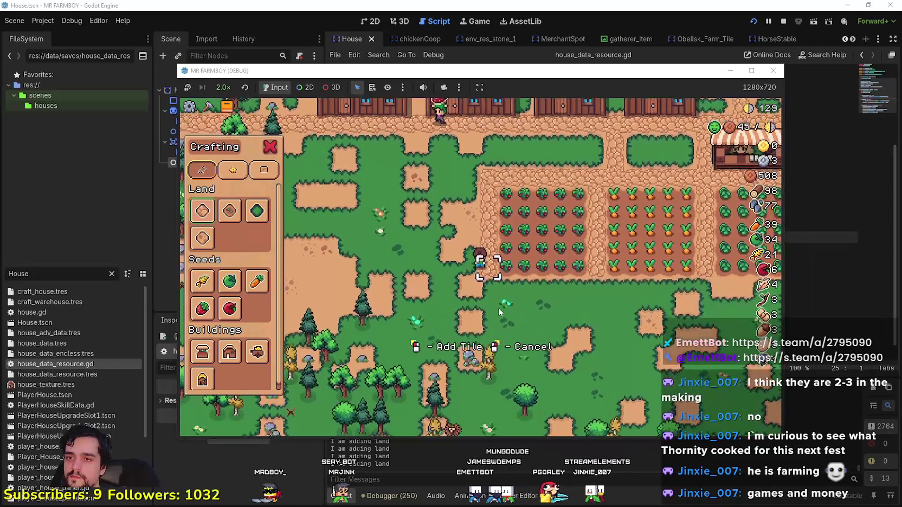
pyautogui.press('w')
pyautogui.press('a')
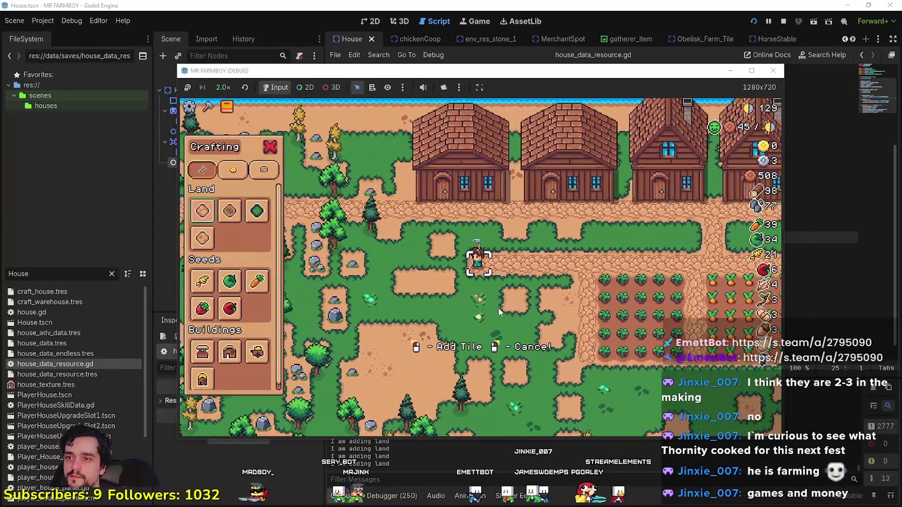
pyautogui.press('d')
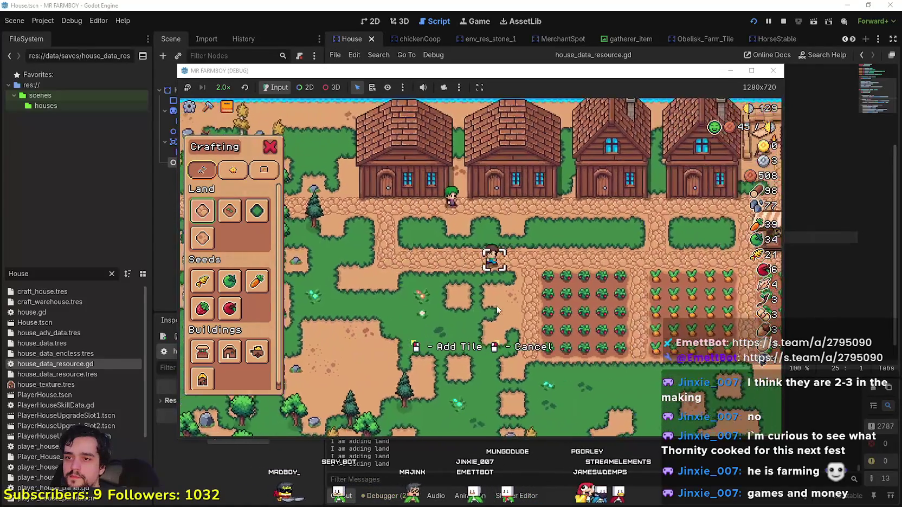
pyautogui.press('a')
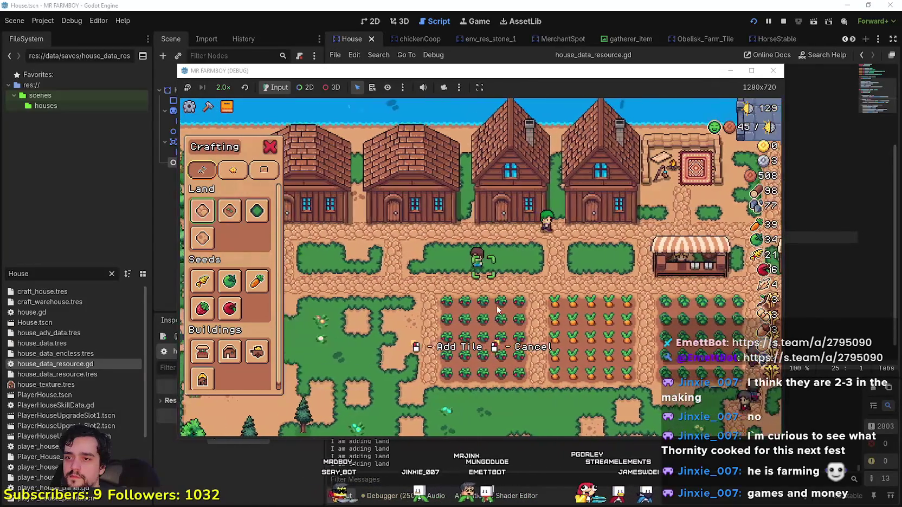
# - Place more tiles near the houses, turning a hedge into path and filling the path gap
pyautogui.press('a')
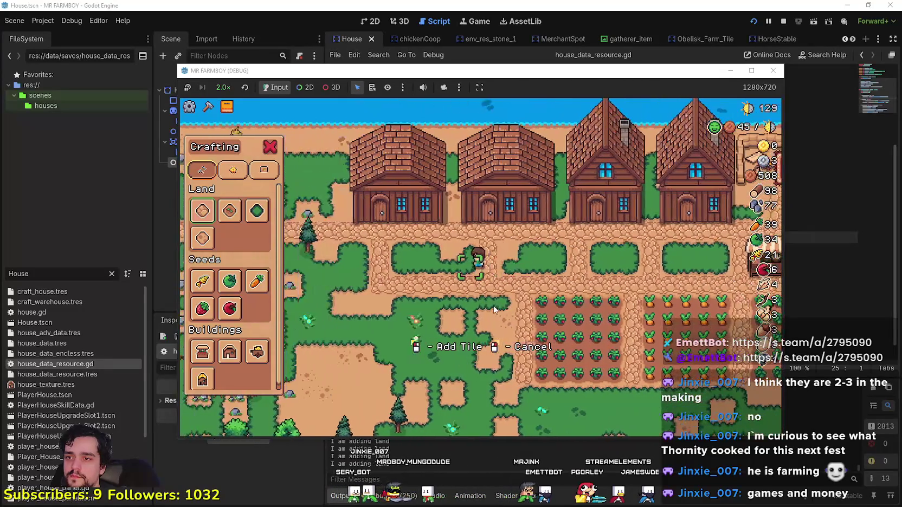
pyautogui.press('d')
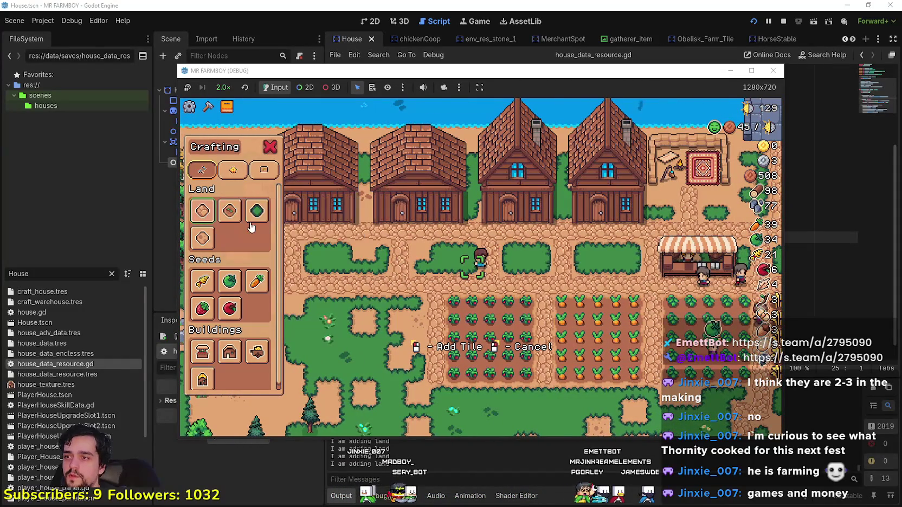
pyautogui.press('w')
pyautogui.press('a')
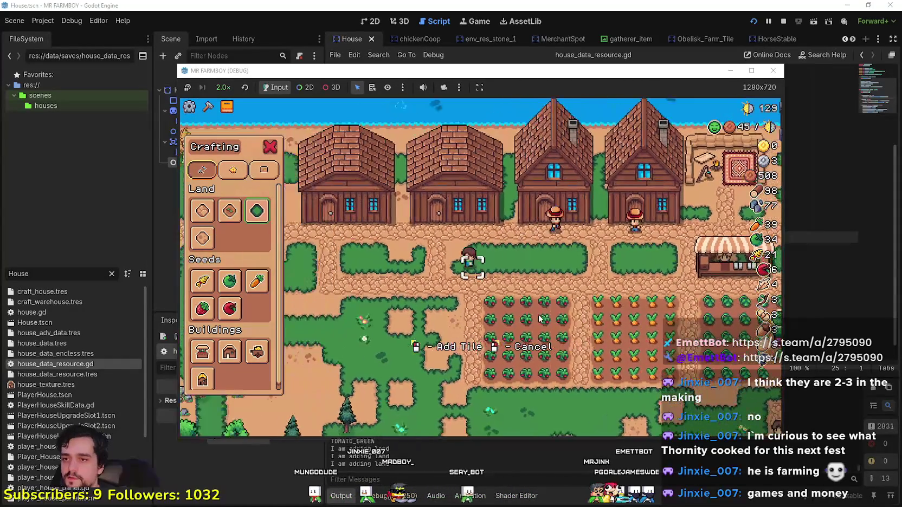
pyautogui.press('a')
pyautogui.press('d')
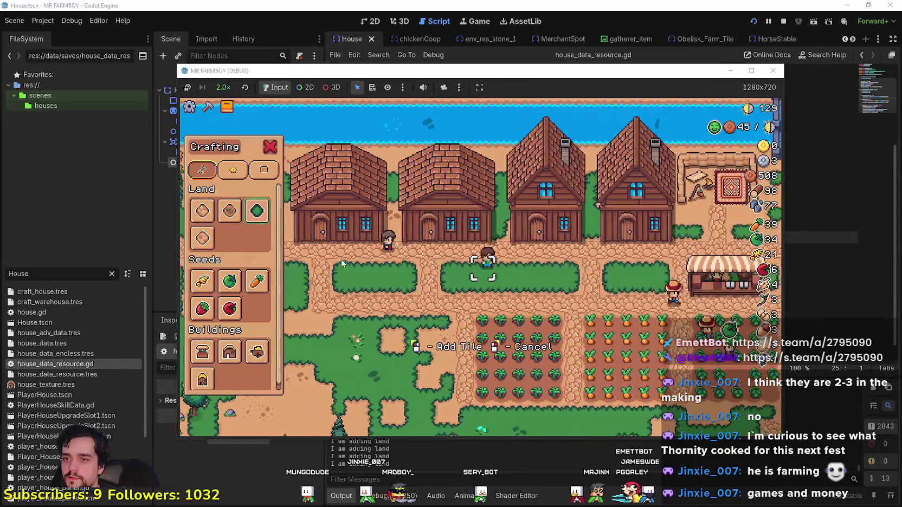
pyautogui.press('d')
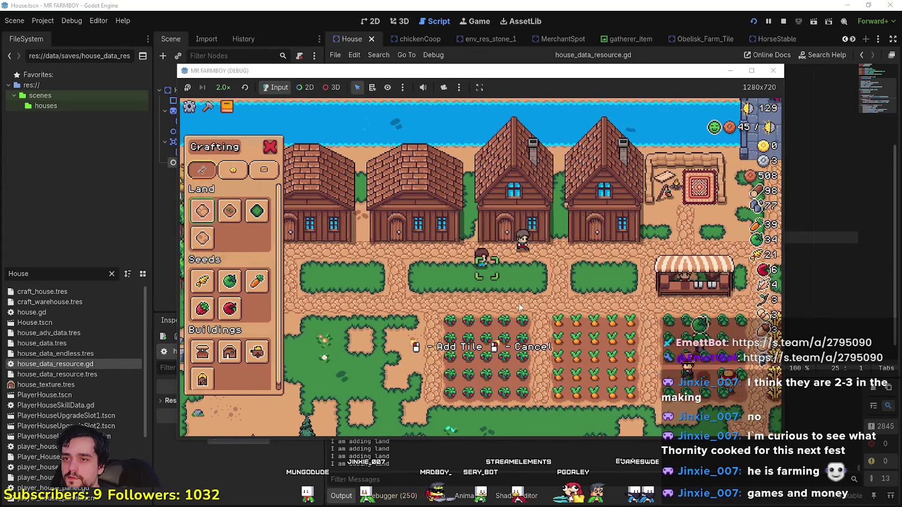
pyautogui.click(513, 304)
pyautogui.press('s')
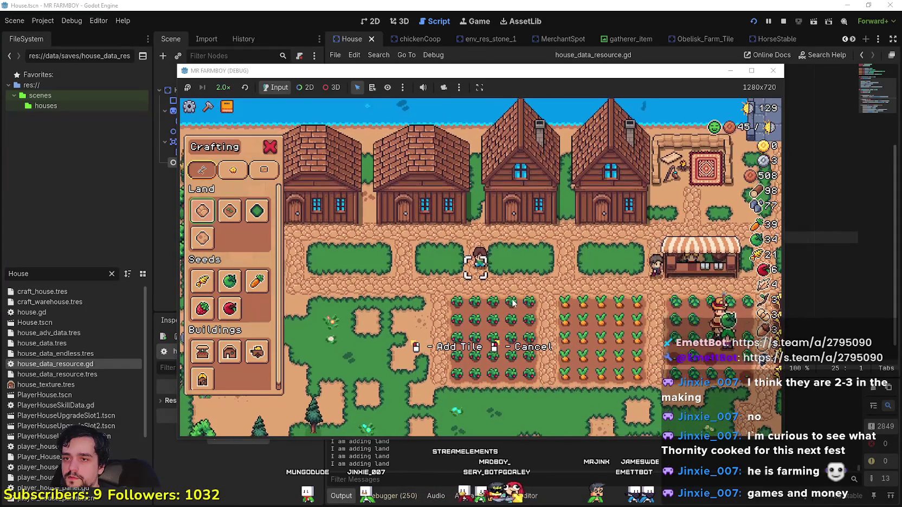
pyautogui.click(319, 235)
pyautogui.press('w')
pyautogui.press('d')
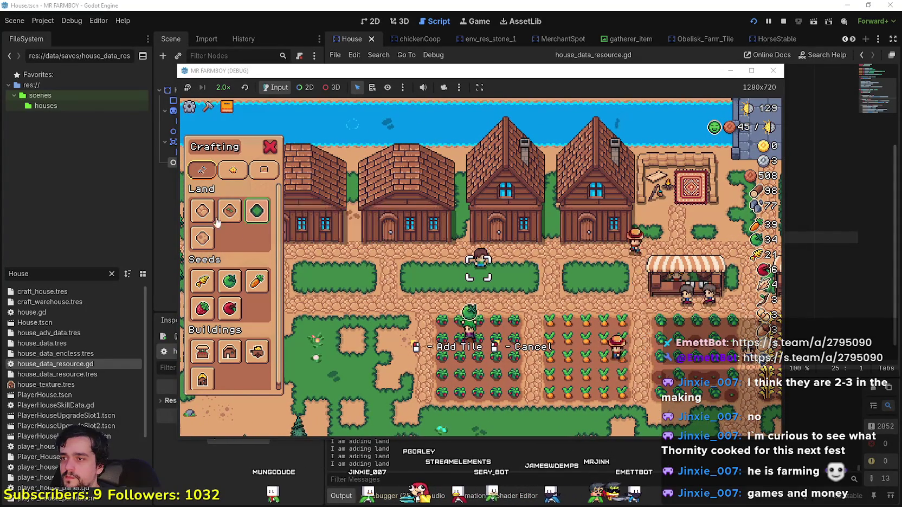
# - Stop placing tiles, walk to the market stalls, and open then close a house's panel
pyautogui.press('a')
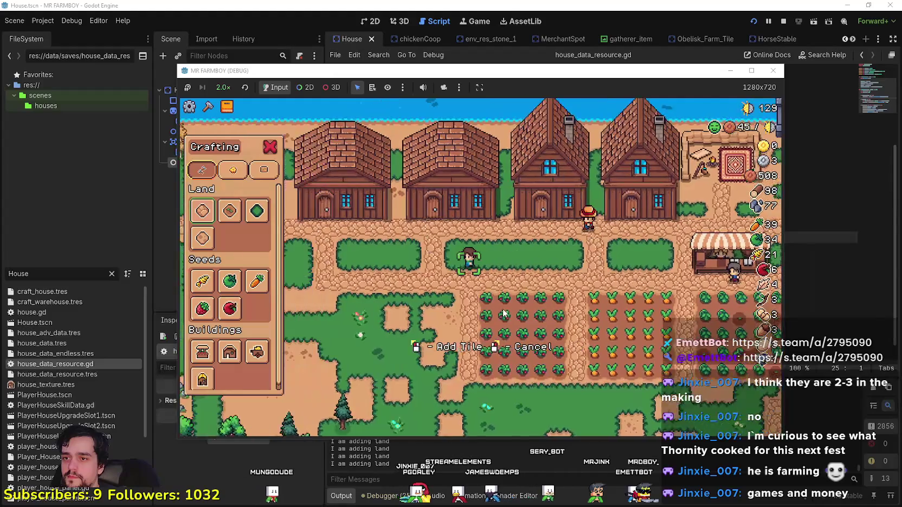
pyautogui.press('Escape')
pyautogui.press('d')
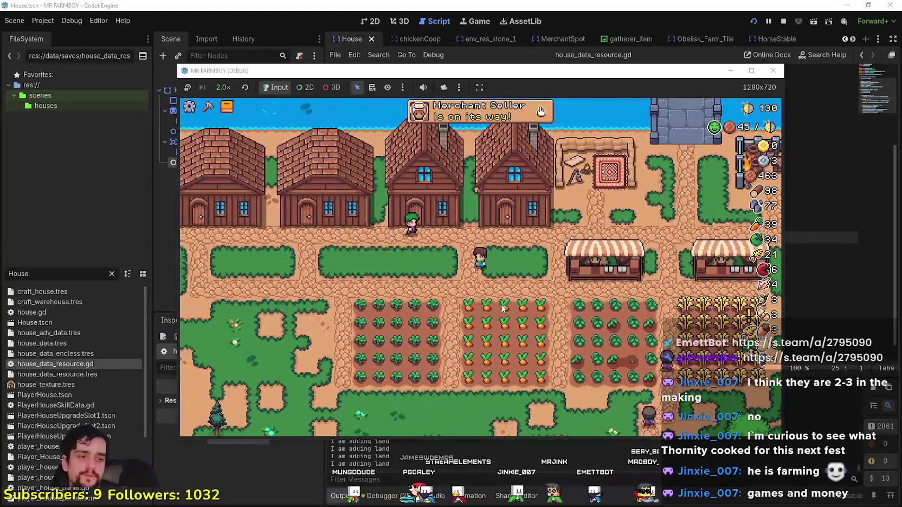
pyautogui.press('a')
pyautogui.click(500, 305)
pyautogui.press('Escape')
# - Assign Strawberry as the house's Item Priority, close the panel, and stop the game
pyautogui.click(512, 5)
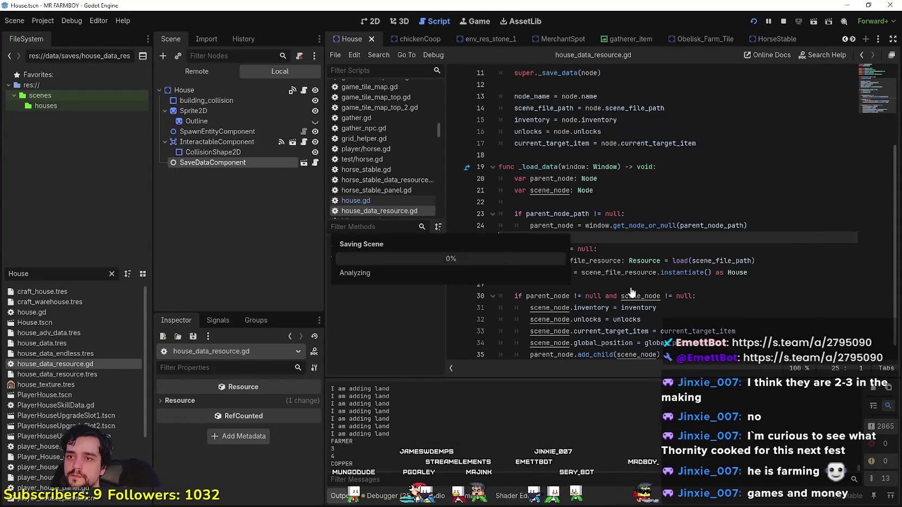
pyautogui.hotkey('alt', 'Tab')
pyautogui.click(561, 253)
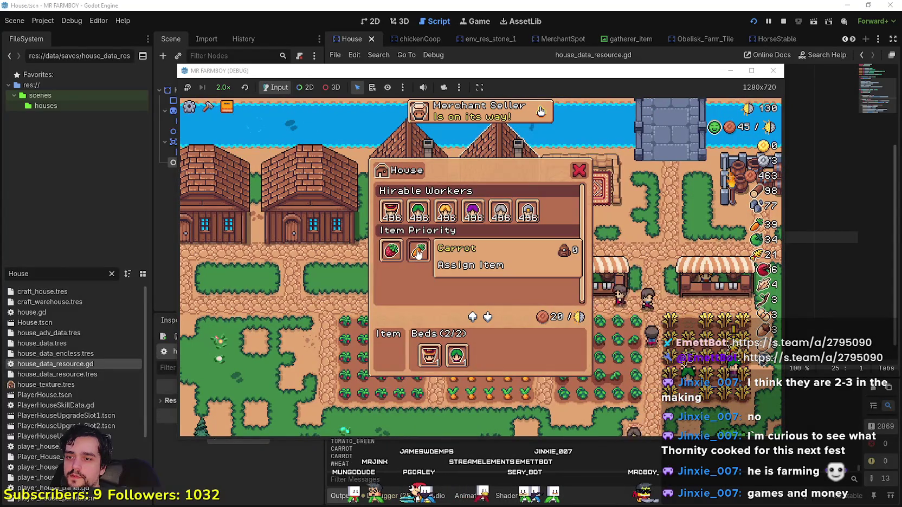
pyautogui.press('Escape')
pyautogui.click(429, 283)
pyautogui.click(385, 250)
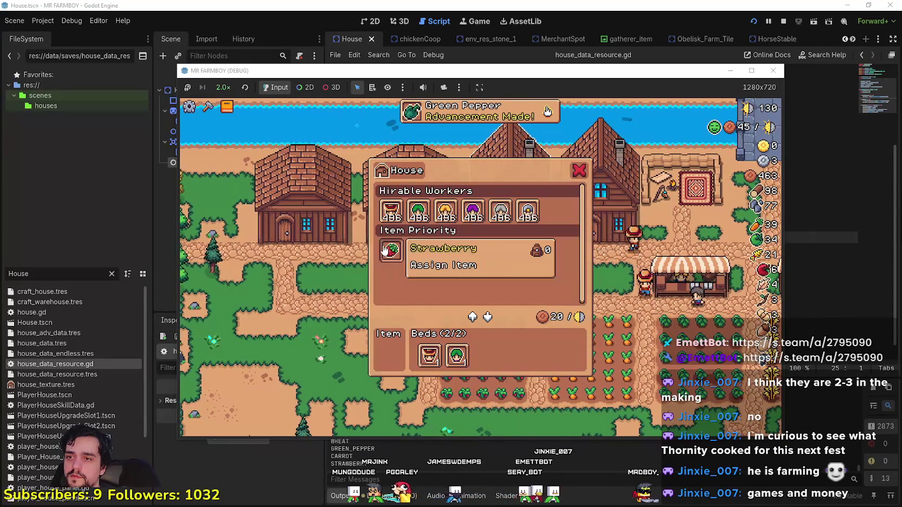
pyautogui.press('Escape')
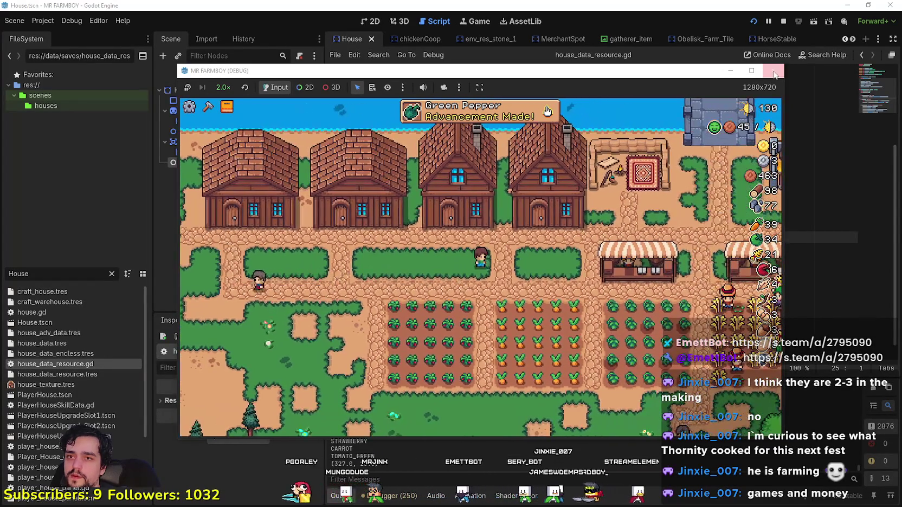
pyautogui.click(774, 75)
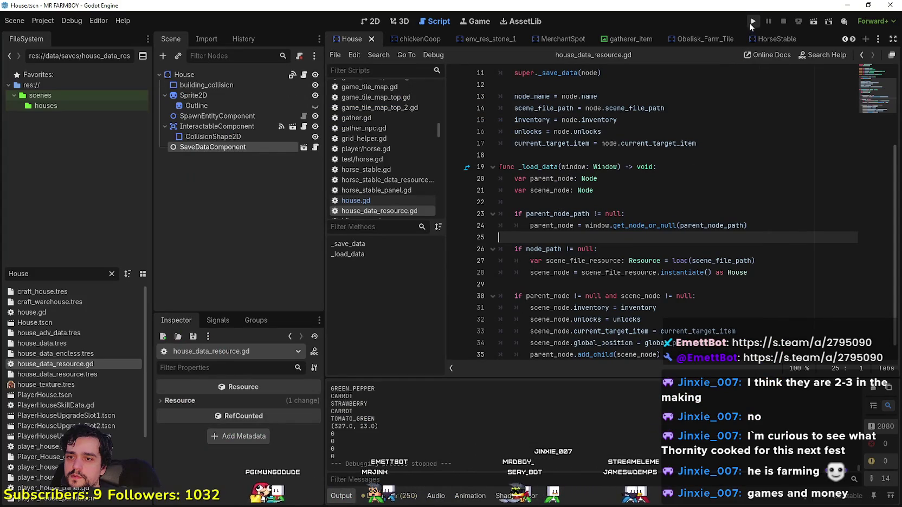
# - Run the project again, load Save 4 from Continue, and set the house's item to Carrot
pyautogui.click(752, 22)
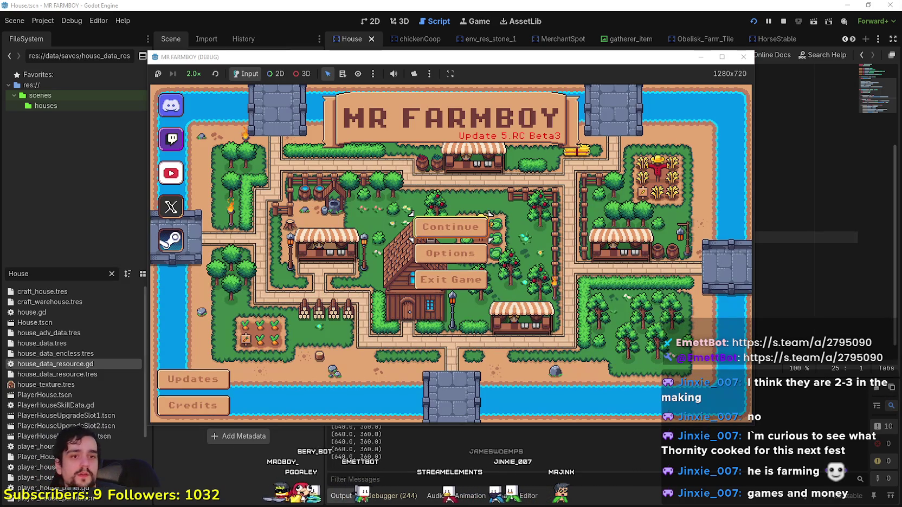
pyautogui.click(475, 243)
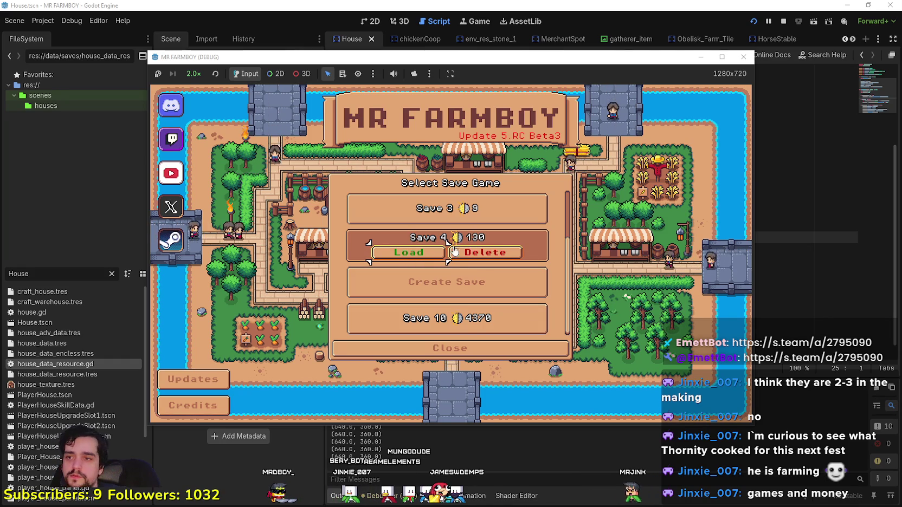
pyautogui.click(431, 254)
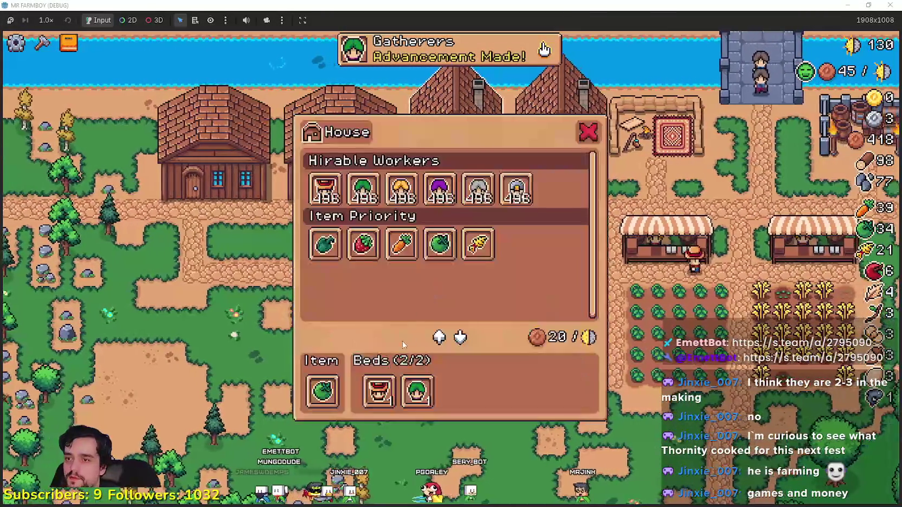
pyautogui.click(322, 389)
# - Close the house and warehouse panels, then set the debug toolbar game speed to 1.0×
pyautogui.press('Escape')
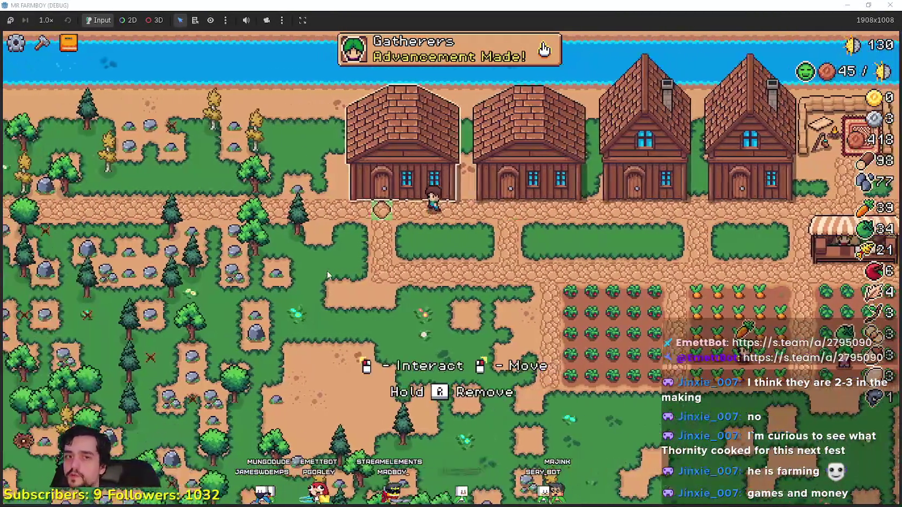
pyautogui.press('Escape')
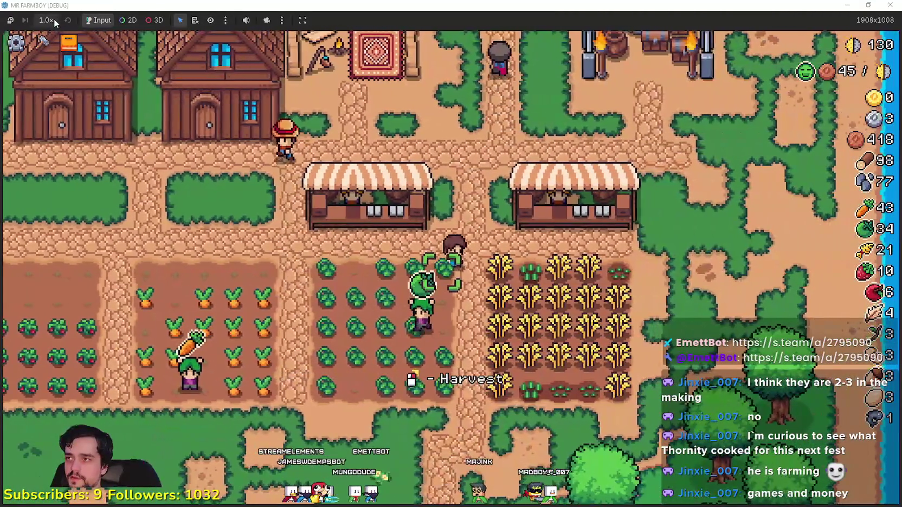
pyautogui.click(46, 20)
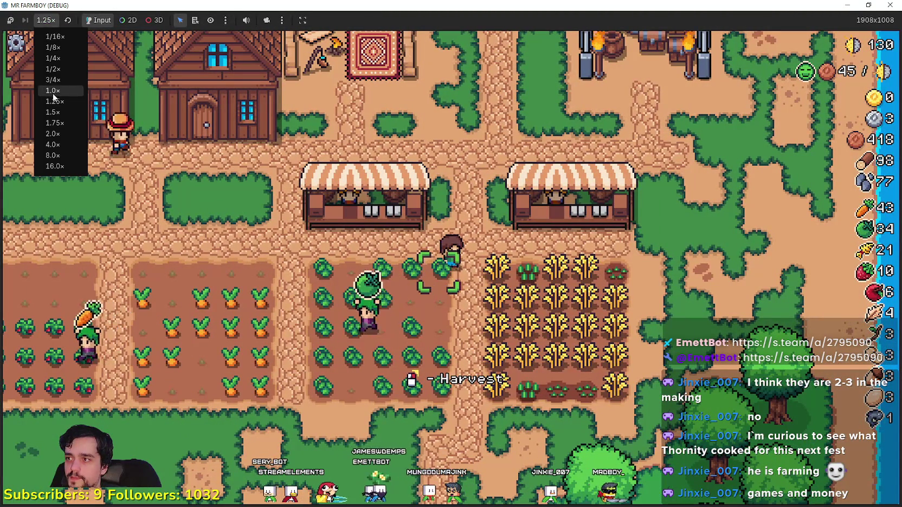
pyautogui.click(53, 93)
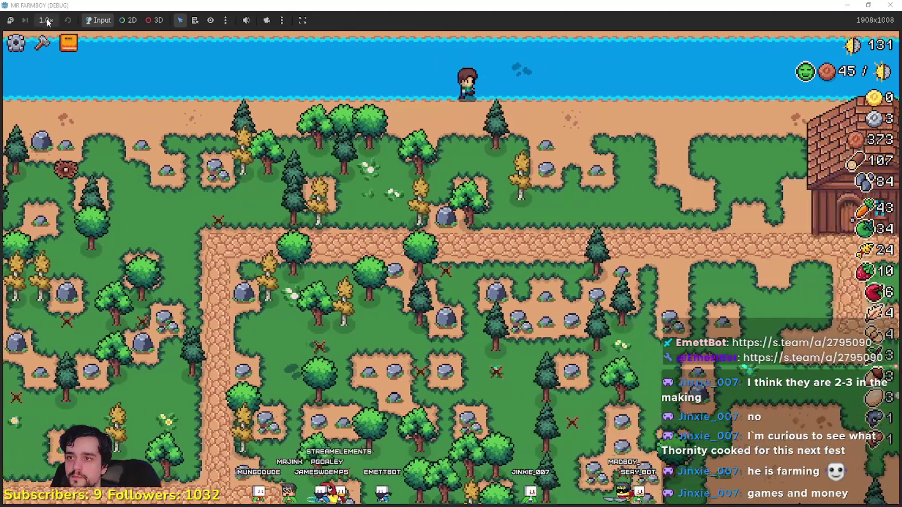
# - Set game speed to 2.0×, view the next warehouse's stock, and open Crafting
pyautogui.click(45, 20)
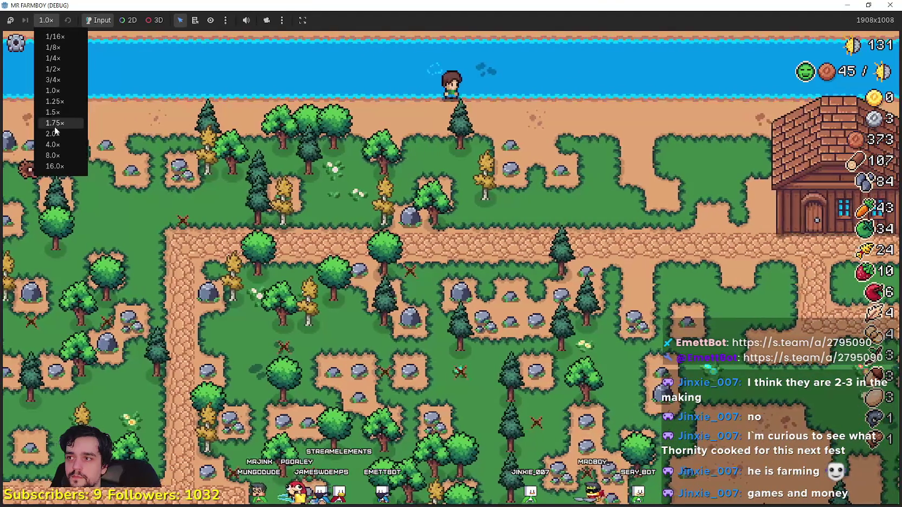
pyautogui.click(57, 134)
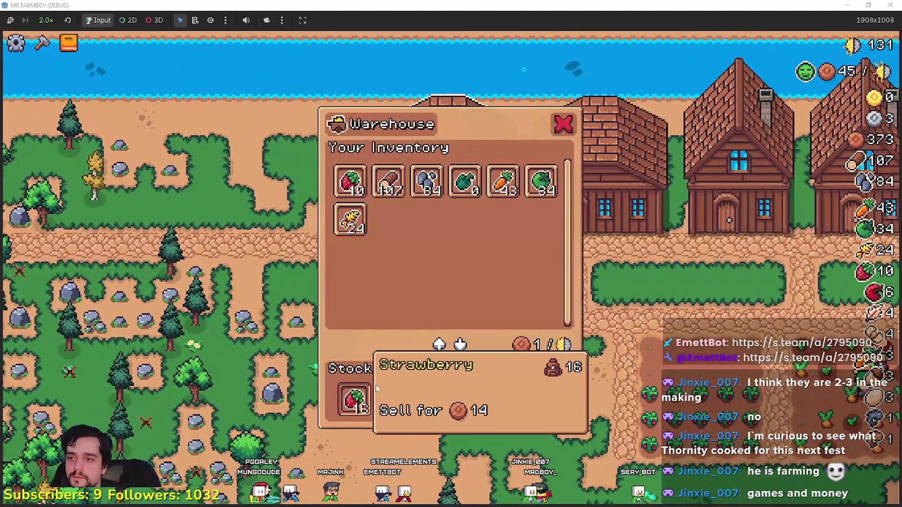
pyautogui.click(460, 345)
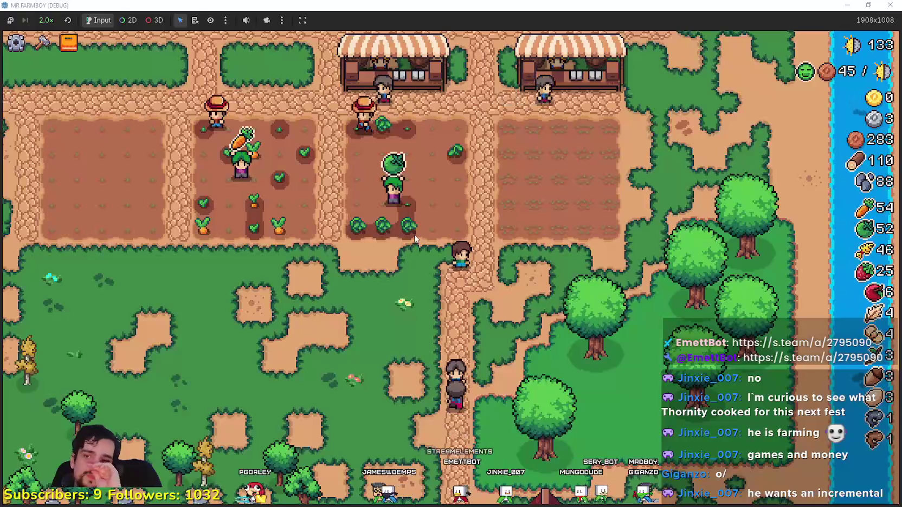
pyautogui.click(42, 41)
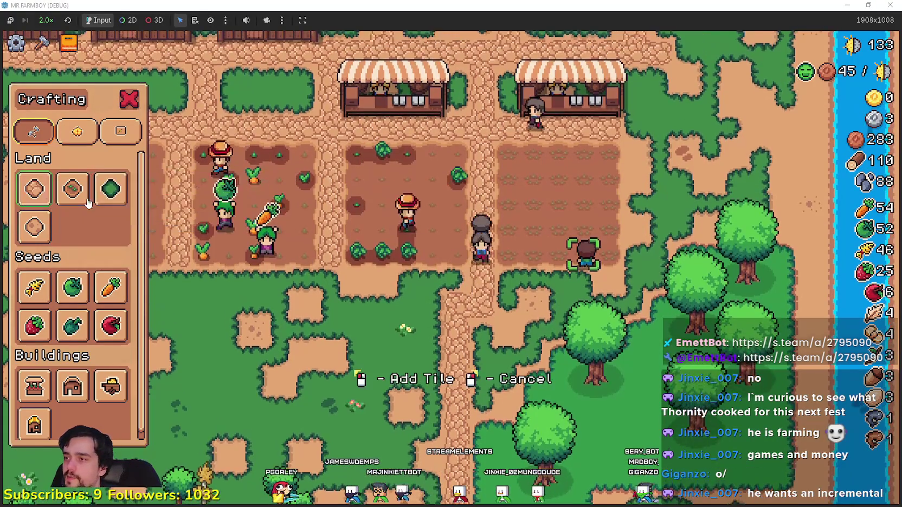
# - Choose the road tile, walk the farmer around the farm, then cancel tile placement
pyautogui.click(34, 188)
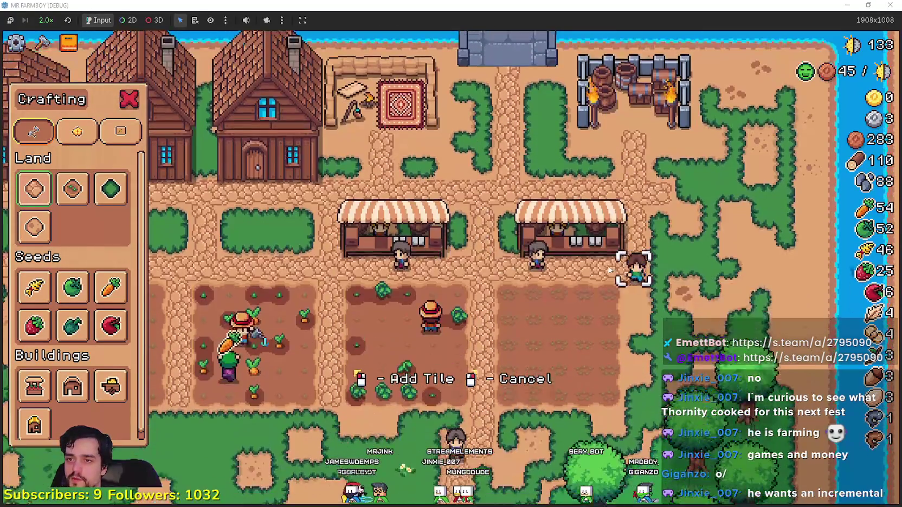
pyautogui.press('s')
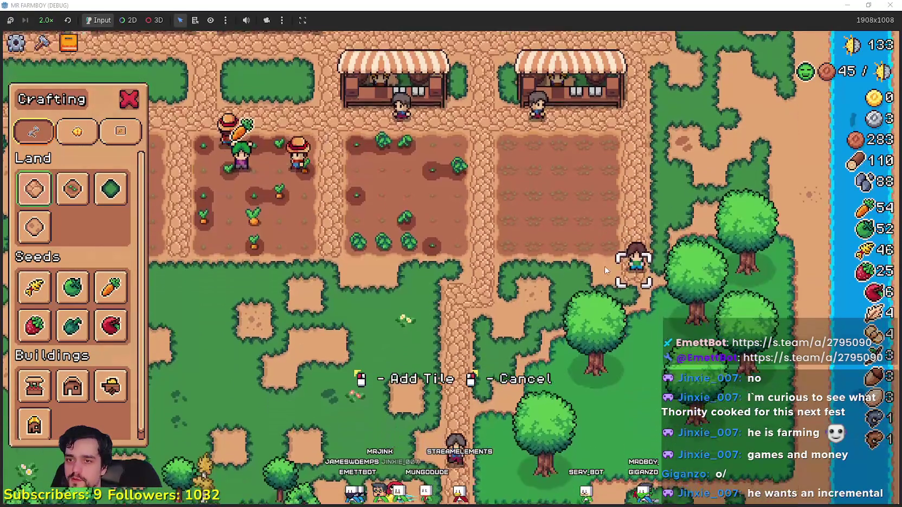
pyautogui.press('a')
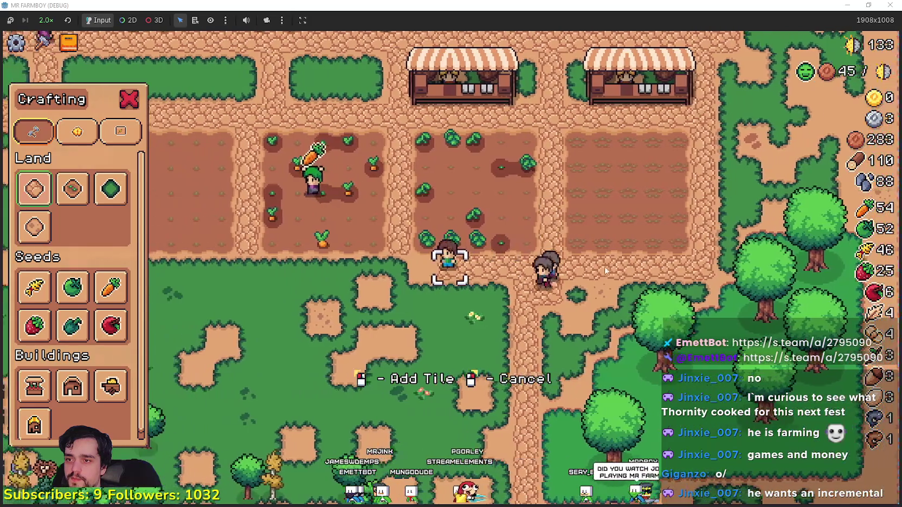
pyautogui.press('a')
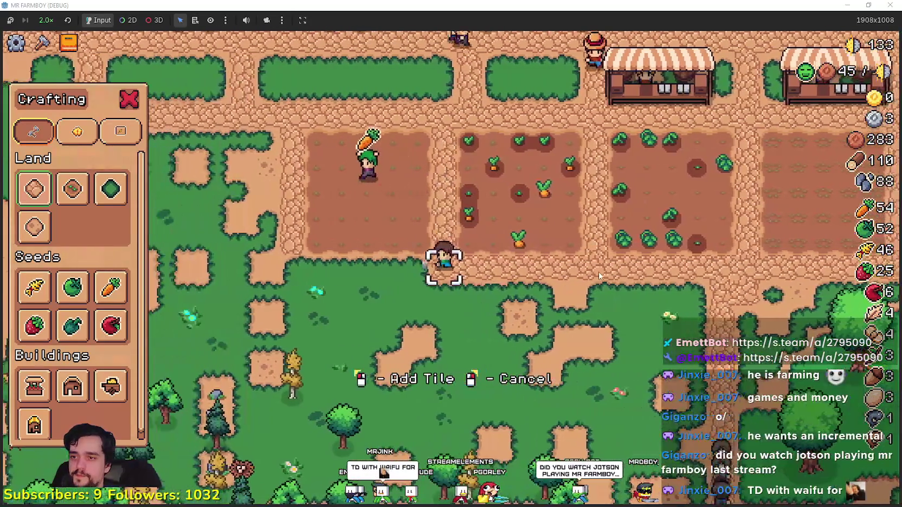
pyautogui.press('a')
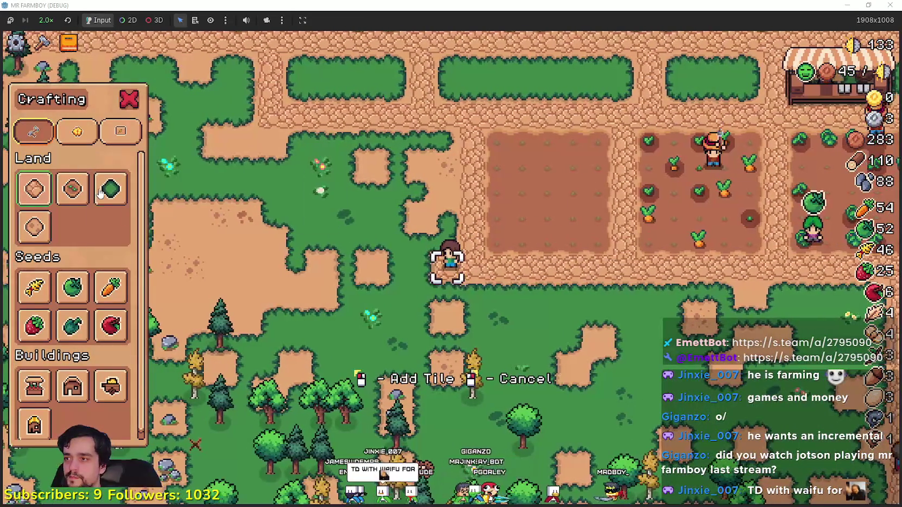
pyautogui.press('w')
pyautogui.press('a')
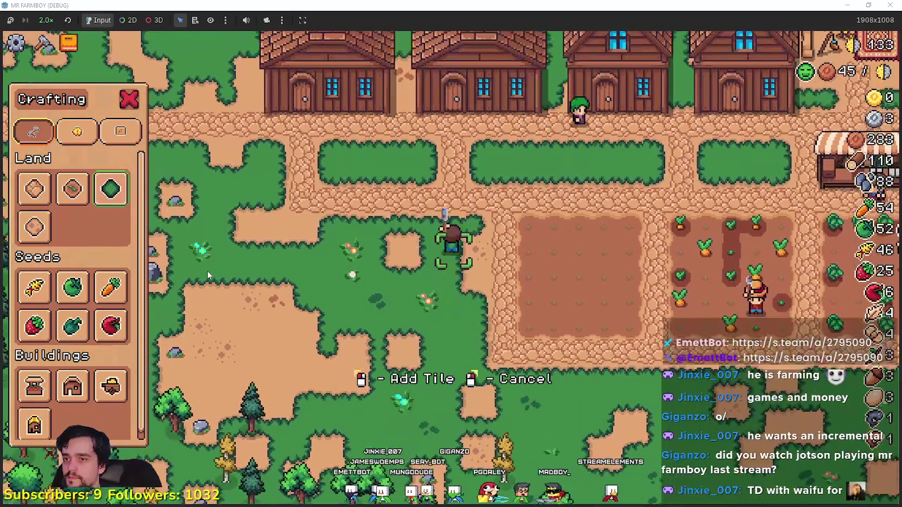
pyautogui.press('s')
pyautogui.press('d')
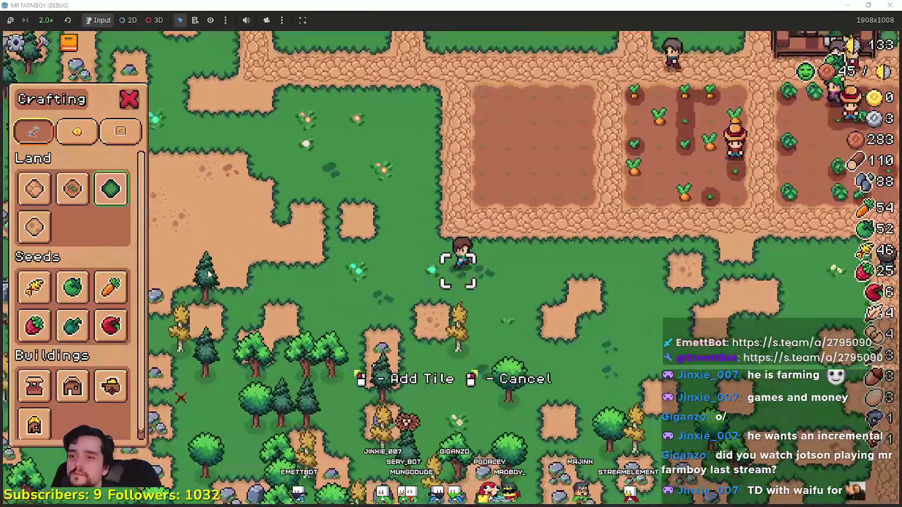
pyautogui.press('d')
pyautogui.press('w')
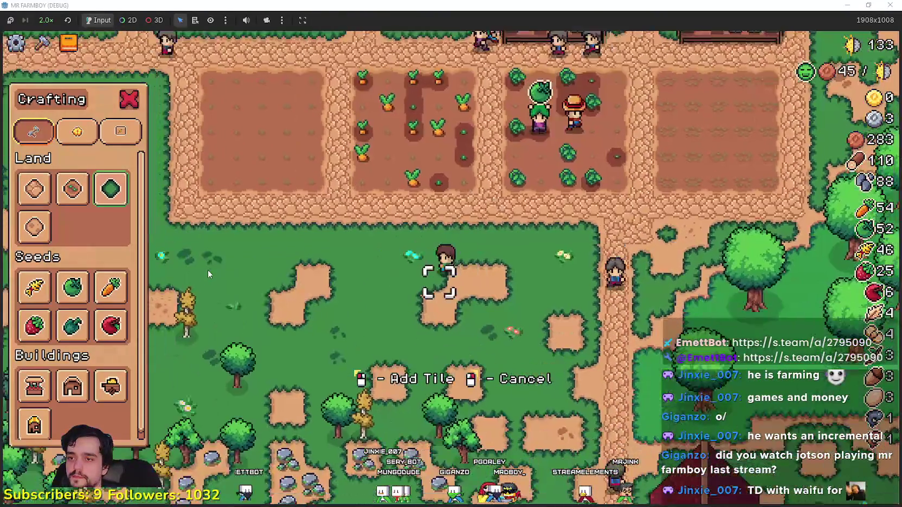
pyautogui.press('s')
pyautogui.press('a')
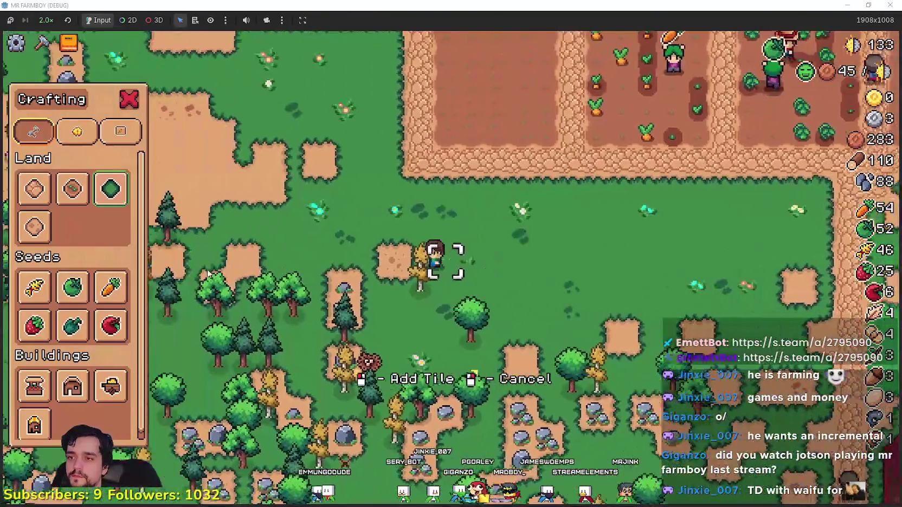
pyautogui.rightClick(208, 270)
pyautogui.press('w')
pyautogui.press('a')
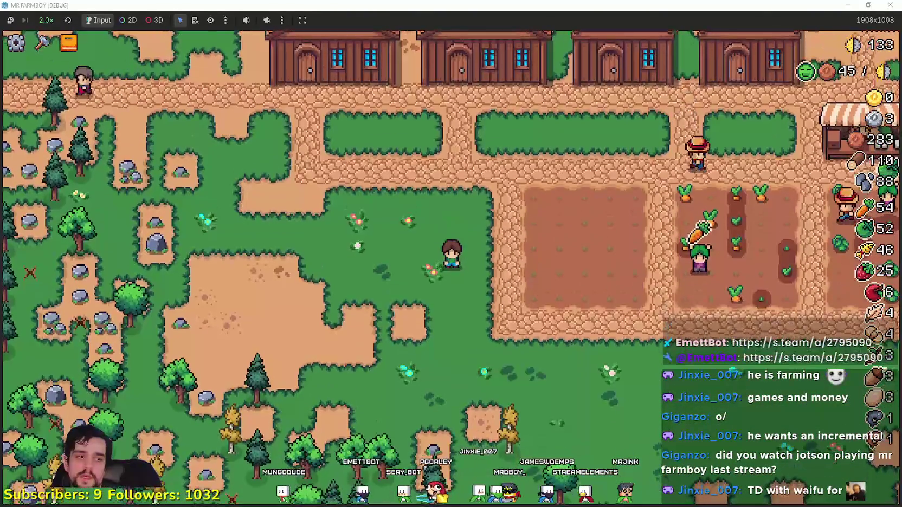
# - Switch to Steam and go to the game Library
pyautogui.hotkey('alt', 'Tab')
pyautogui.click(175, 62)
pyautogui.click(216, 62)
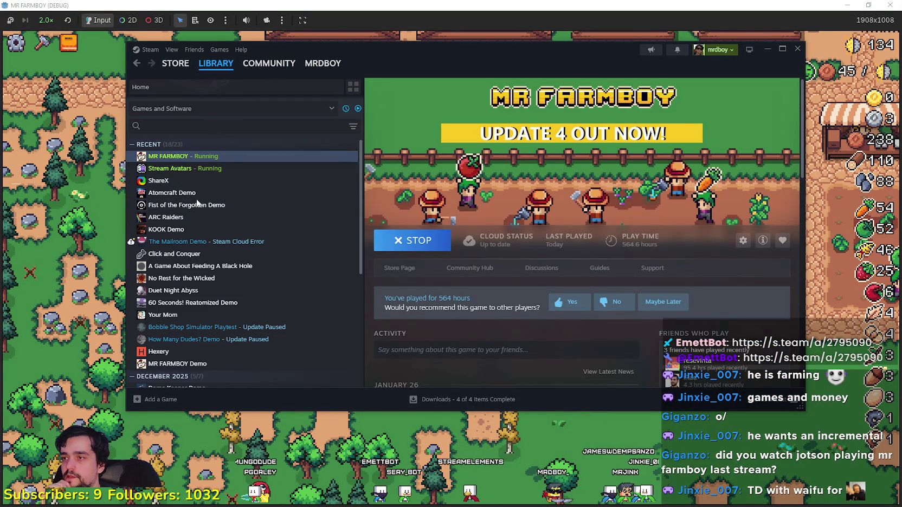
# - Open The Mailroom Demo's store page and browse through three screenshots
pyautogui.click(198, 244)
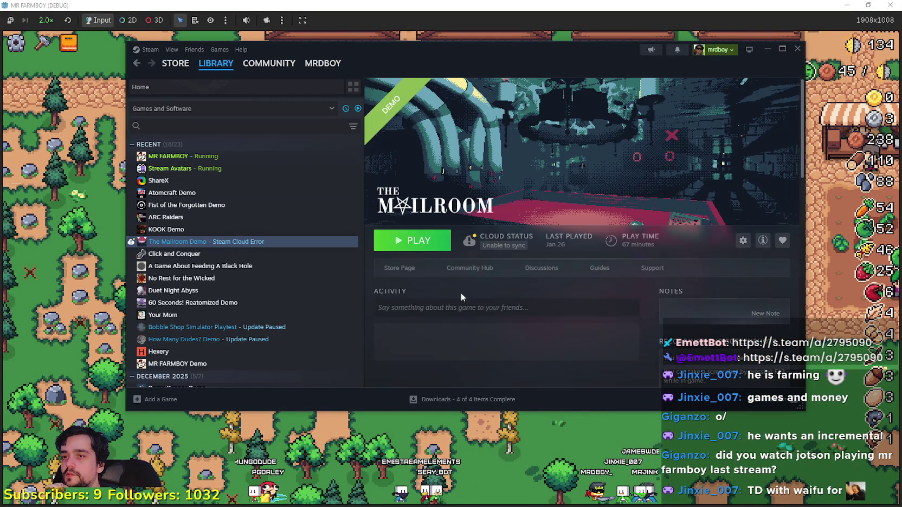
pyautogui.click(406, 274)
pyautogui.moveTo(472, 54); pyautogui.dragTo(518, 26)
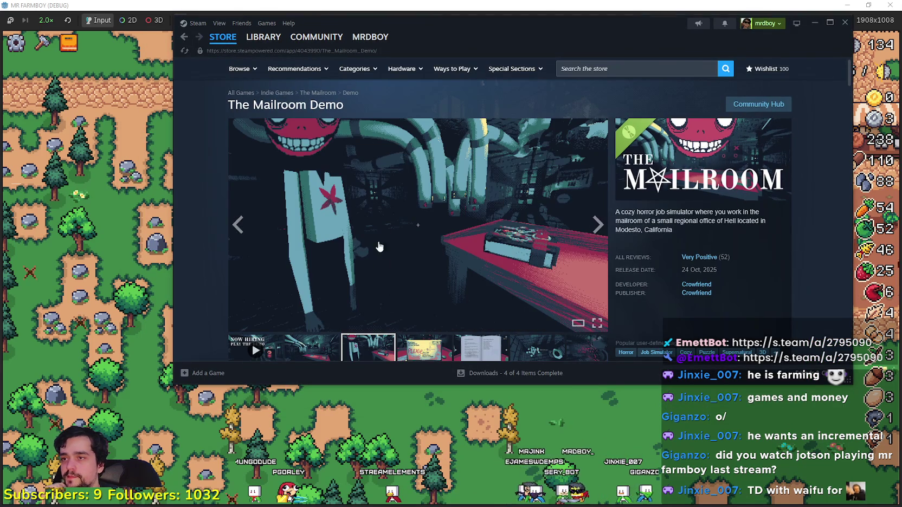
pyautogui.click(597, 225)
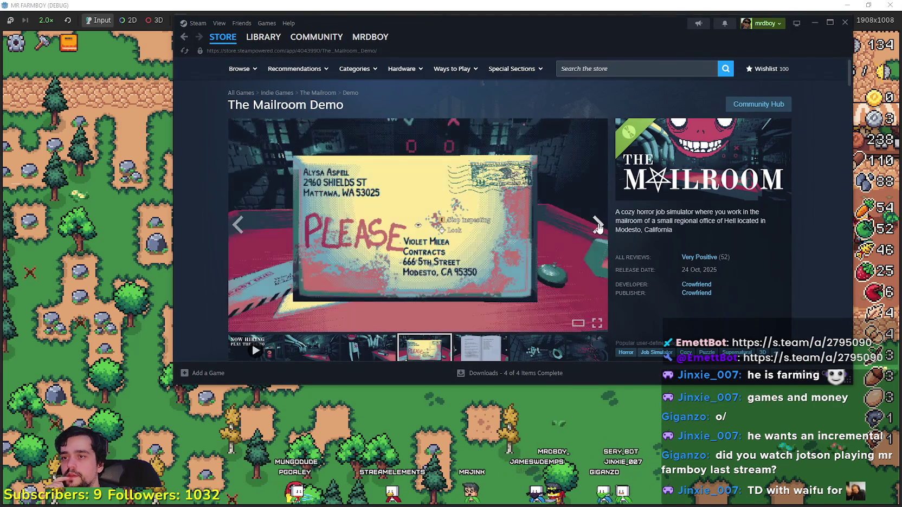
pyautogui.click(596, 225)
pyautogui.click(596, 225)
# - Return to the Library and view Atomcraft Demo, KOOK Demo, then The Mailroom Demo details
pyautogui.moveTo(264, 37)
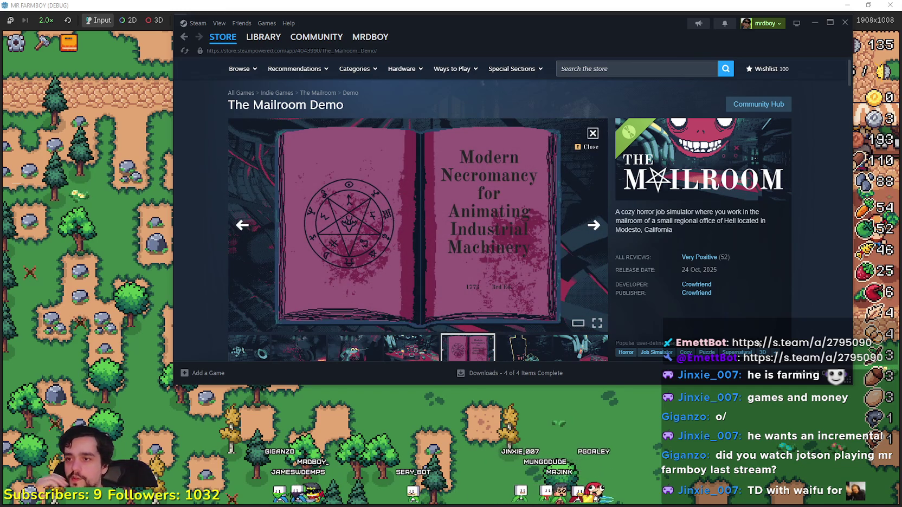
pyautogui.click(266, 39)
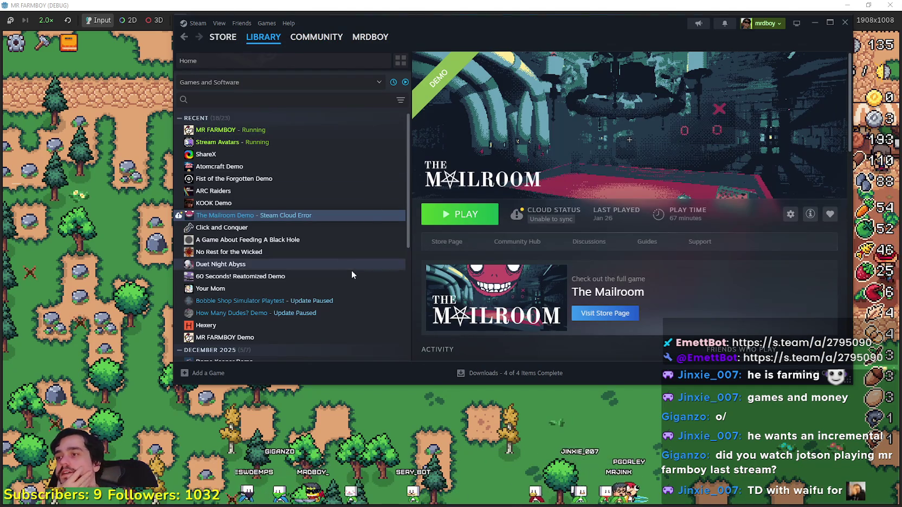
pyautogui.scroll(-2, 338, 242)
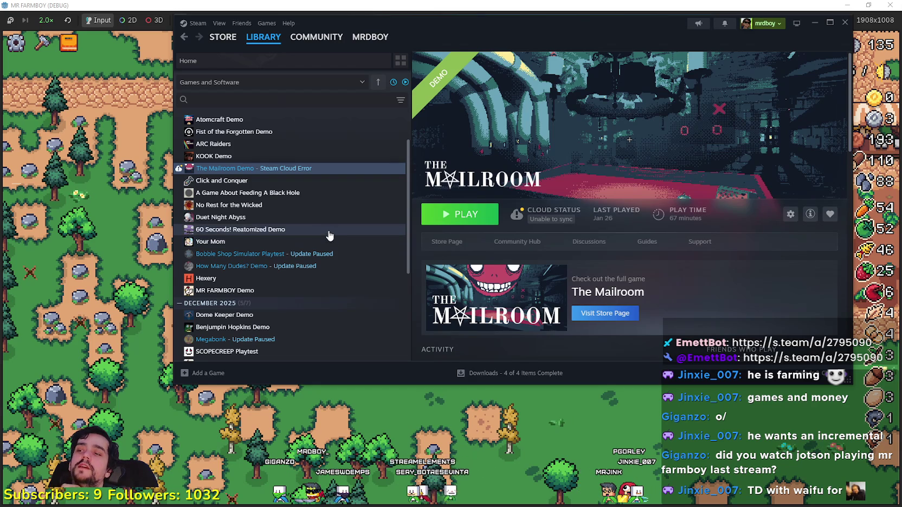
pyautogui.scroll(2, 326, 233)
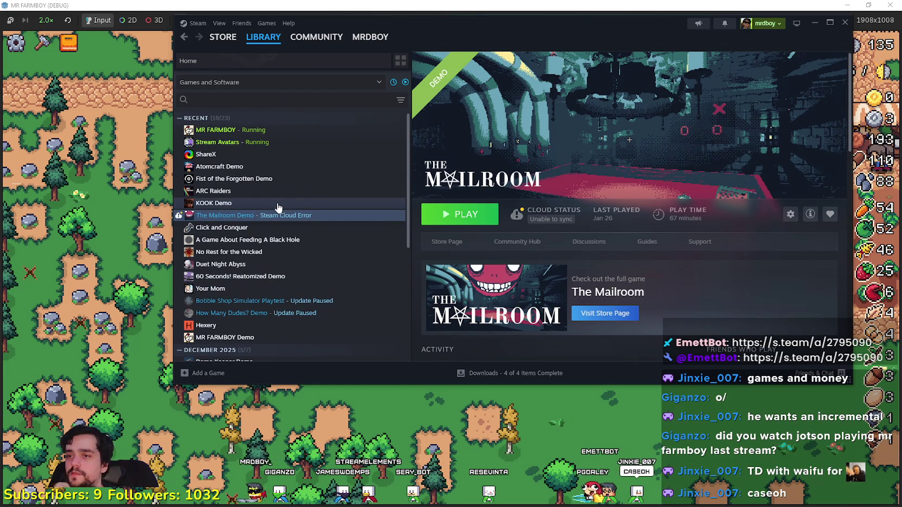
pyautogui.click(271, 167)
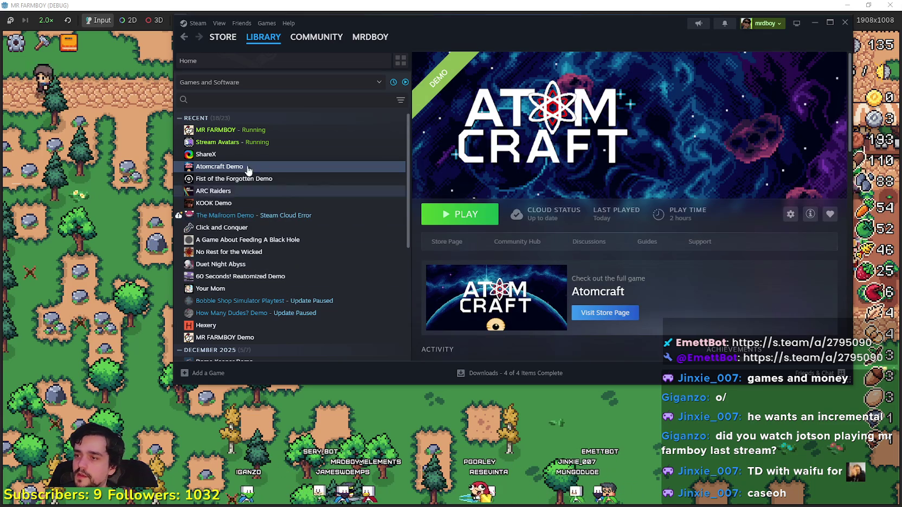
pyautogui.click(251, 203)
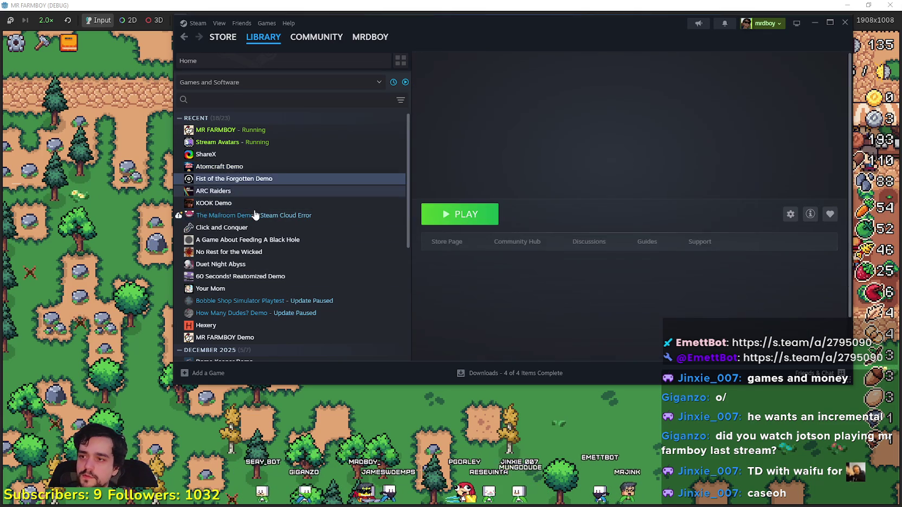
pyautogui.click(255, 215)
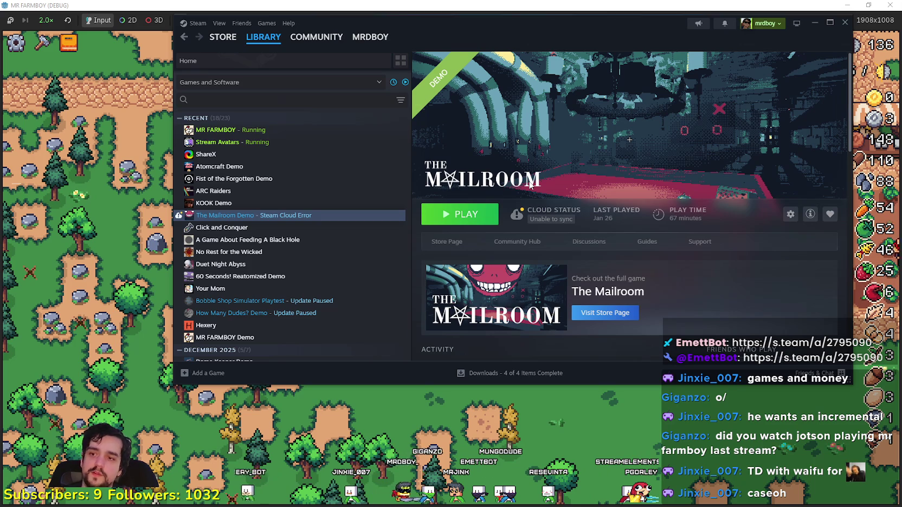
# - Return to the farm game, open Crafting, walk along the path, then cancel placement
pyautogui.click(1, 294)
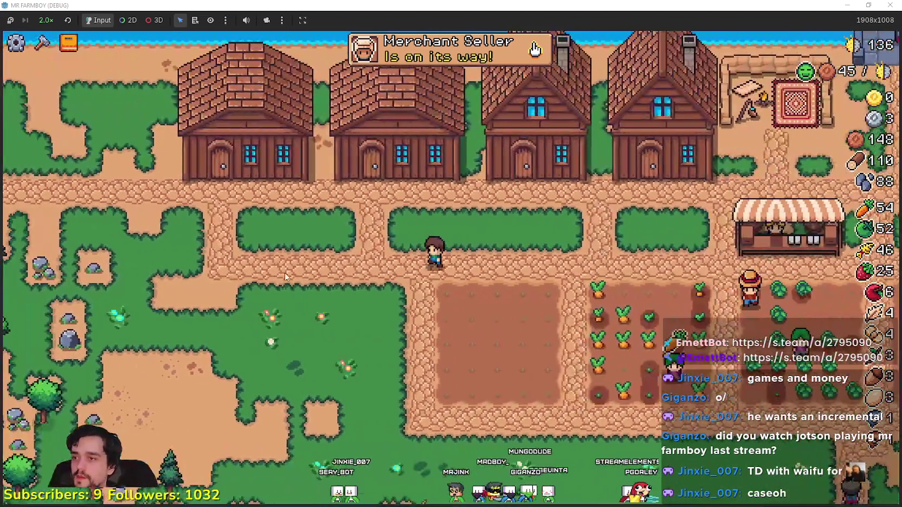
pyautogui.press('c')
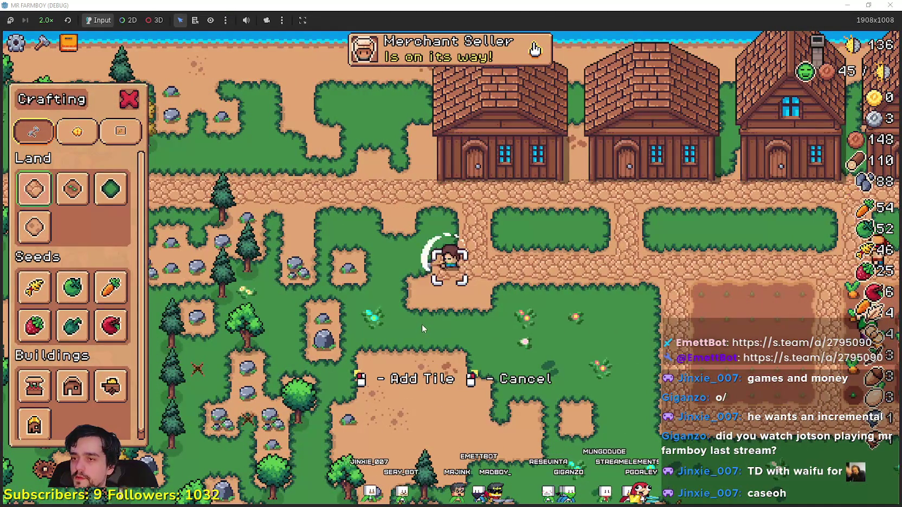
pyautogui.press('a')
pyautogui.press('d')
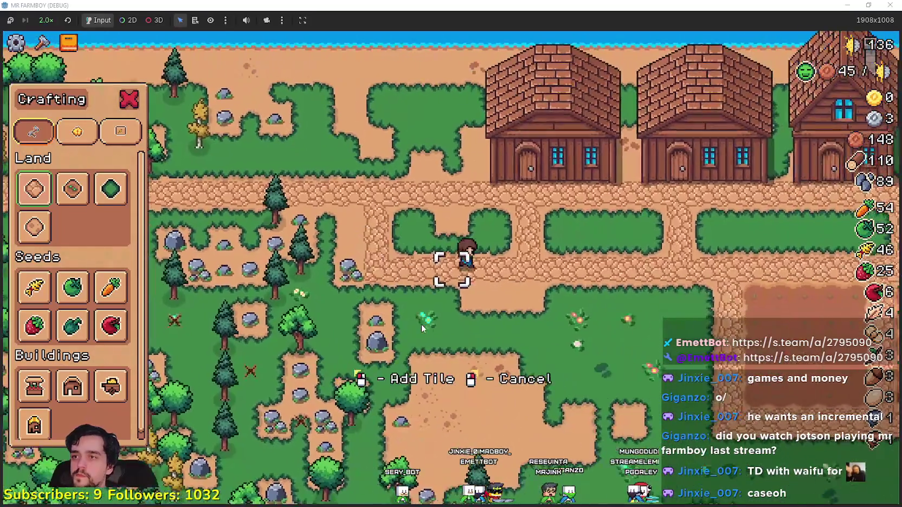
pyautogui.rightClick(421, 324)
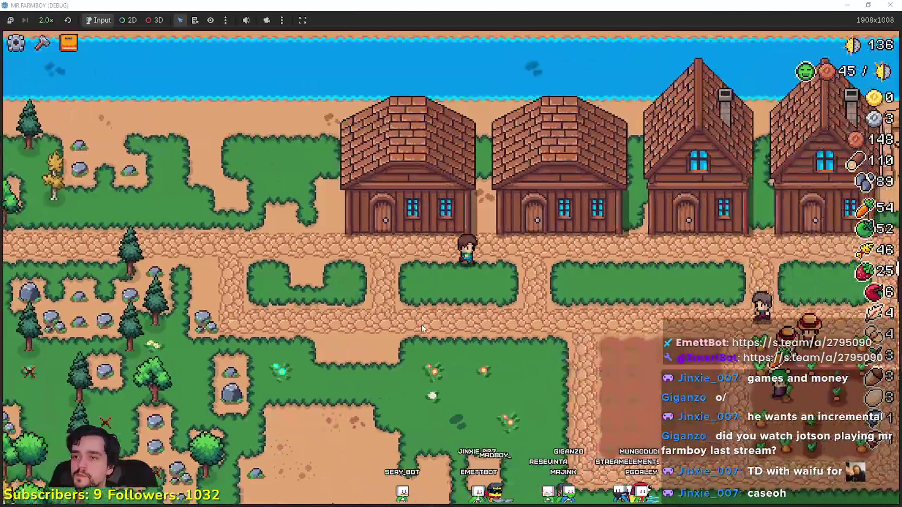
# - Select the grass tile and walk left gathering logs and a stone, then cancel placing
pyautogui.press('c')
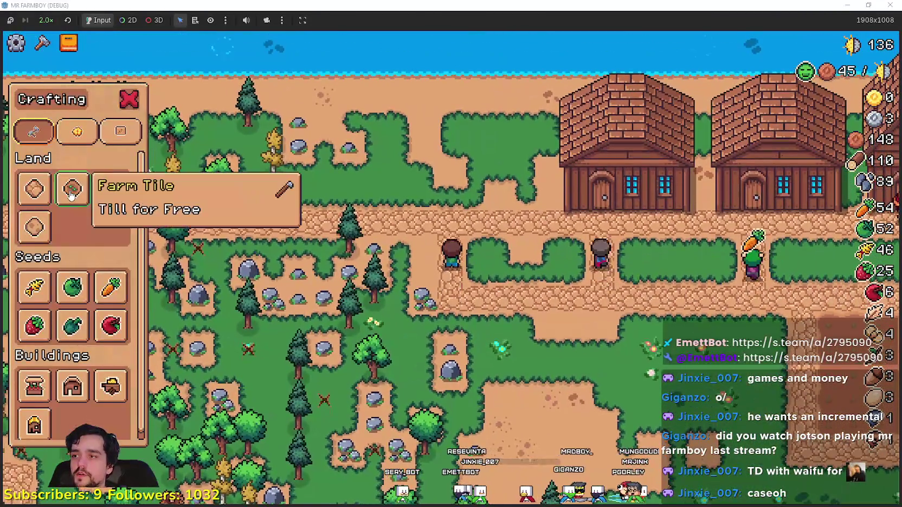
pyautogui.click(110, 189)
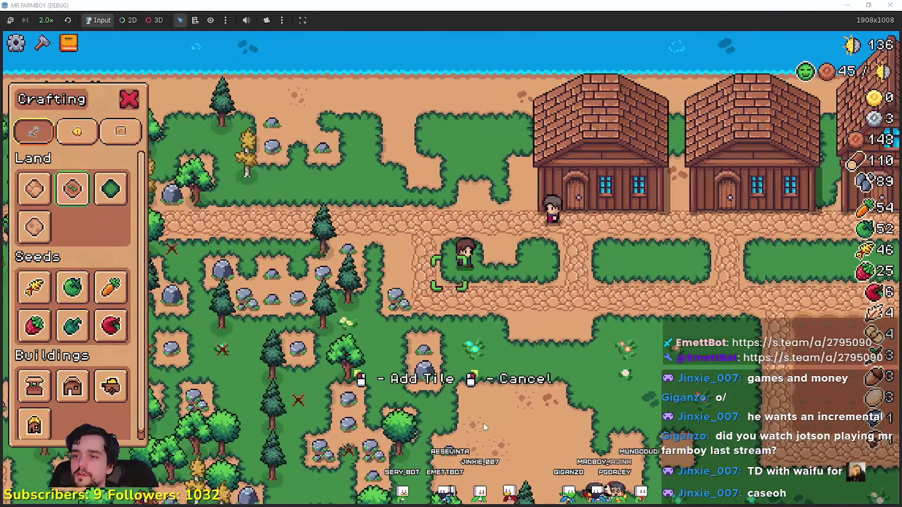
pyautogui.press('a')
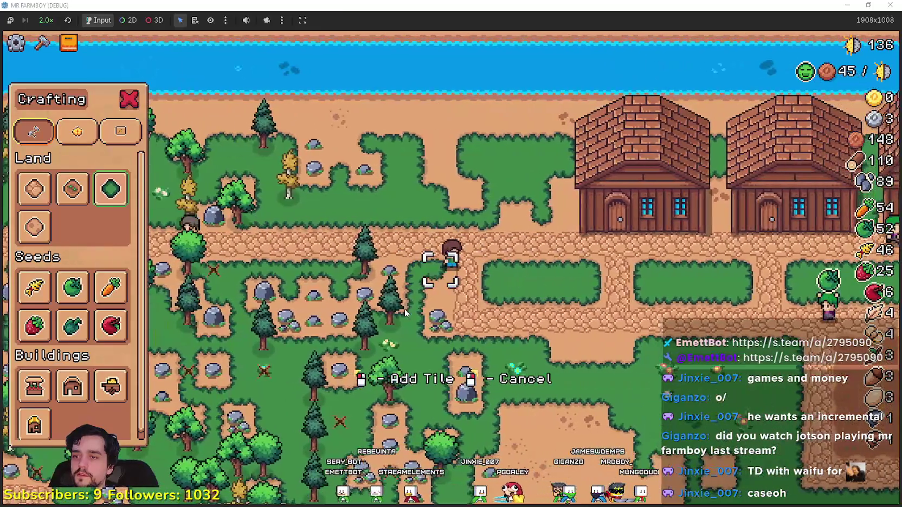
pyautogui.press('a')
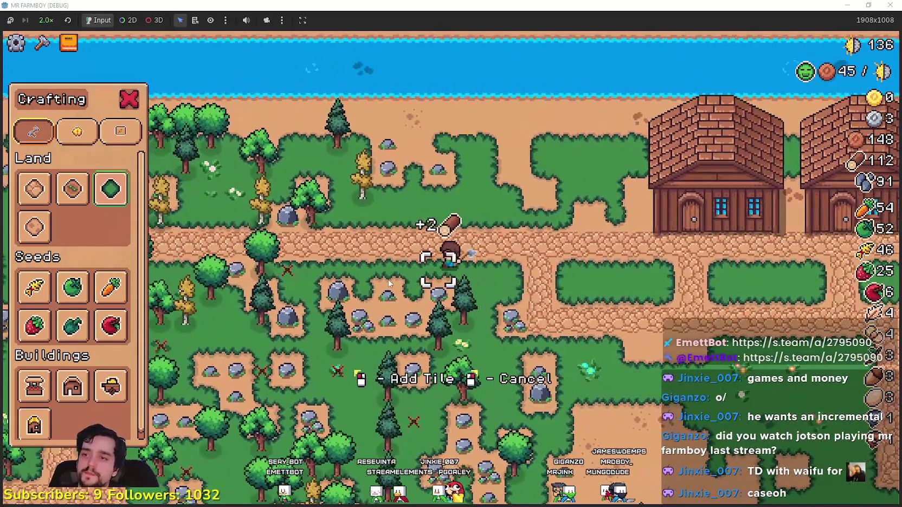
pyautogui.press('s')
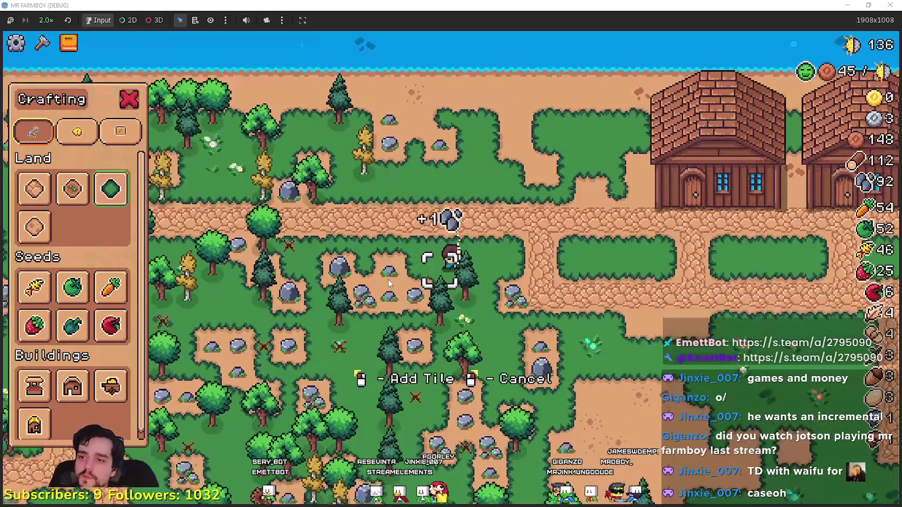
pyautogui.press('a')
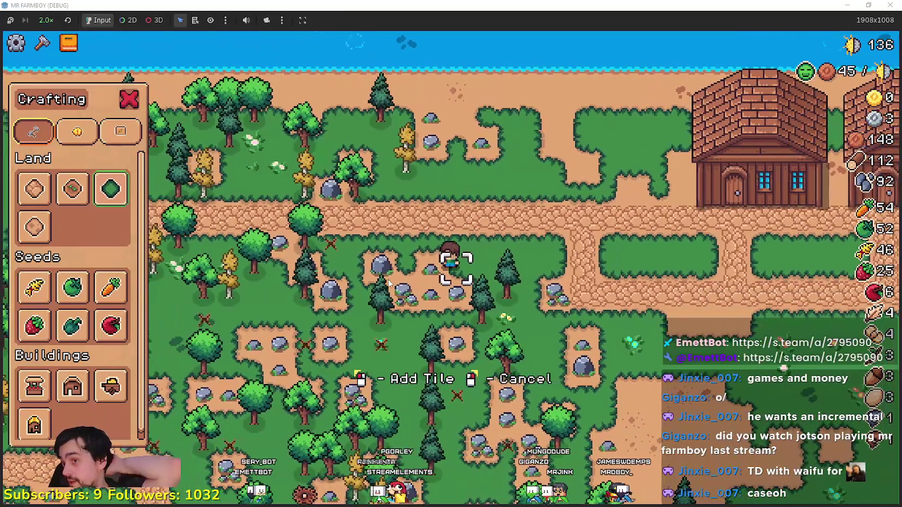
pyautogui.press('a')
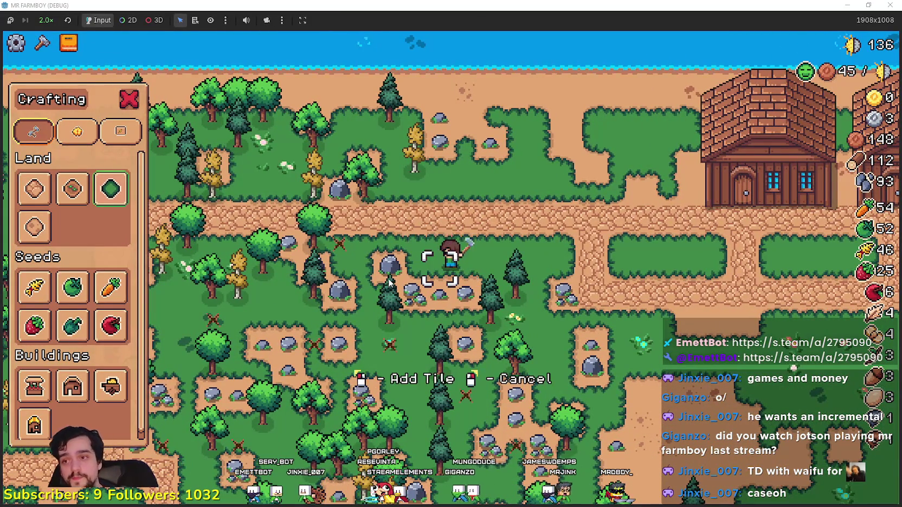
pyautogui.press('w')
pyautogui.press('d')
pyautogui.rightClick(390, 280)
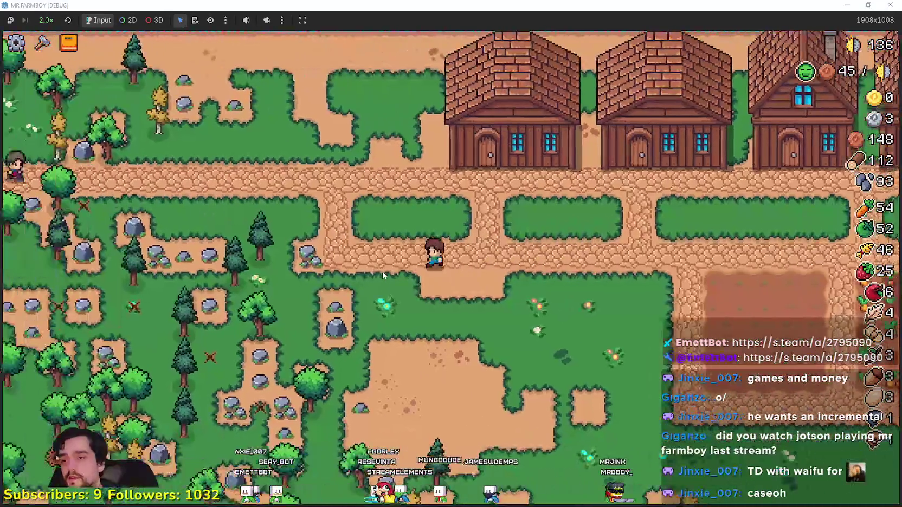
# - Reopen Crafting, walk around the grass, cancel placing, and head toward the crops by the river
pyautogui.press('a')
pyautogui.press('s')
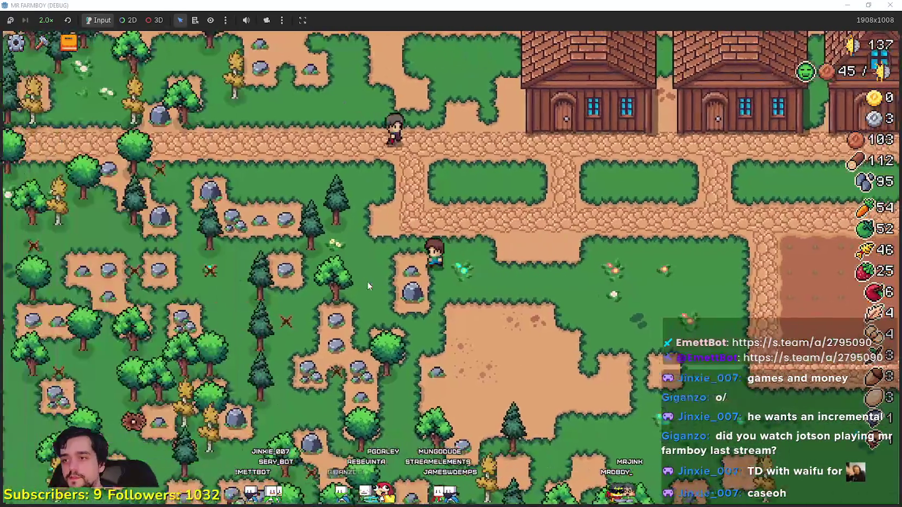
pyautogui.press('d')
pyautogui.press('c')
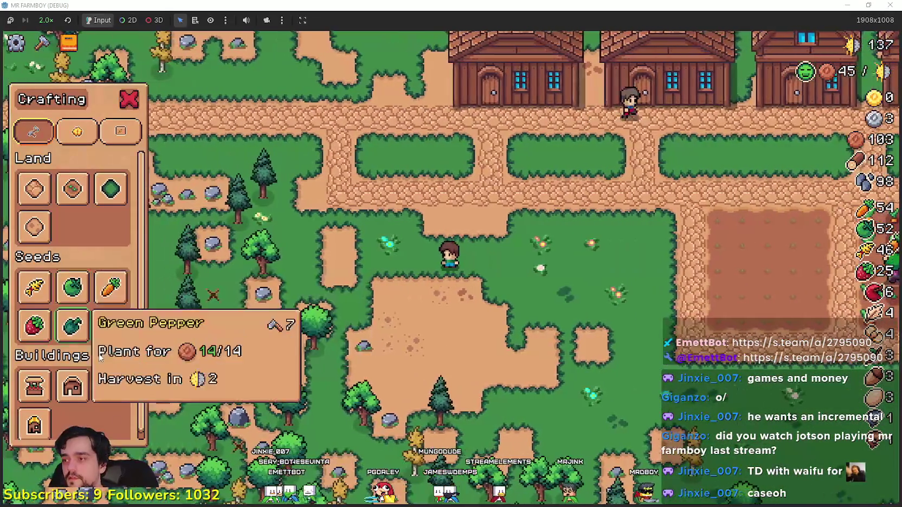
pyautogui.scroll(-1, 115, 198)
pyautogui.press('w')
pyautogui.press('a')
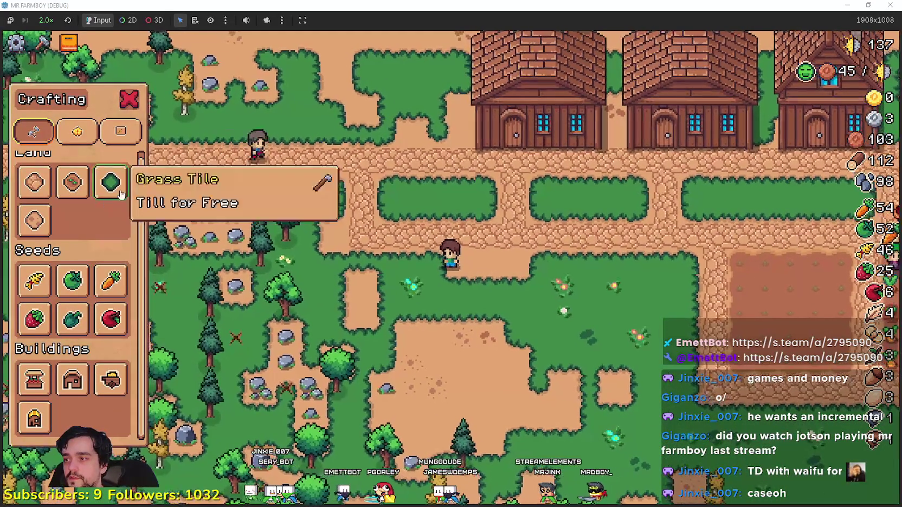
pyautogui.press('d')
pyautogui.press('a')
pyautogui.press('s')
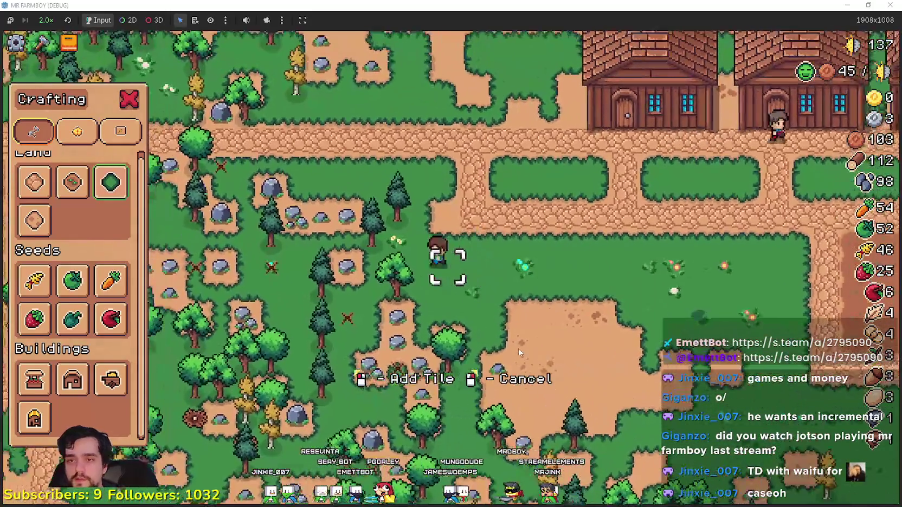
pyautogui.press('w')
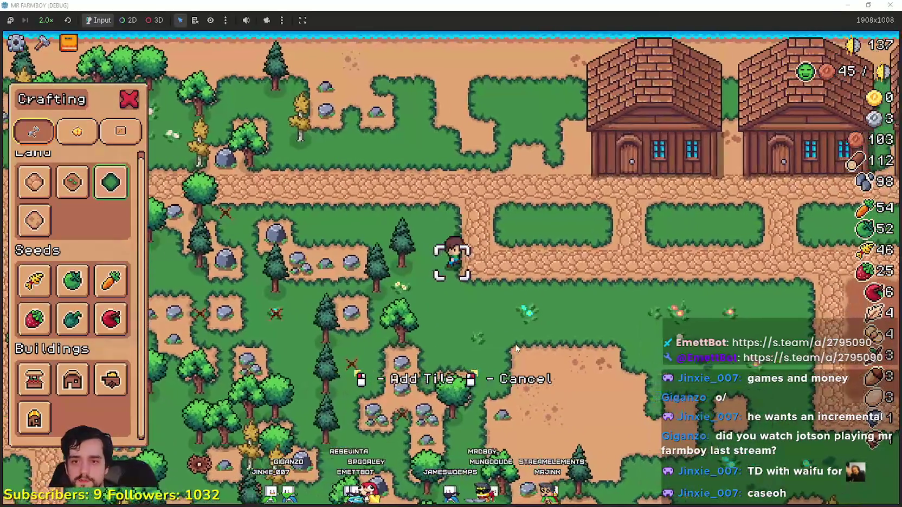
pyautogui.press('d')
pyautogui.rightClick(516, 347)
pyautogui.press('d')
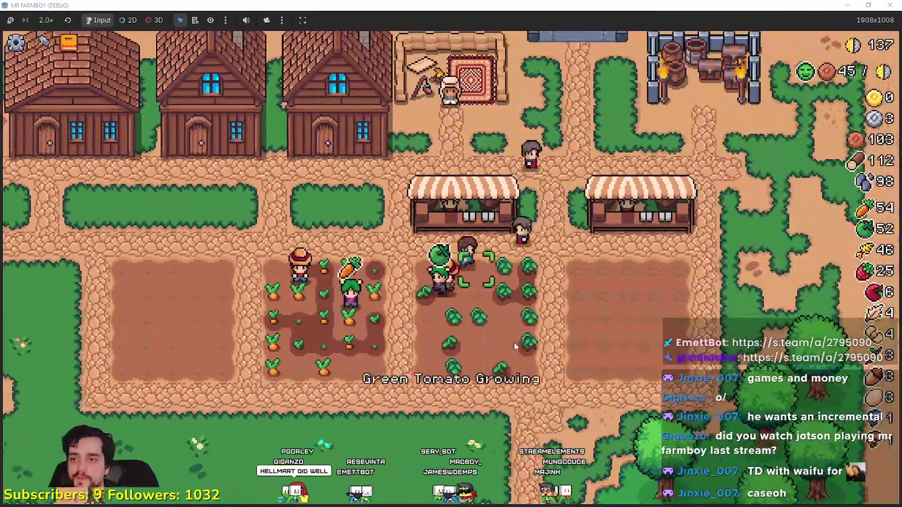
pyautogui.press('w')
pyautogui.press('d')
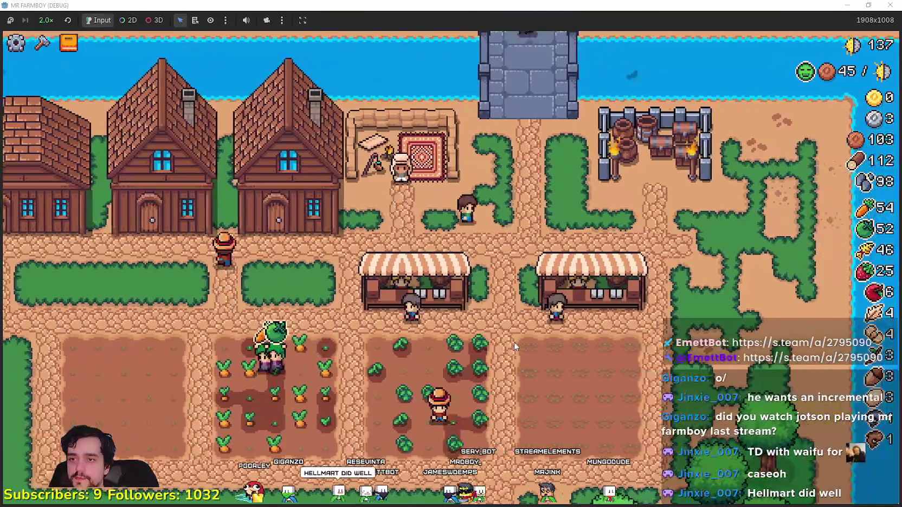
# - Walk the farmer around the crop fields, village houses and river
pyautogui.press('a')
pyautogui.press('s')
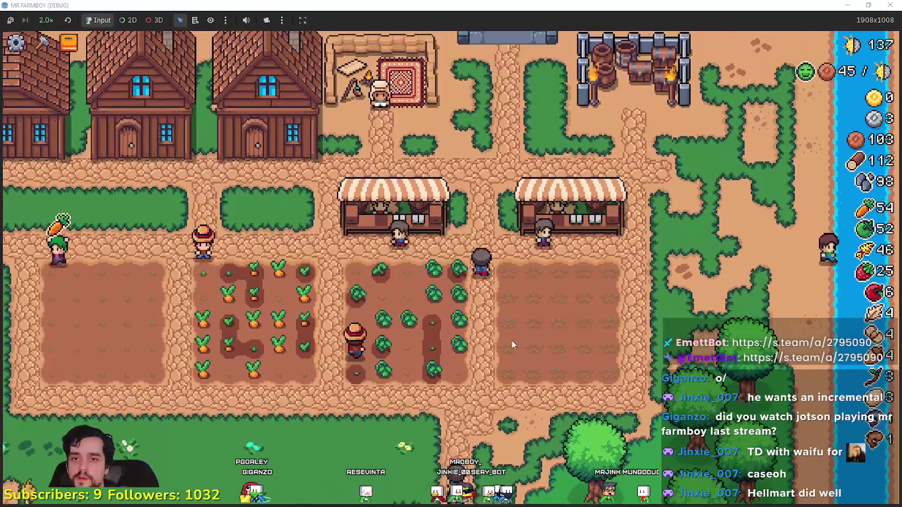
pyautogui.press('s')
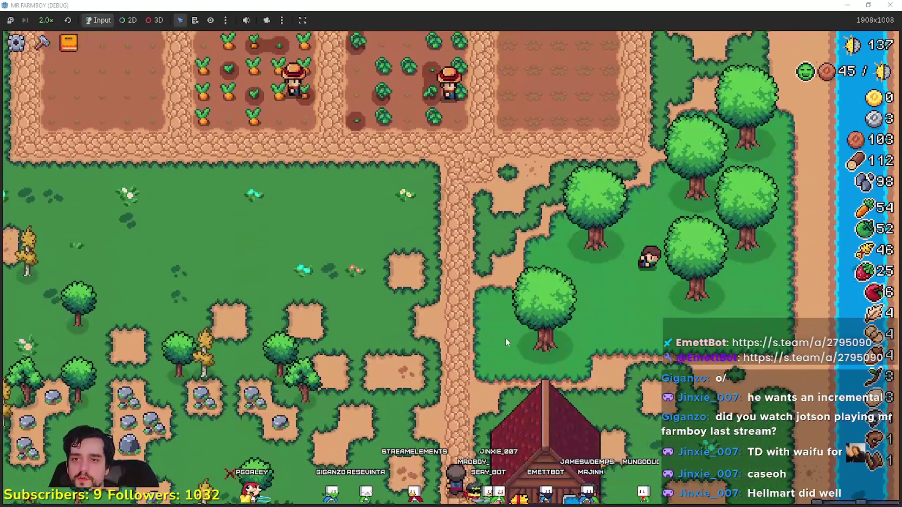
pyautogui.press('w')
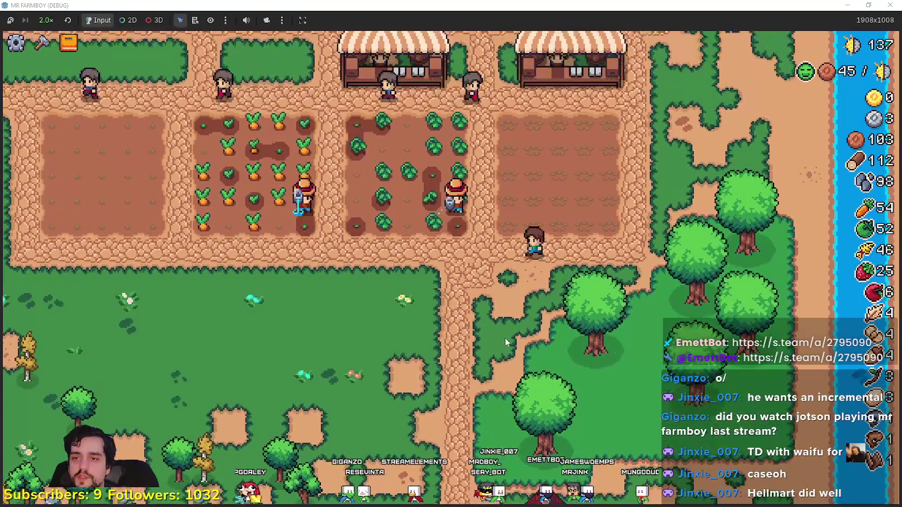
pyautogui.press('a')
pyautogui.press('w')
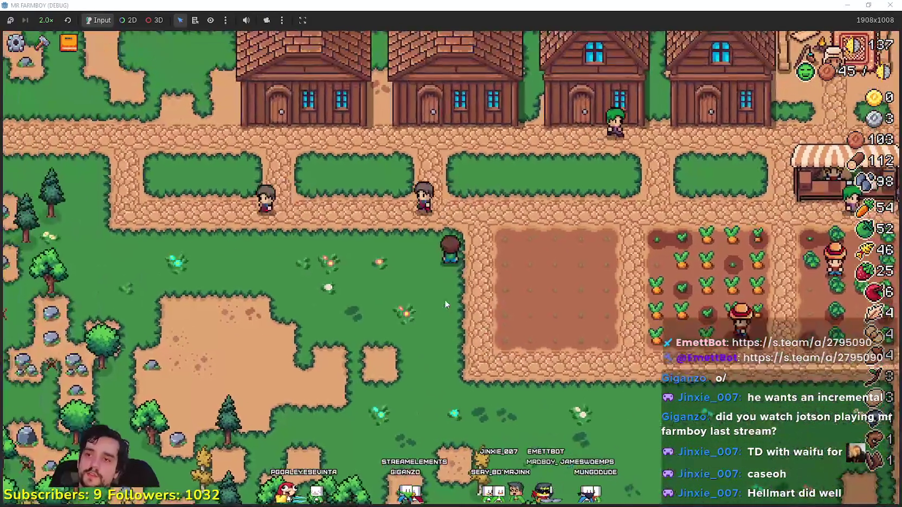
pyautogui.press('a')
pyautogui.press('w')
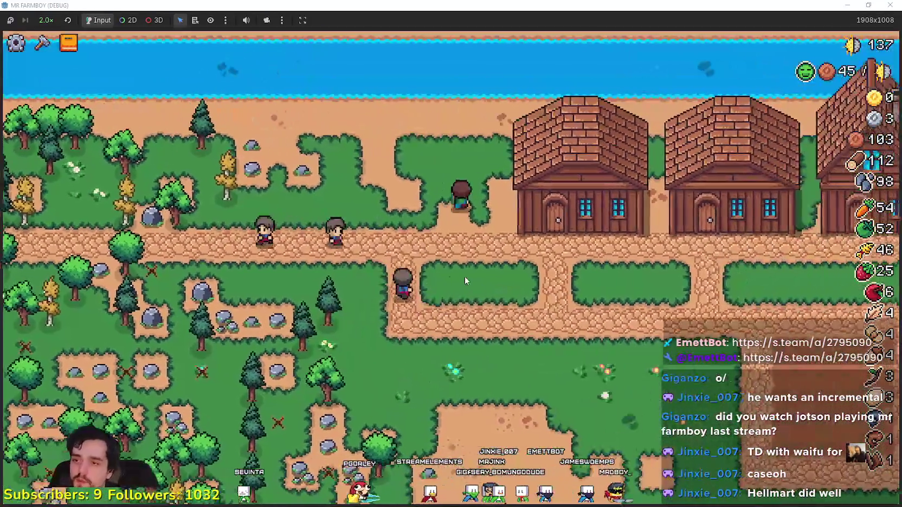
pyautogui.press('d')
pyautogui.press('c')
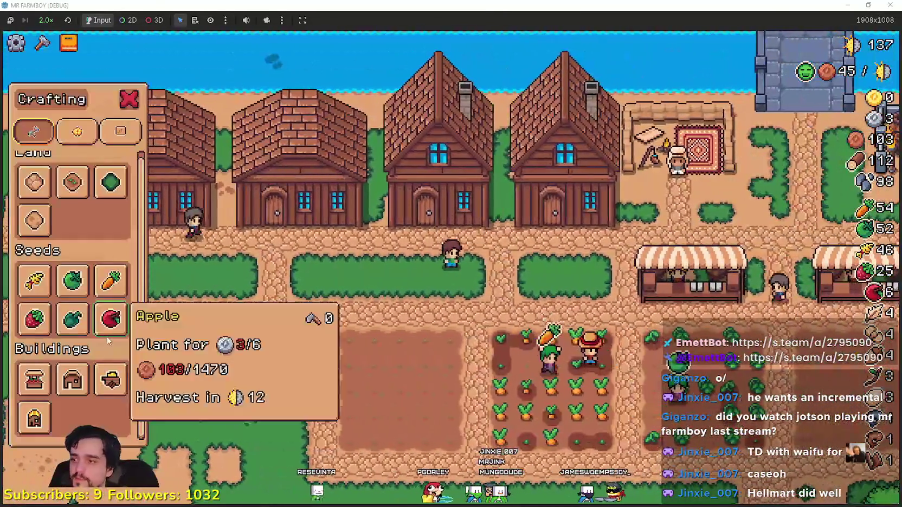
# - View and close the Advancements tree, then switch to the Steam library
pyautogui.click(68, 42)
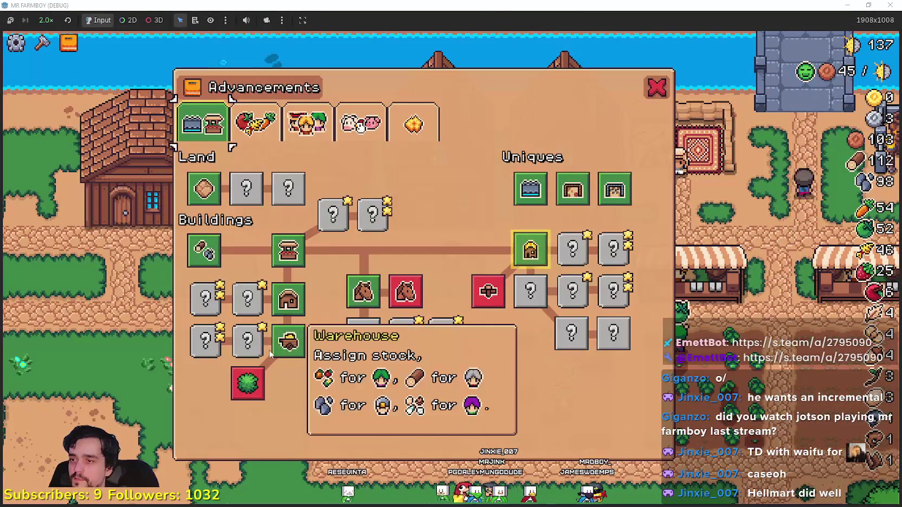
pyautogui.press('Escape')
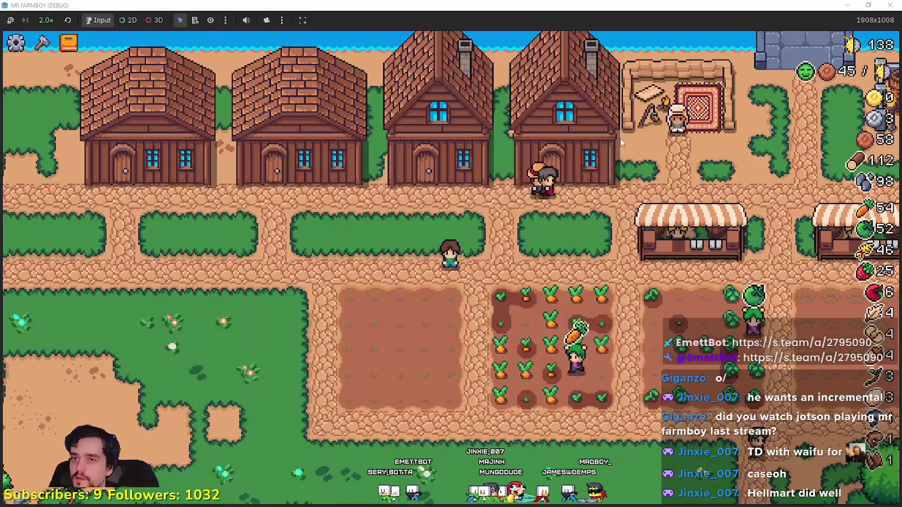
pyautogui.hotkey('alt', 'Tab')
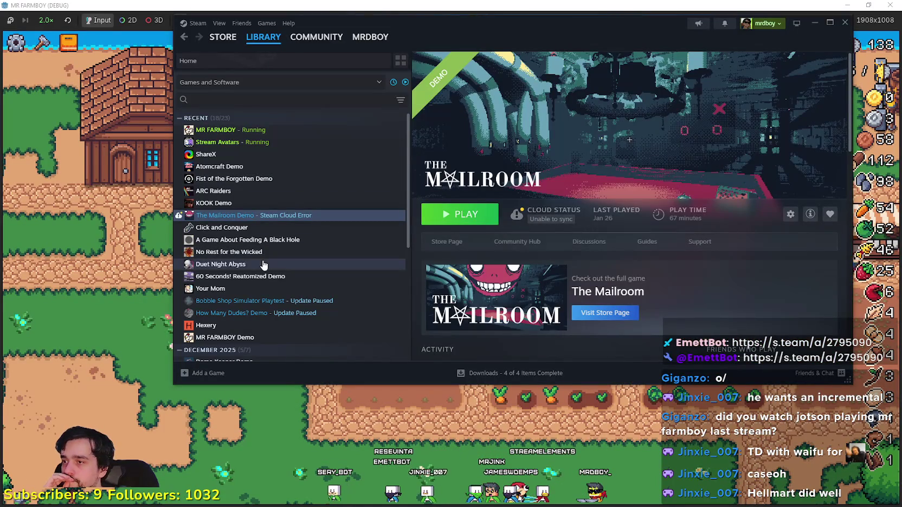
# - View the Duet Night Abyss, 60 Seconds! Reatomized and Fist of the Forgotten Demo pages, then return to the game
pyautogui.click(264, 264)
pyautogui.click(262, 276)
pyautogui.click(292, 178)
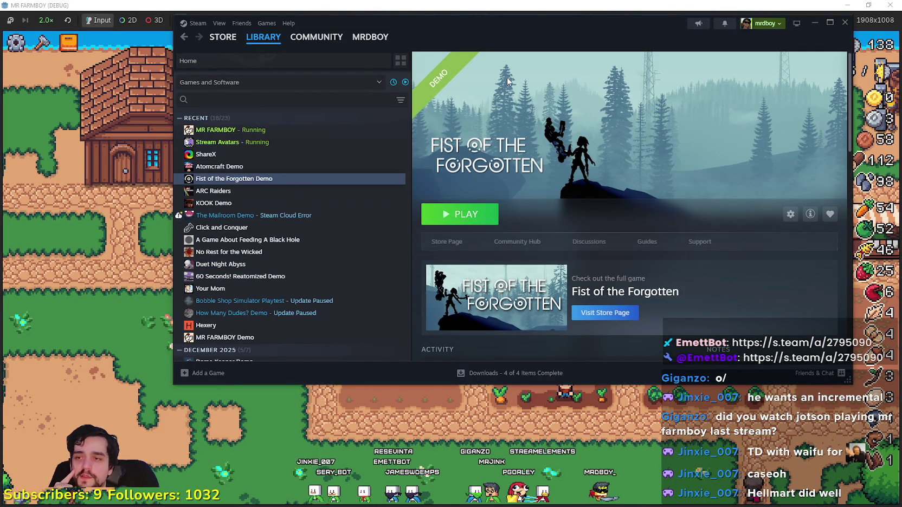
pyautogui.scroll(-2, 696, 280)
pyautogui.scroll(2, 695, 279)
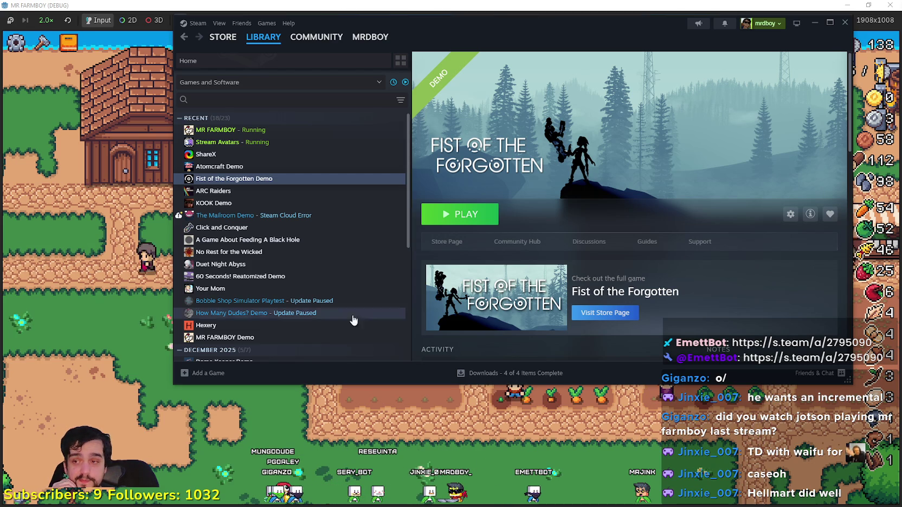
pyautogui.hotkey('alt', 'Tab')
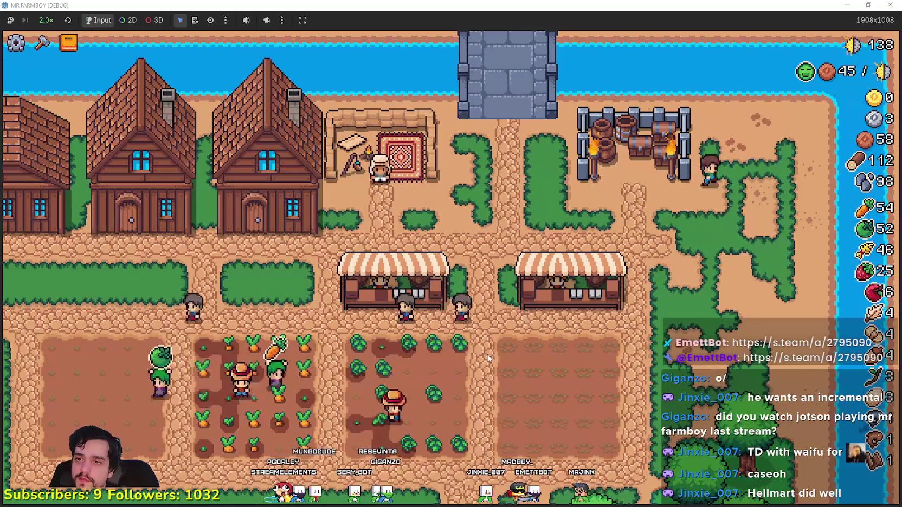
# - Open Crafting, select the grass tile, and walk the farmer down past the stalls toward the red house
pyautogui.press('c')
pyautogui.click(110, 182)
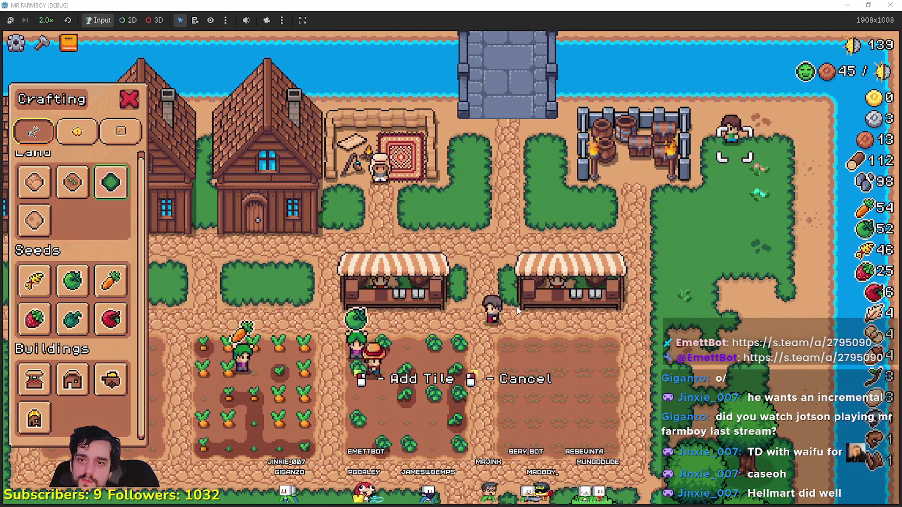
pyautogui.press('s')
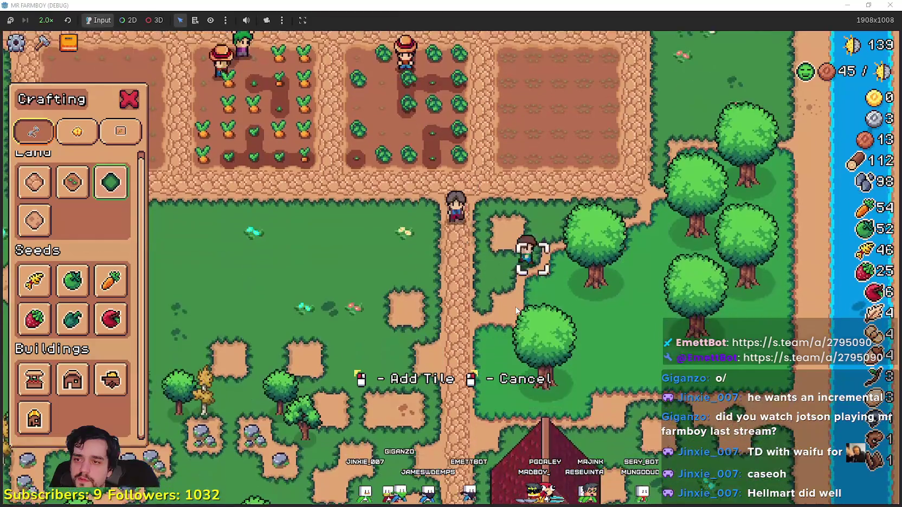
pyautogui.press('s')
pyautogui.press('a')
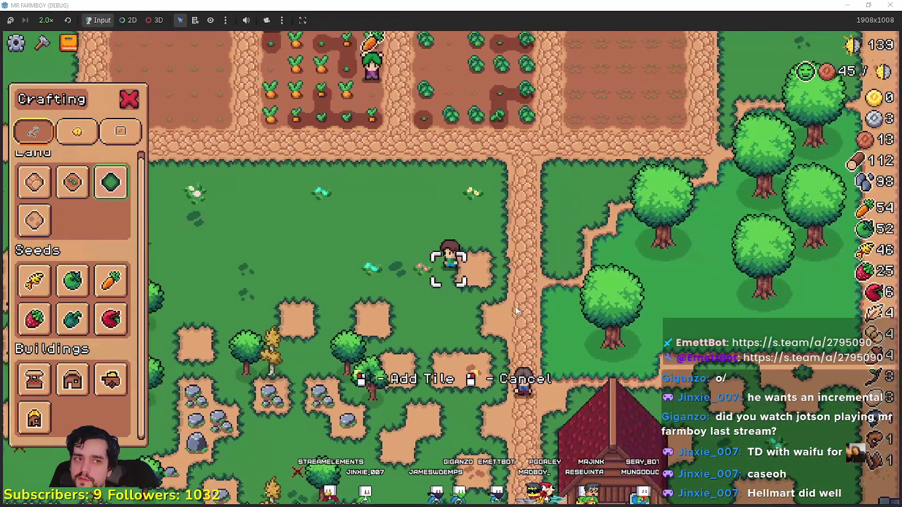
pyautogui.press('s')
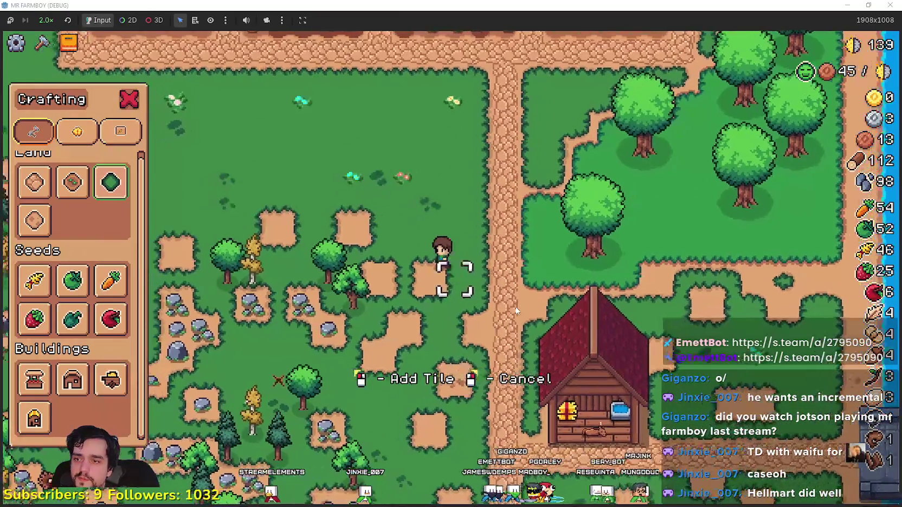
pyautogui.press('s')
pyautogui.press('a')
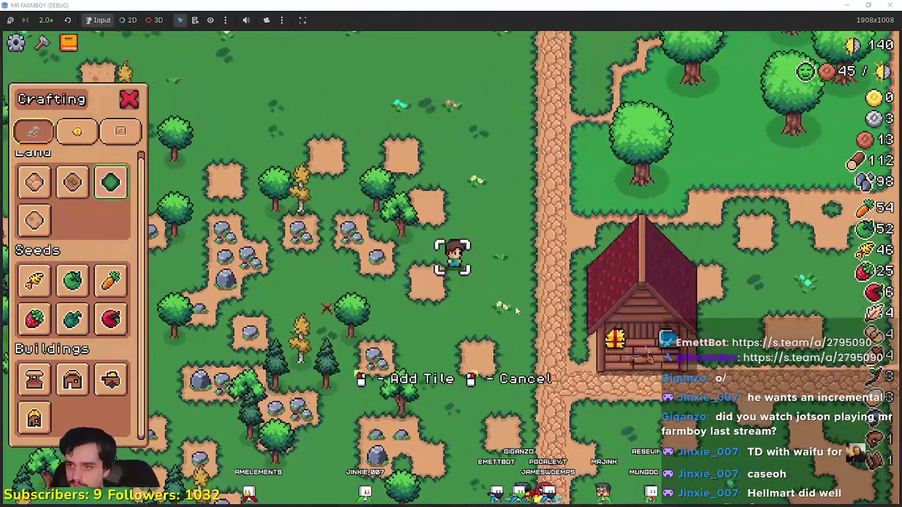
# - Walk the farmer around the red house and dirt patches, gathering wood and stone
pyautogui.press('w')
pyautogui.press('a')
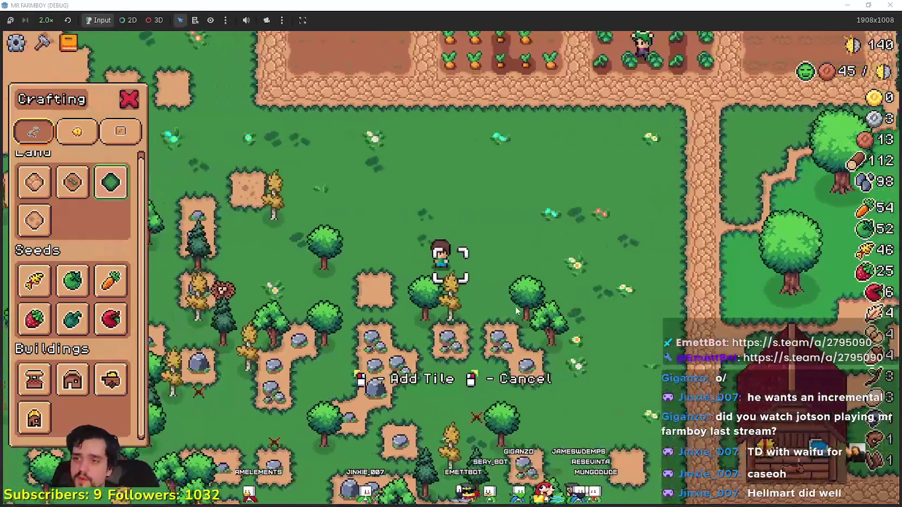
pyautogui.press('d')
pyautogui.press('s')
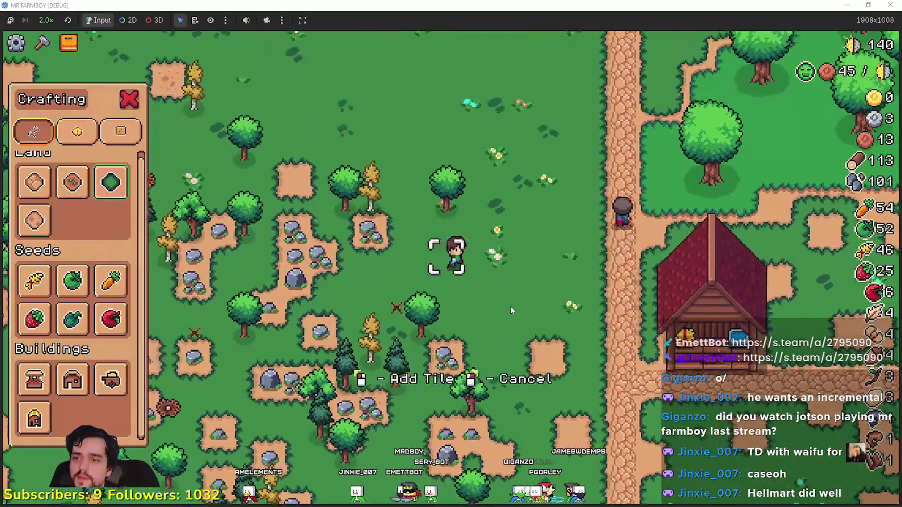
pyautogui.press('s')
pyautogui.press('d')
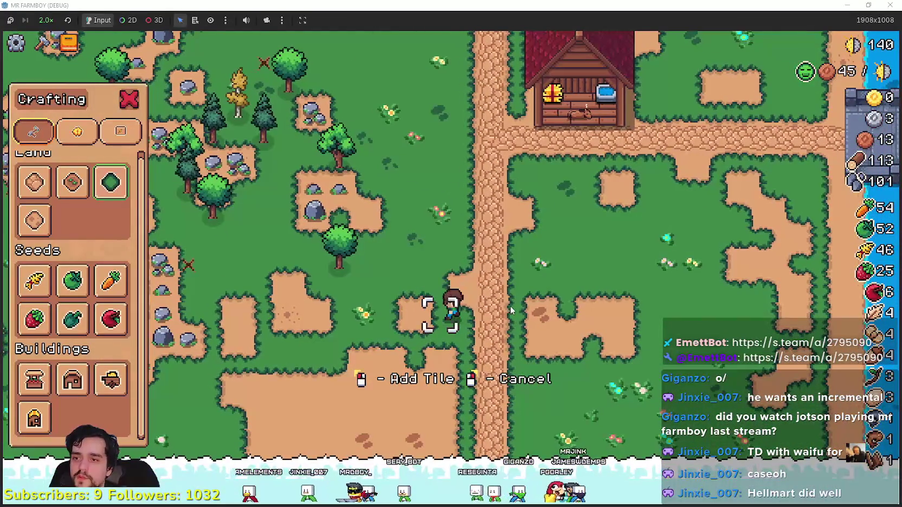
pyautogui.press('a')
pyautogui.press('s')
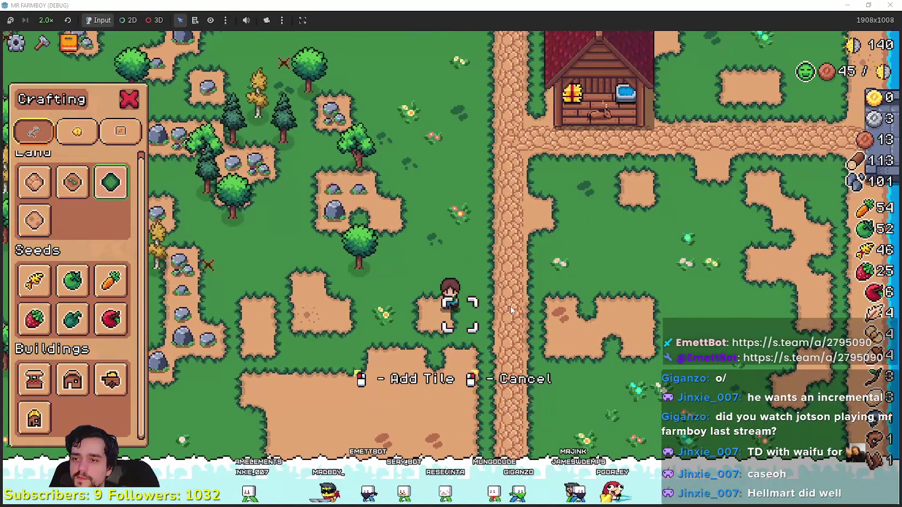
pyautogui.press('w')
pyautogui.press('d')
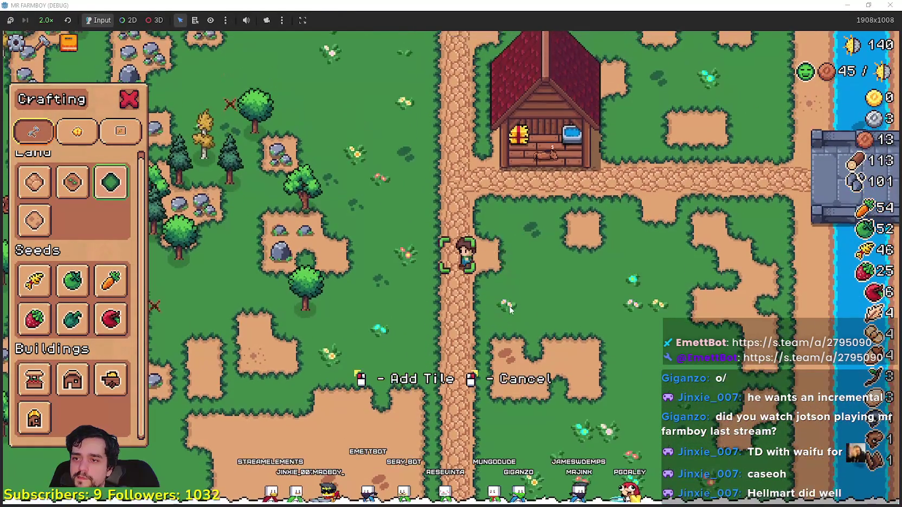
pyautogui.press('d')
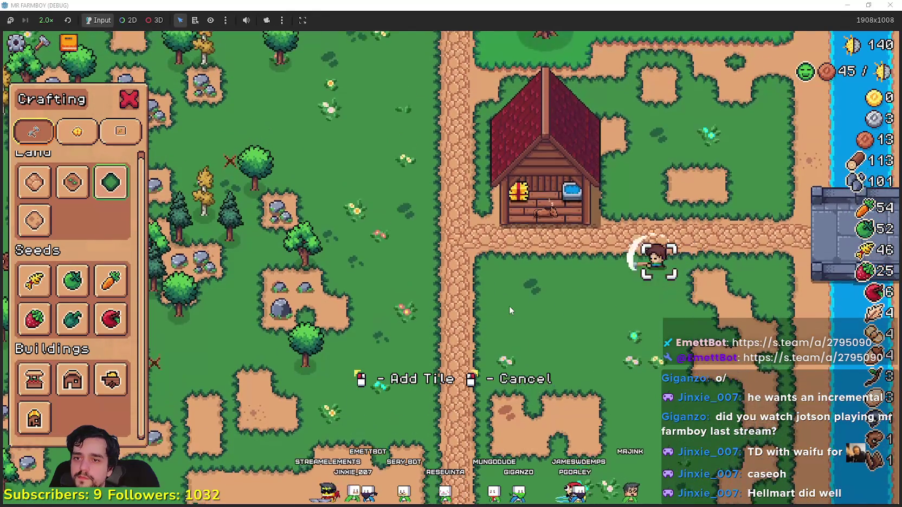
pyautogui.press('s')
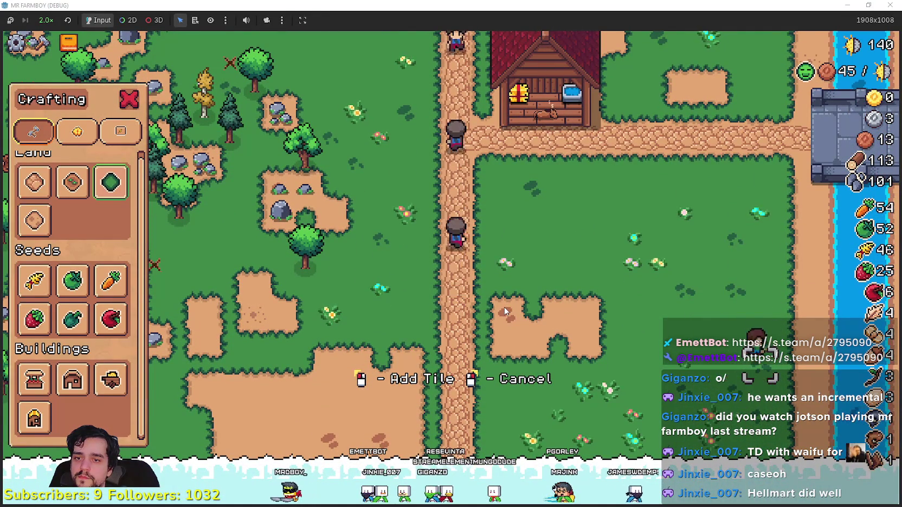
# - Walk the farmer over the small dirt patch, past the riverside trees, and up the road toward the crop plots
pyautogui.press('s')
pyautogui.press('d')
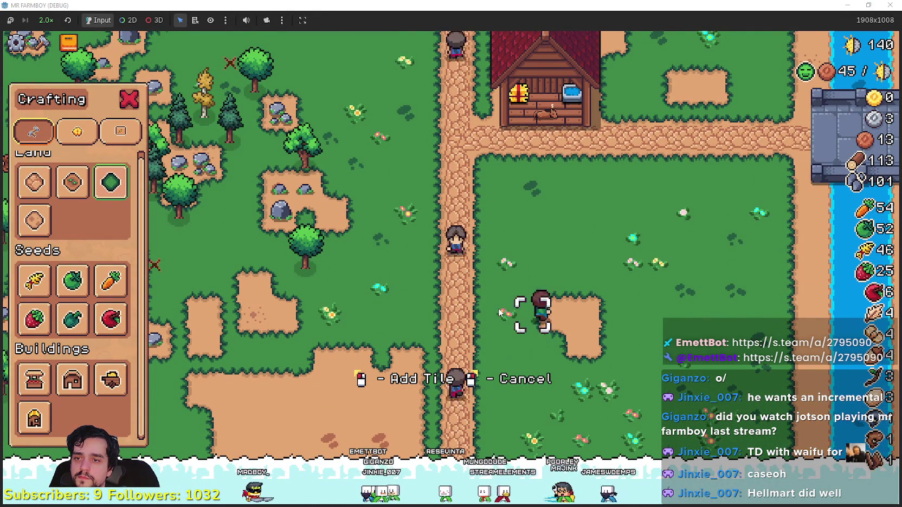
pyautogui.press('w')
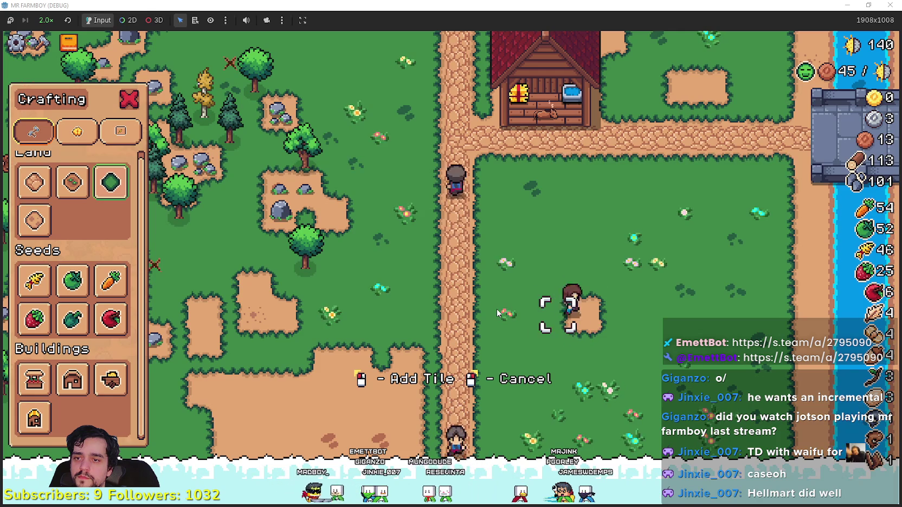
pyautogui.press('d')
pyautogui.press('w')
pyautogui.press('d')
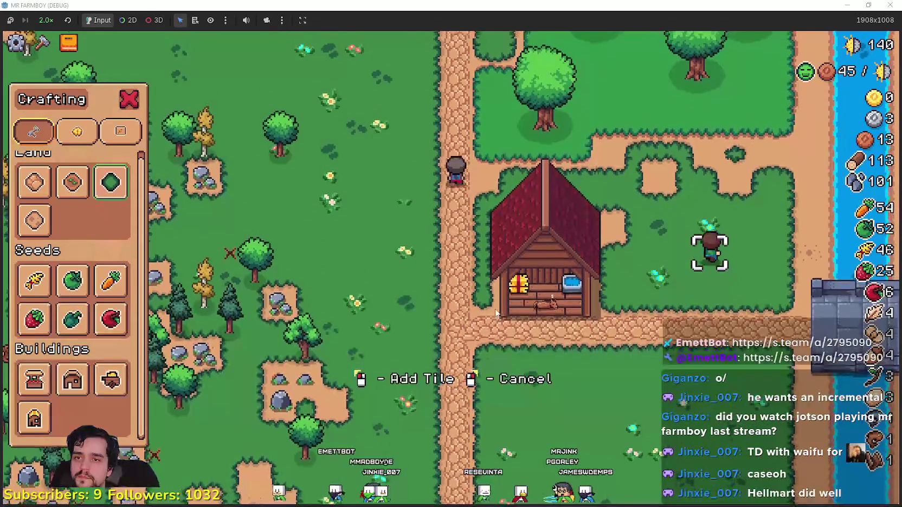
pyautogui.press('a')
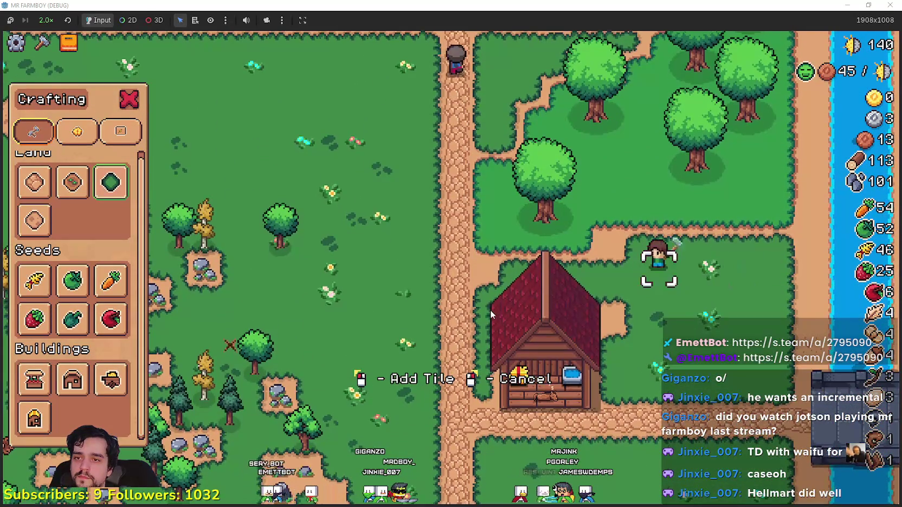
pyautogui.press('a')
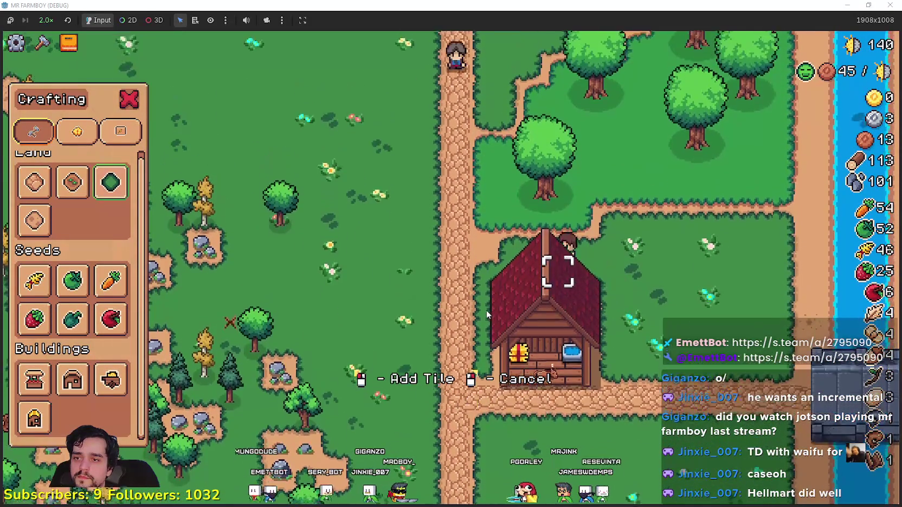
pyautogui.press('w')
pyautogui.press('a')
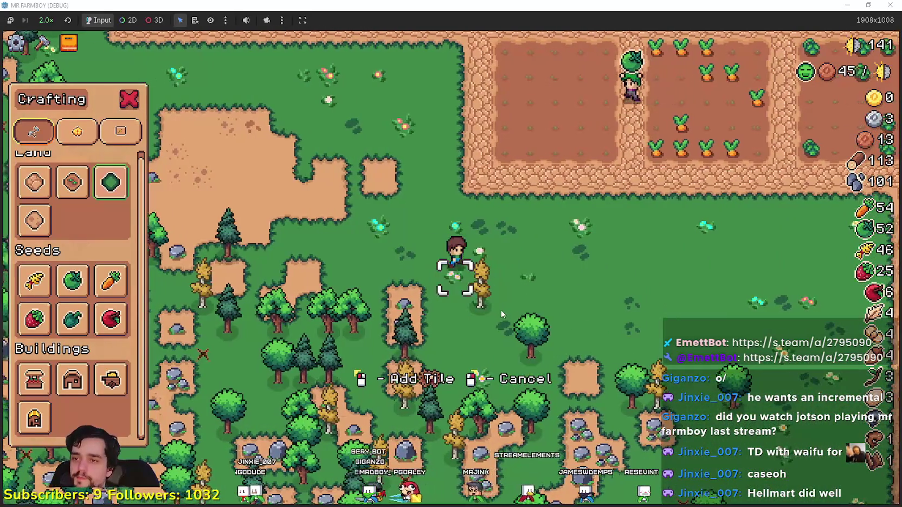
# - Close Crafting, view the crops advancements, then check the house's hirable workers panel
pyautogui.press('d')
pyautogui.click(88, 385)
pyautogui.click(68, 42)
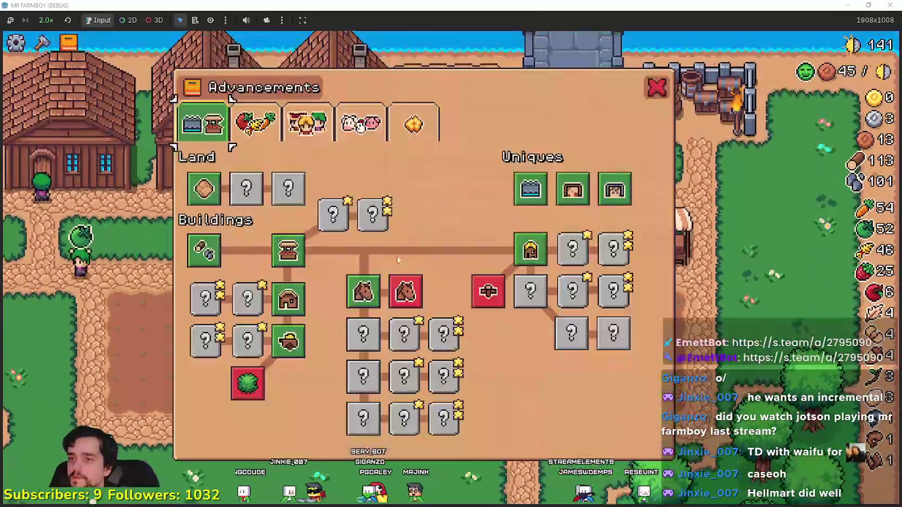
pyautogui.click(255, 124)
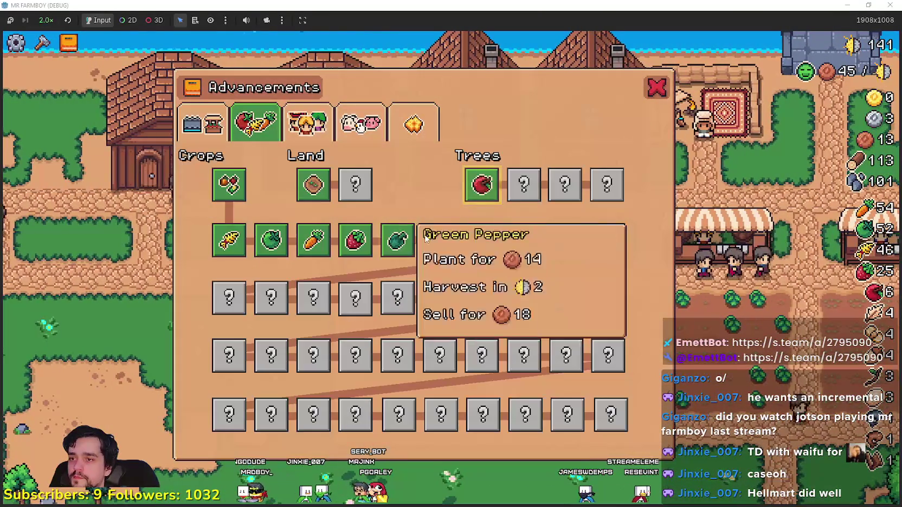
pyautogui.press('Escape')
pyautogui.click(502, 216)
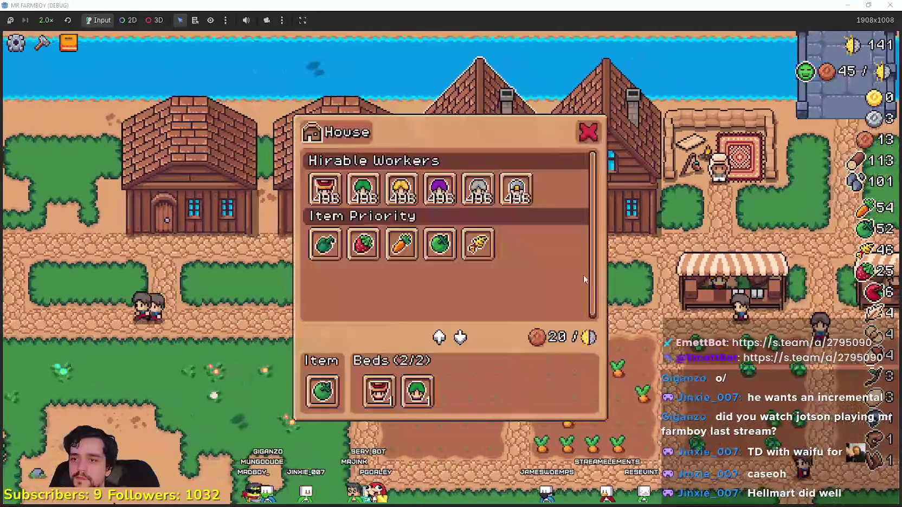
pyautogui.press('Escape')
pyautogui.press('Escape')
# - Return to the title screen, start a new save to view the New Game options, then quit the debug run
pyautogui.click(496, 323)
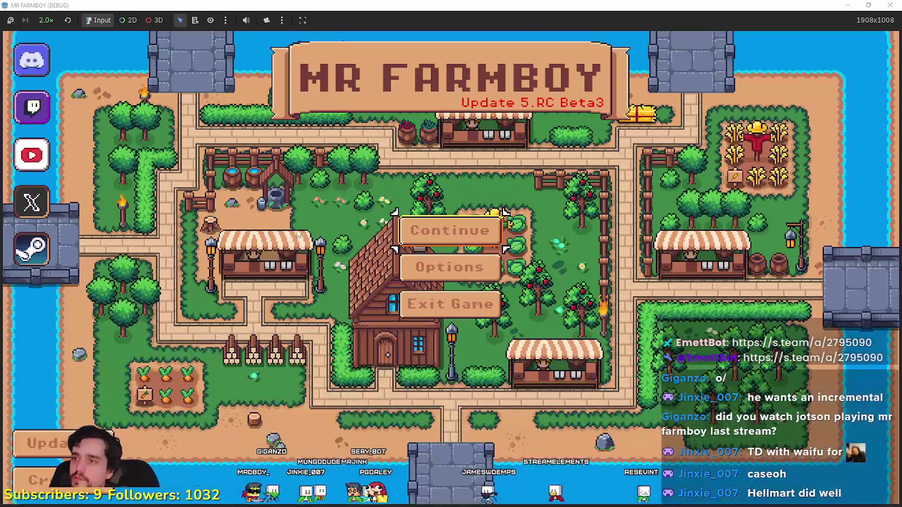
pyautogui.click(488, 238)
pyautogui.scroll(-2, 500, 293)
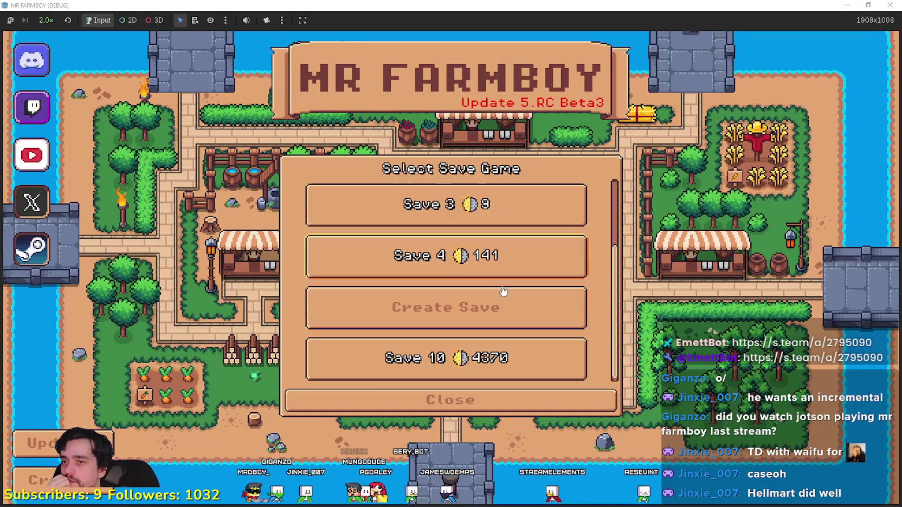
pyautogui.click(500, 295)
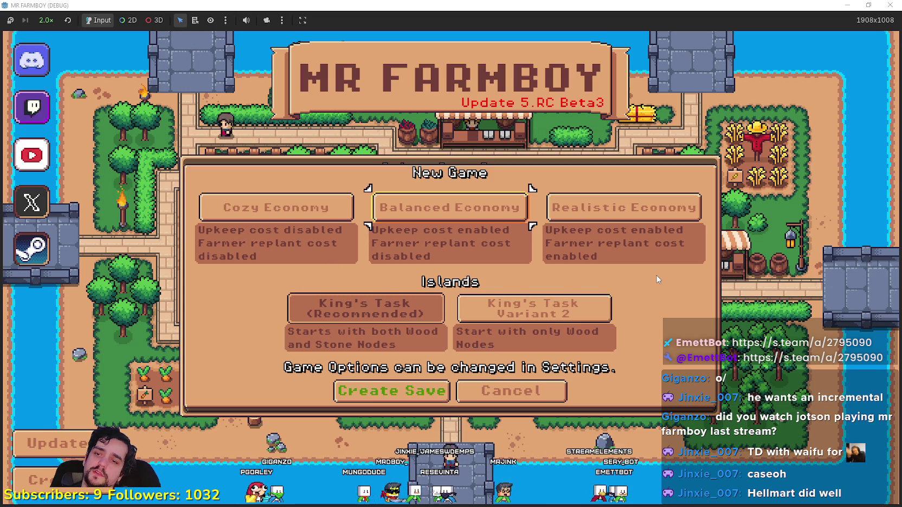
pyautogui.hotkey('alt', 'F4')
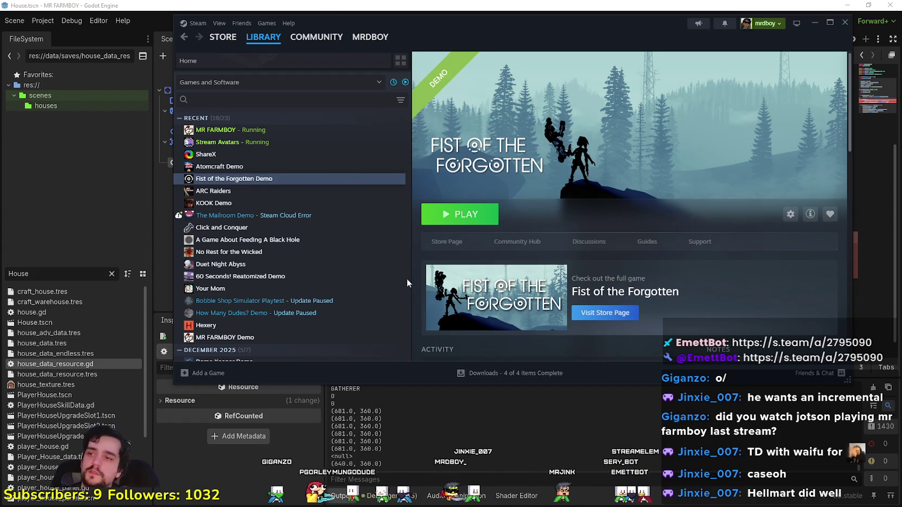
# - Remove the stray 'dw' from line 25 of house_data_resource.gd, save it, and open main_menu.tscn via the 'main_m' filter
pyautogui.click(329, 4)
pyautogui.write('dw')
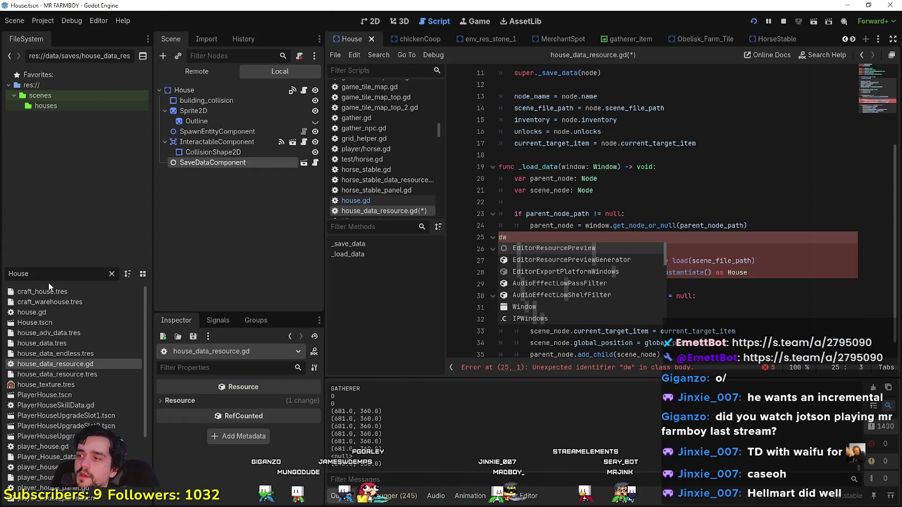
pyautogui.write('main_m')
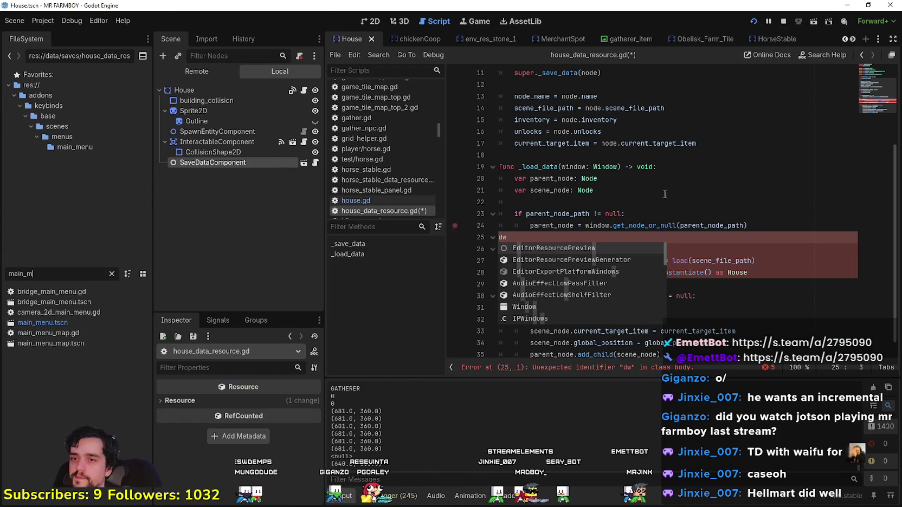
pyautogui.click(521, 201)
pyautogui.hotkey('ctrl', 'z')
pyautogui.hotkey('ctrl', 's')
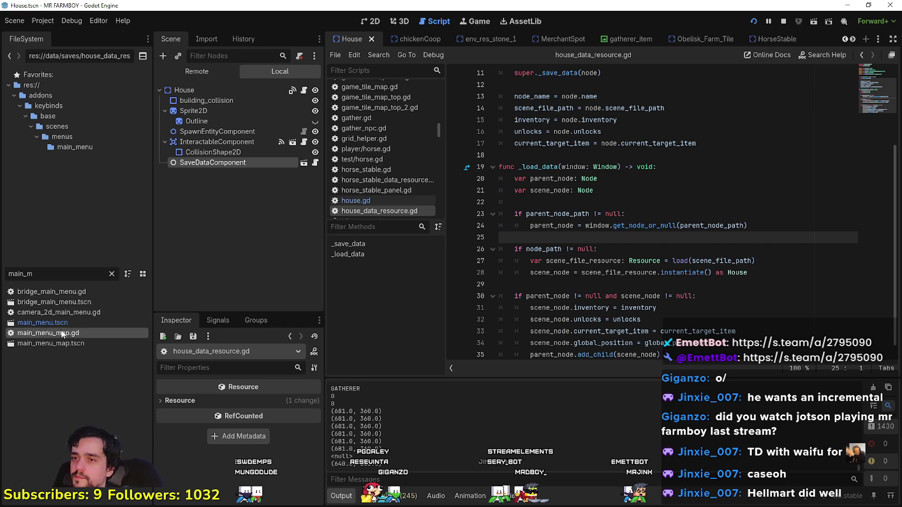
pyautogui.doubleClick(63, 324)
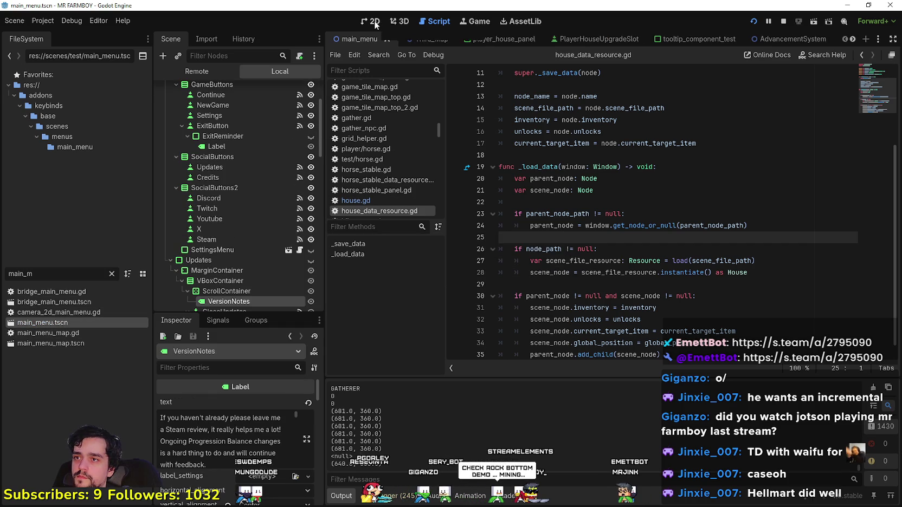
# - In the 2D view, make the hidden dialog container visible in the Scene tree
pyautogui.click(376, 22)
pyautogui.scroll(3, 559, 210)
pyautogui.scroll(-3, 282, 240)
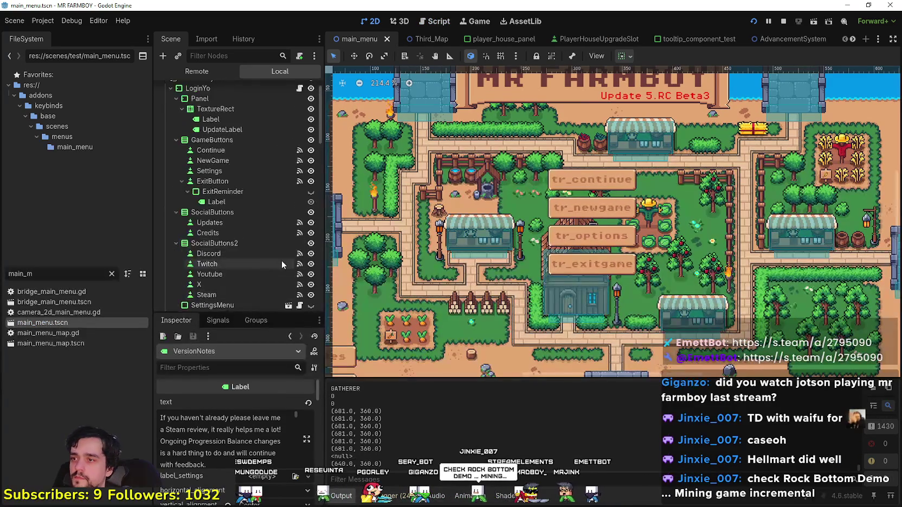
pyautogui.scroll(-6, 267, 181)
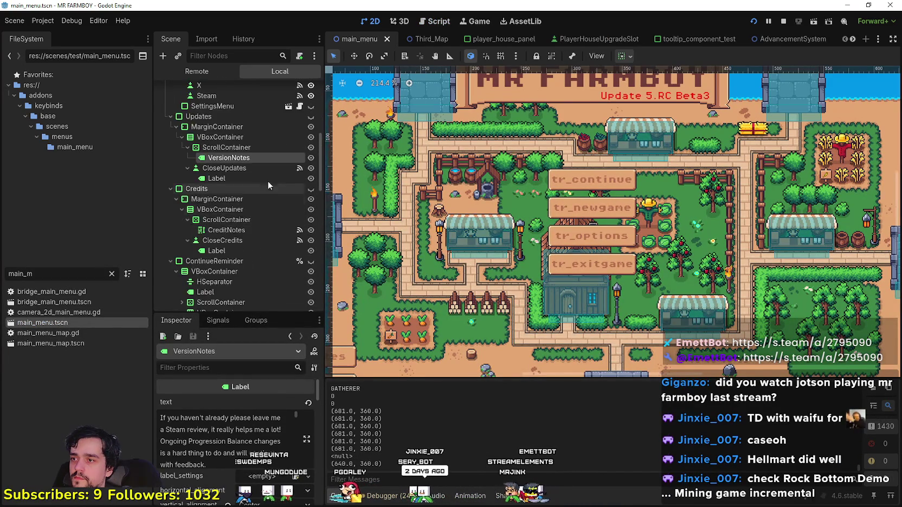
pyautogui.scroll(-2, 269, 248)
pyautogui.click(312, 212)
# - Unhide the new-game panel so its economy choices and King's Task island options show
pyautogui.scroll(5, 312, 212)
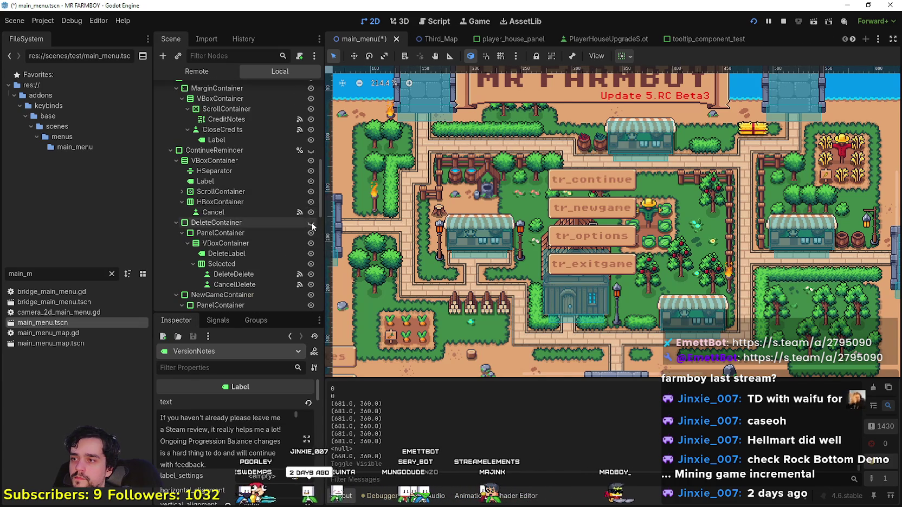
pyautogui.scroll(8, 312, 216)
pyautogui.scroll(7, 307, 170)
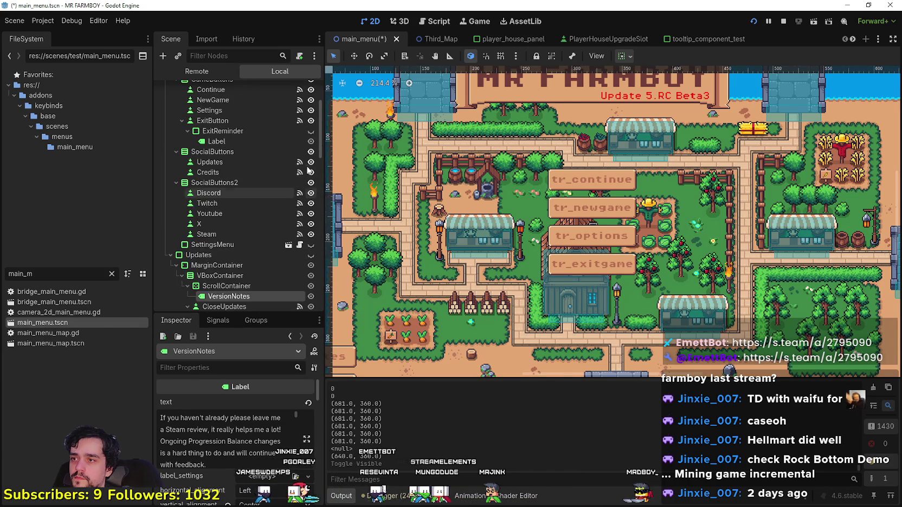
pyautogui.scroll(-2, 309, 238)
pyautogui.scroll(-10, 305, 240)
pyautogui.click(310, 206)
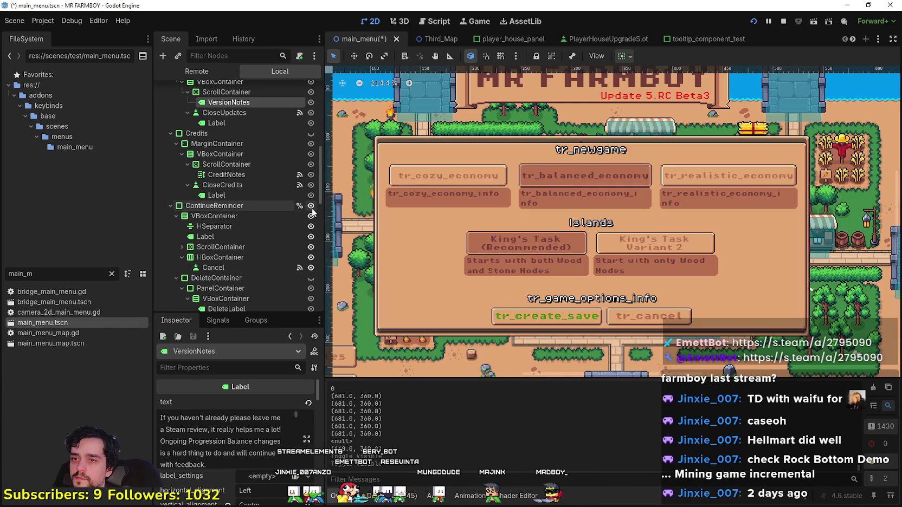
pyautogui.scroll(3, 672, 237)
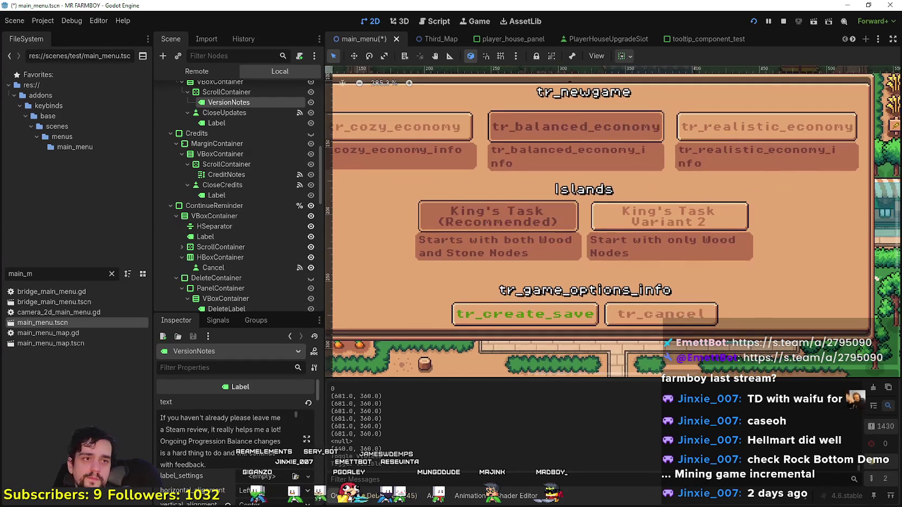
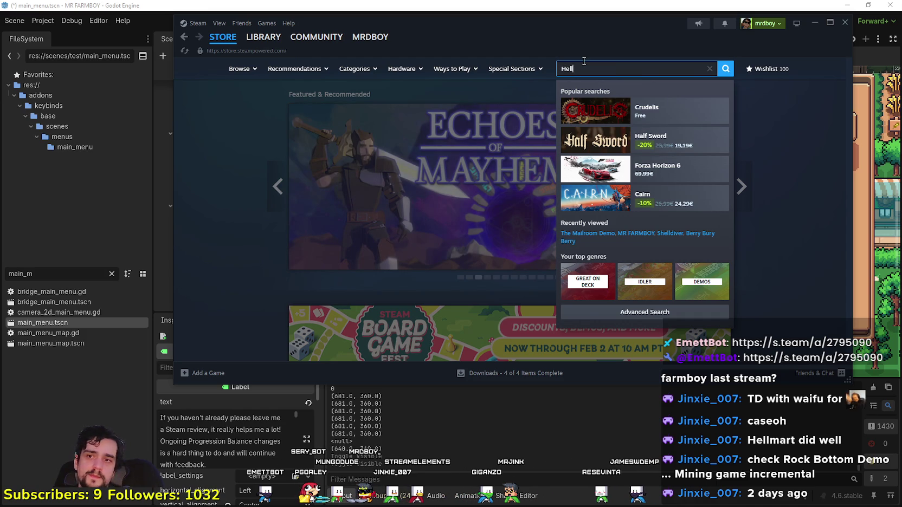
# - Search the store for Hellmart and skip ahead through its trailer
pyautogui.write('lma')
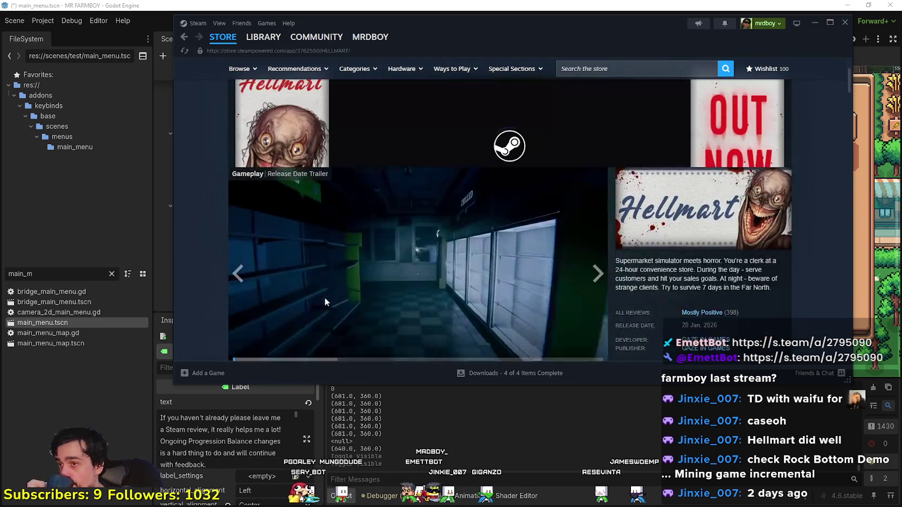
pyautogui.scroll(-4, 337, 306)
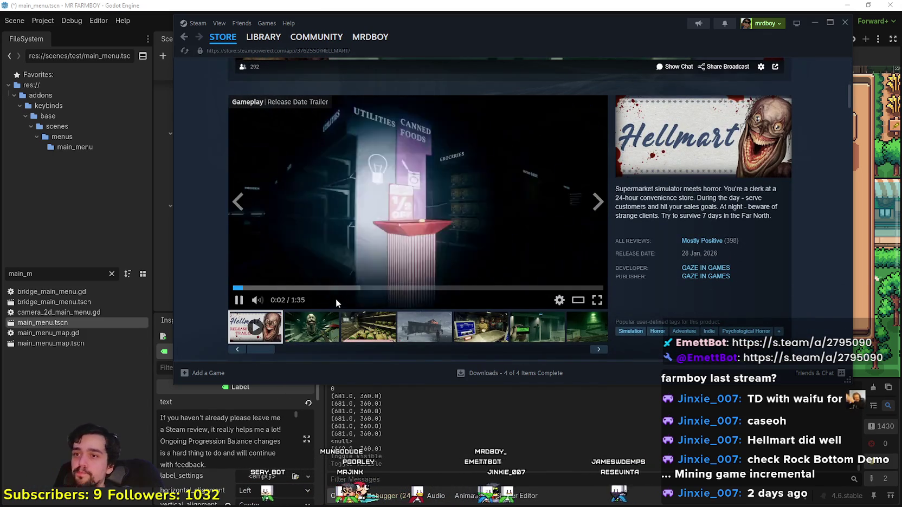
pyautogui.click(345, 287)
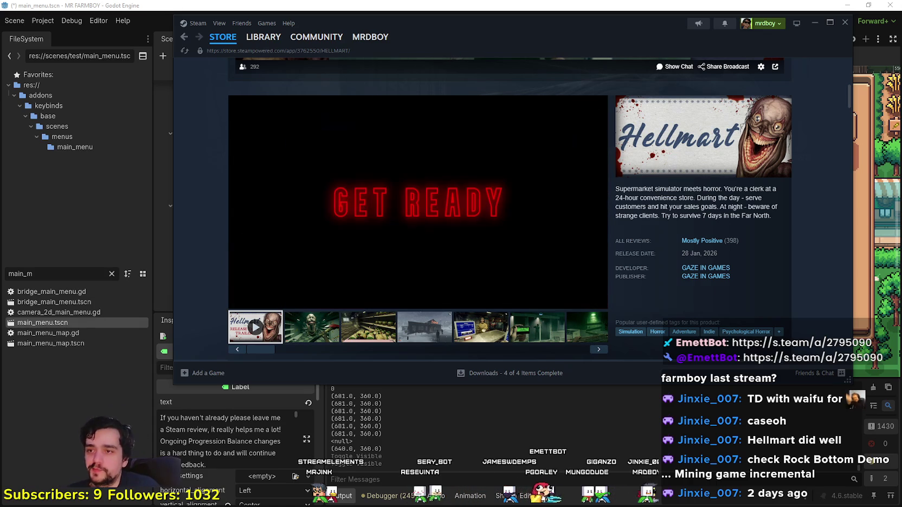
pyautogui.click(474, 287)
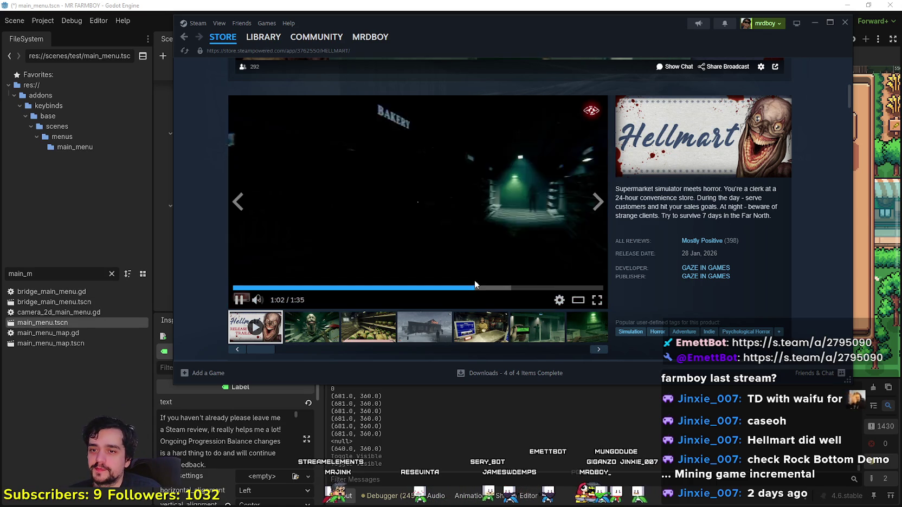
pyautogui.click(543, 288)
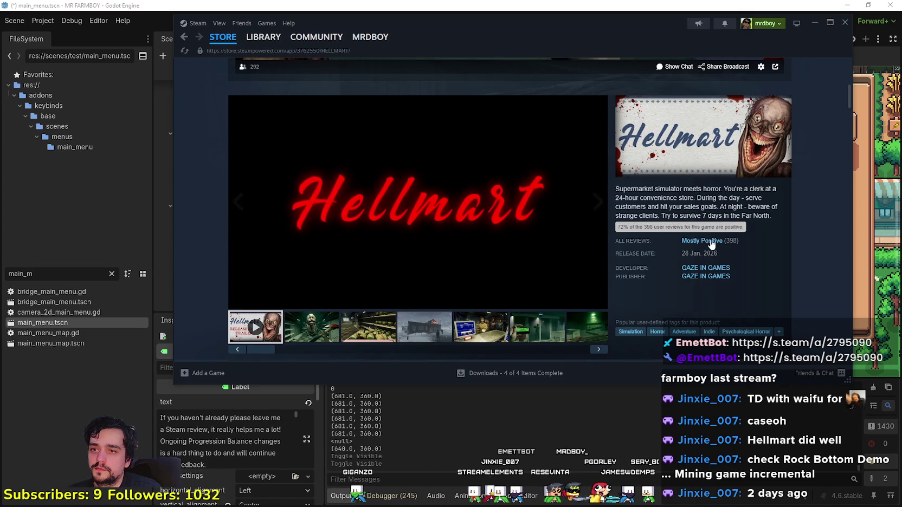
# - Read the note from the Hellmart team, then close it
pyautogui.scroll(-5, 511, 315)
pyautogui.scroll(-7, 511, 310)
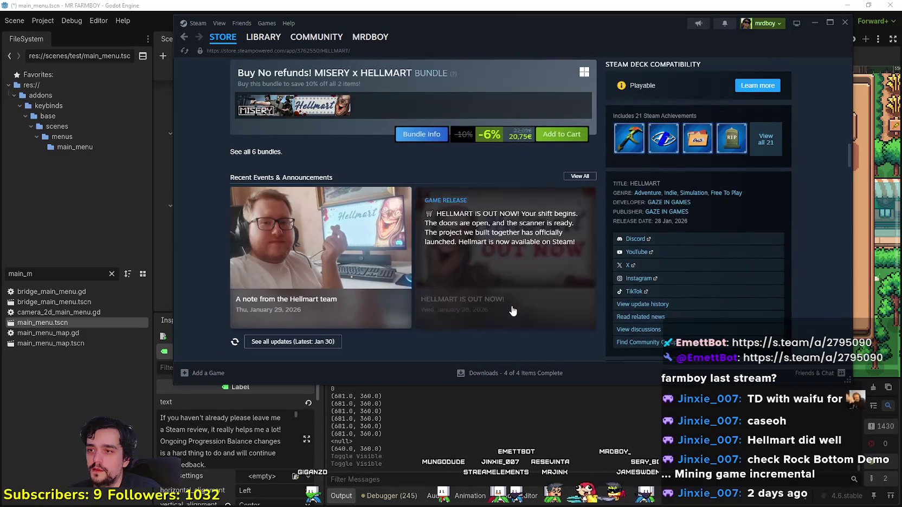
pyautogui.scroll(-2, 511, 308)
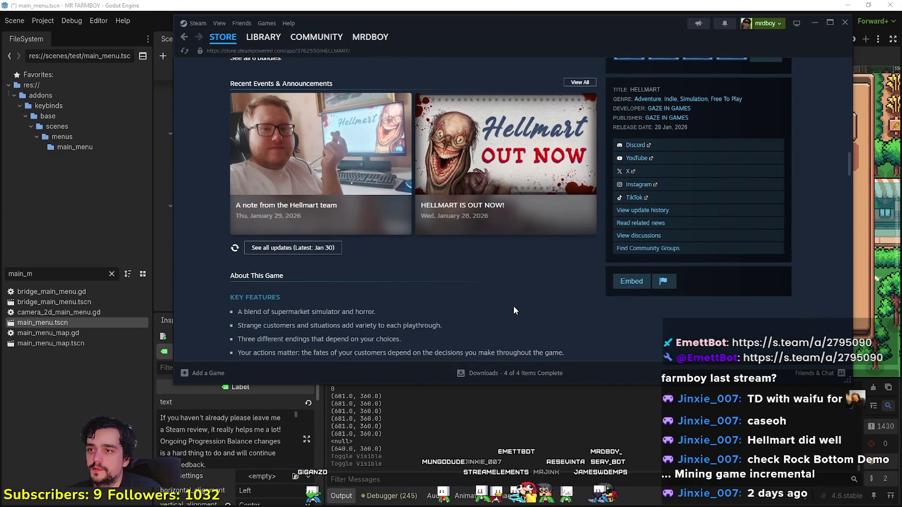
pyautogui.click(325, 179)
pyautogui.scroll(-5, 579, 320)
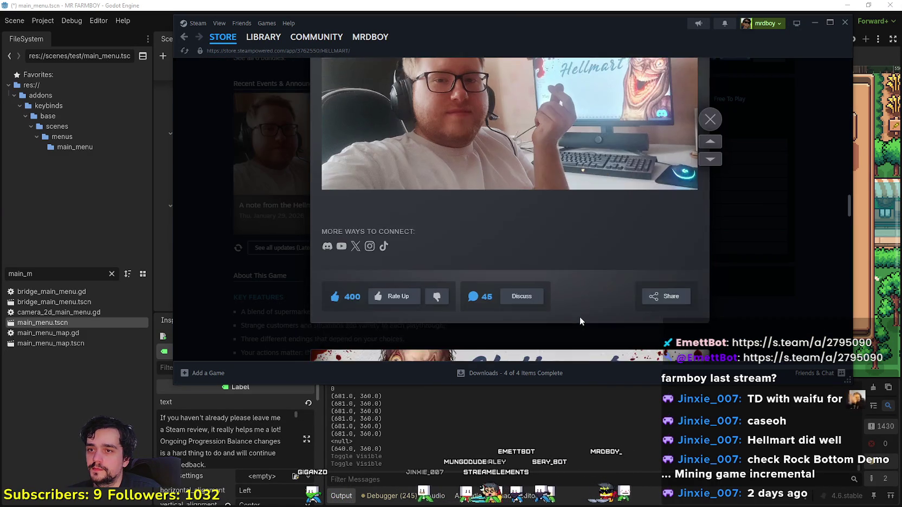
pyautogui.scroll(6, 579, 317)
pyautogui.moveTo(416, 211); pyautogui.dragTo(782, 291)
pyautogui.click(784, 291)
# - Scroll the Hellmart page and go to its community hub
pyautogui.scroll(-10, 739, 291)
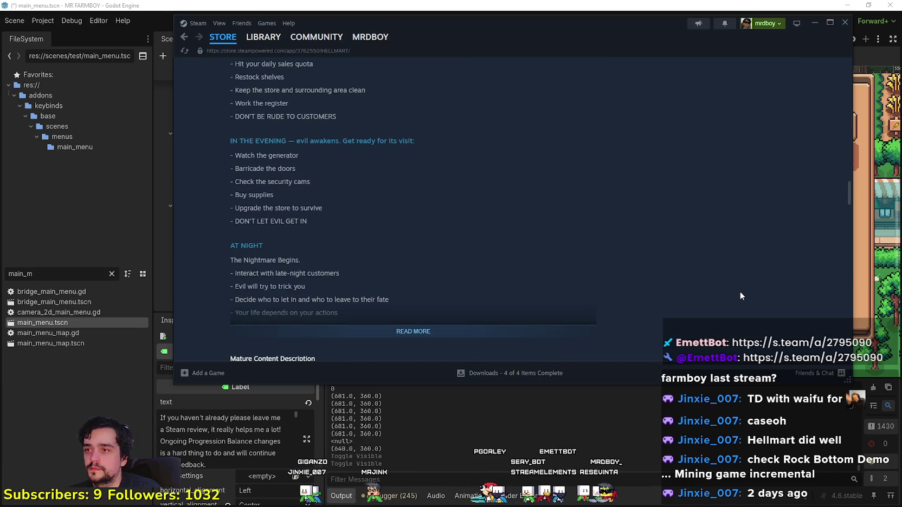
pyautogui.scroll(-2, 518, 328)
pyautogui.scroll(8, 520, 326)
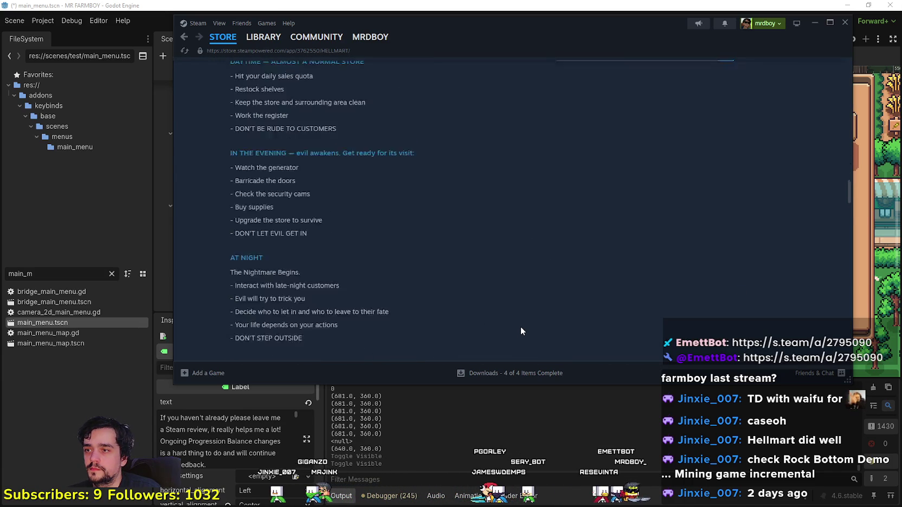
pyautogui.scroll(12, 523, 329)
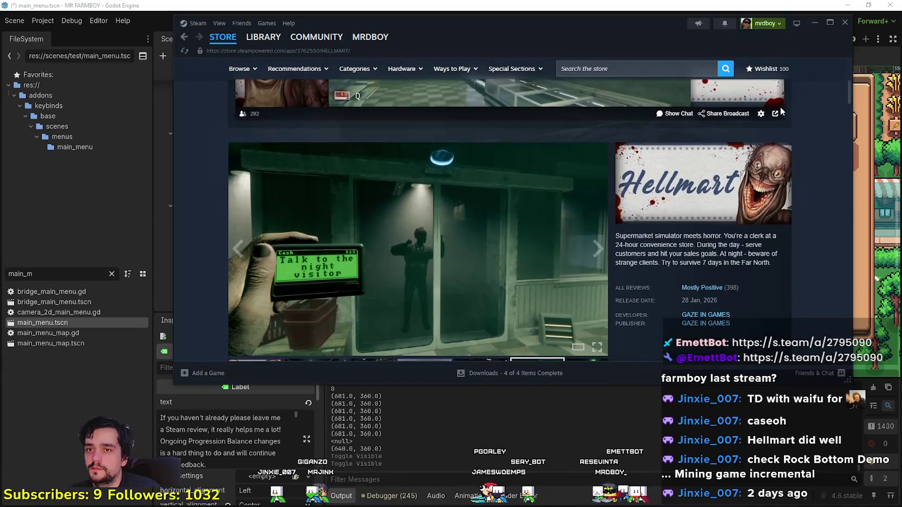
pyautogui.scroll(4, 763, 155)
pyautogui.click(758, 104)
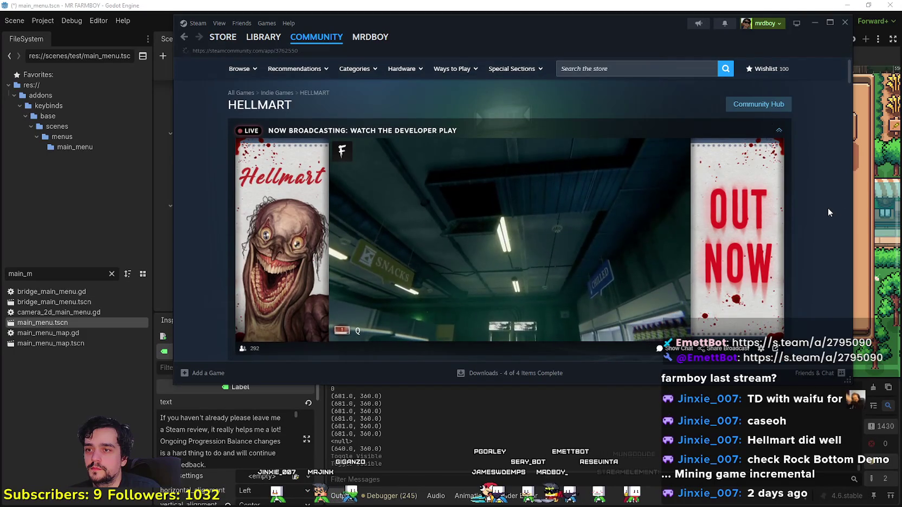
# - Browse the HELLMART community hub, then go back to its store page
pyautogui.scroll(-3, 760, 251)
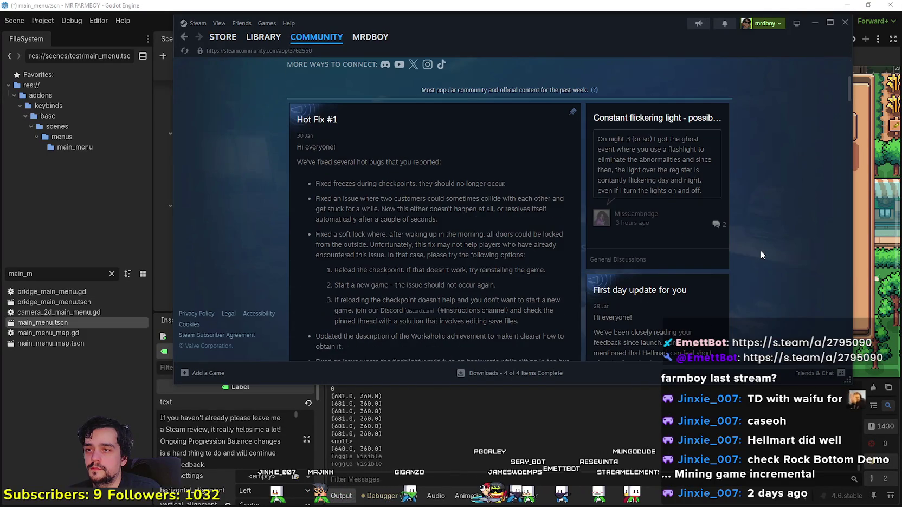
pyautogui.scroll(-8, 756, 246)
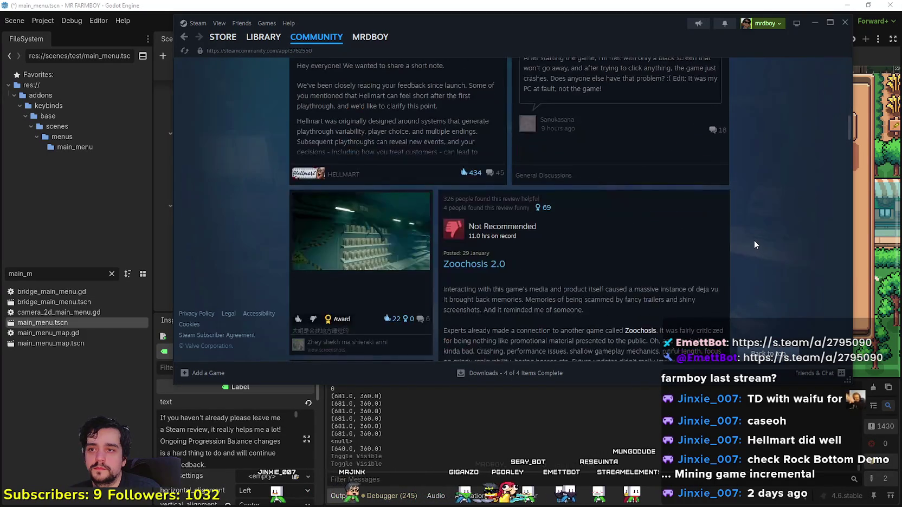
pyautogui.scroll(-6, 755, 239)
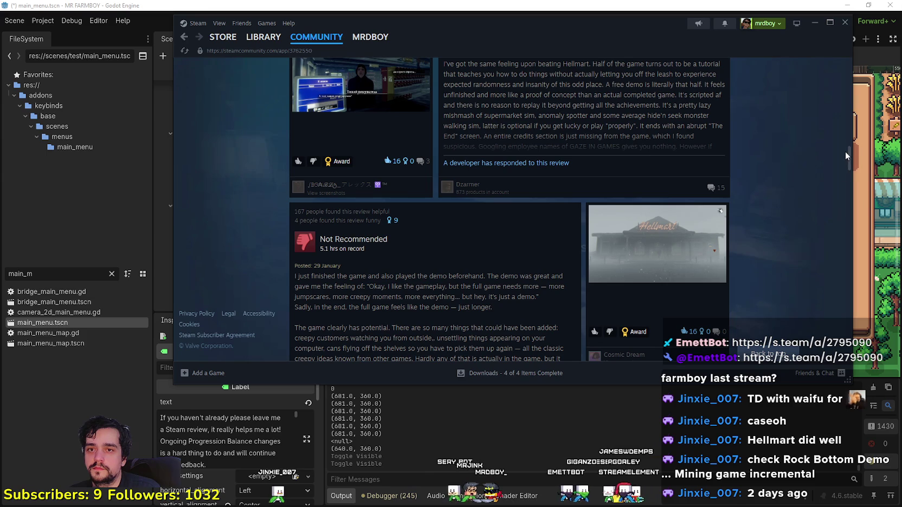
pyautogui.scroll(-5, 837, 187)
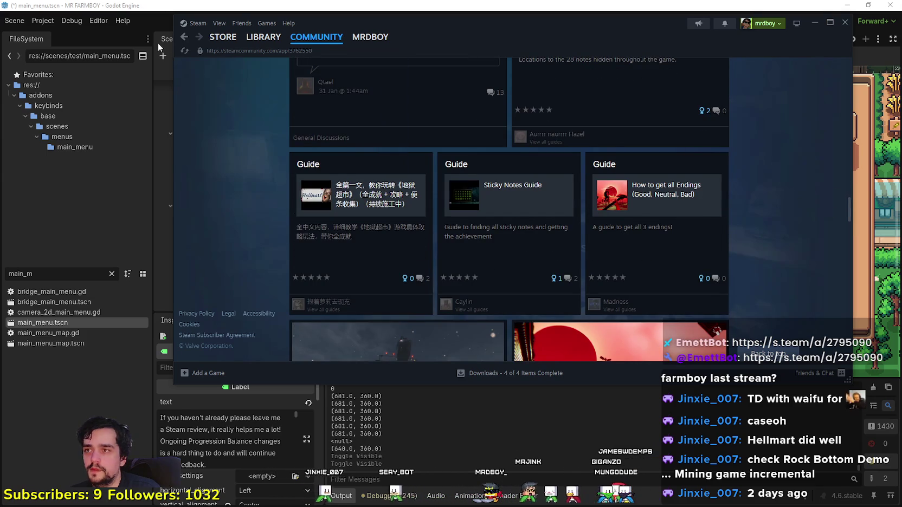
pyautogui.click(185, 41)
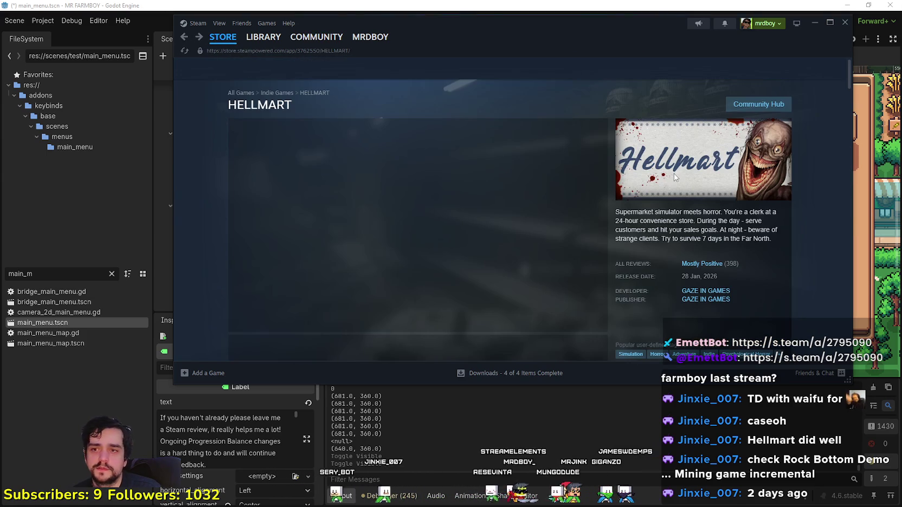
# - Show the snowy screenshot and browse the HELLMART store page details
pyautogui.scroll(-4, 496, 264)
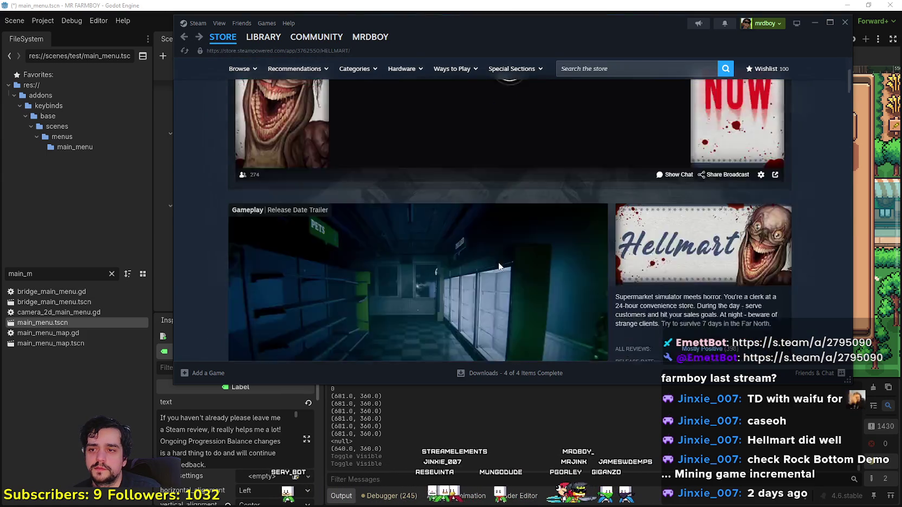
pyautogui.click(424, 140)
pyautogui.scroll(-2, 661, 307)
pyautogui.scroll(3, 667, 294)
pyautogui.scroll(-8, 662, 281)
pyautogui.scroll(-4, 652, 282)
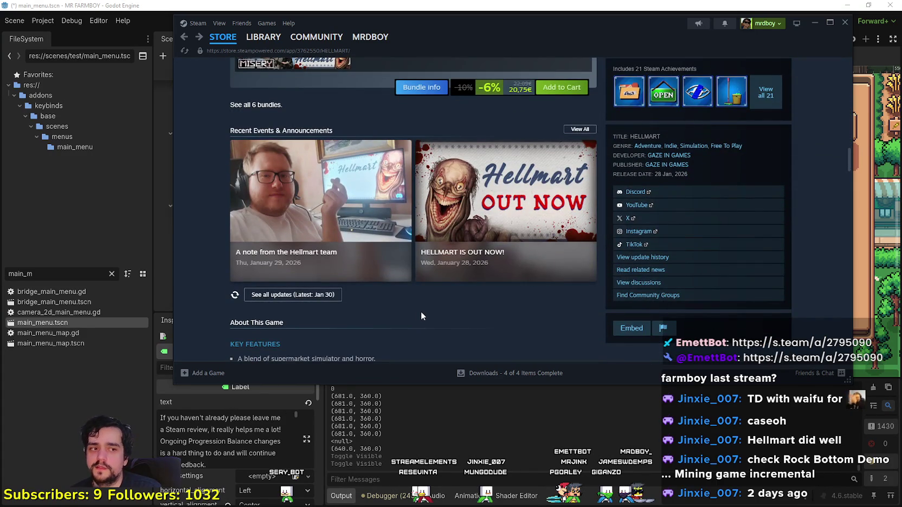
pyautogui.scroll(-1, 420, 311)
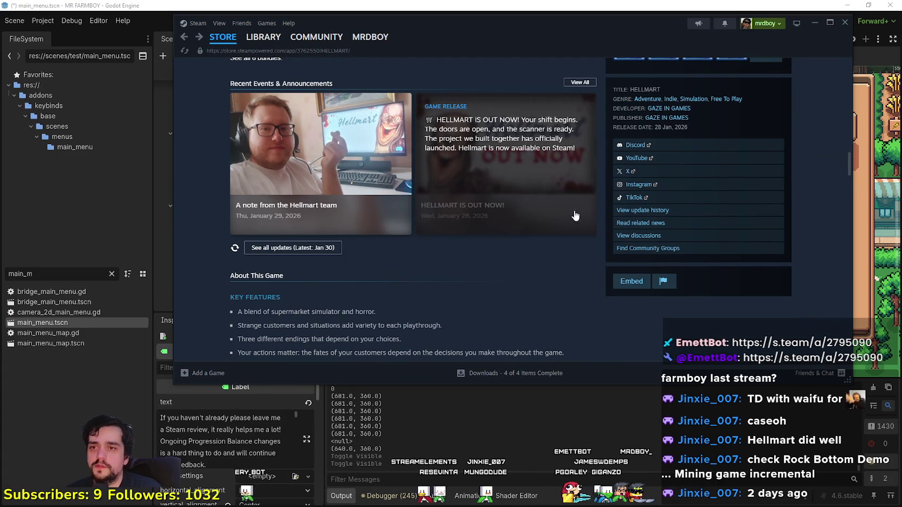
pyautogui.scroll(4, 541, 266)
pyautogui.scroll(4, 538, 264)
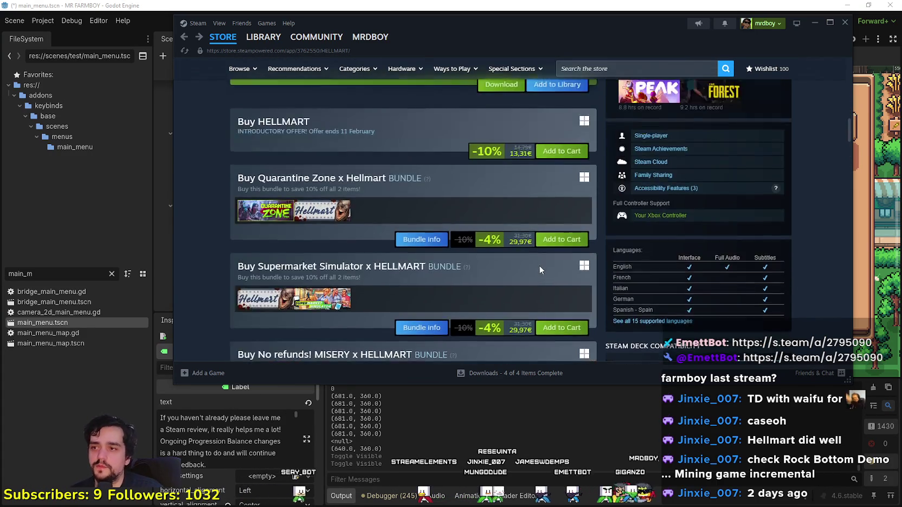
pyautogui.scroll(3, 539, 265)
pyautogui.scroll(-2, 643, 241)
pyautogui.scroll(6, 665, 228)
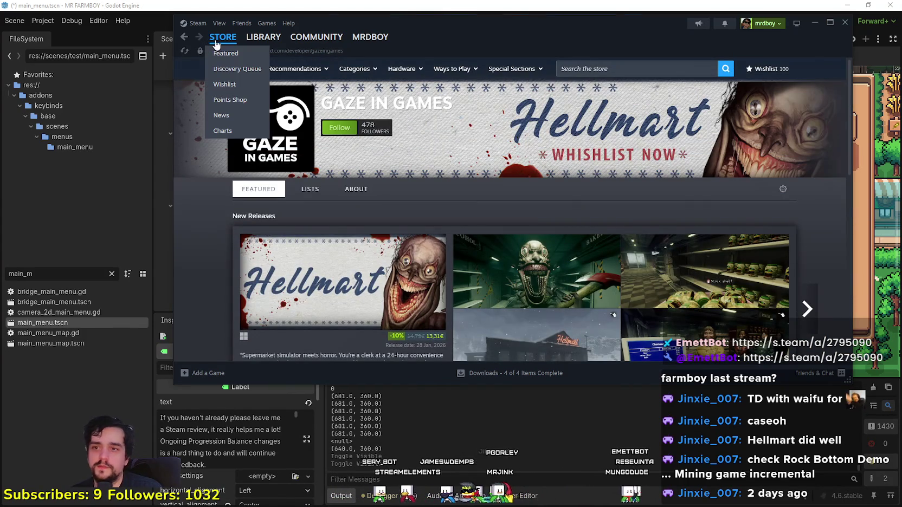
# - Search the store for Rock Bottom and open its store page
pyautogui.click(216, 42)
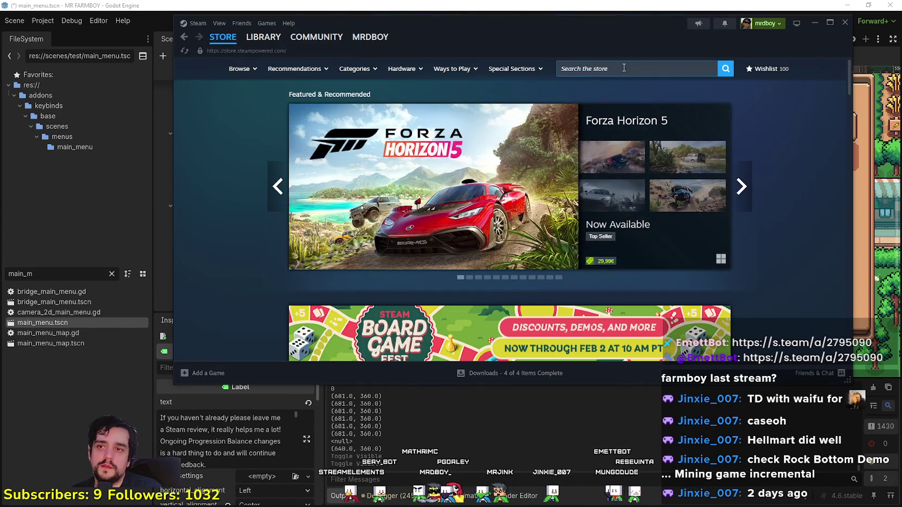
pyautogui.click(637, 62)
pyautogui.write('r')
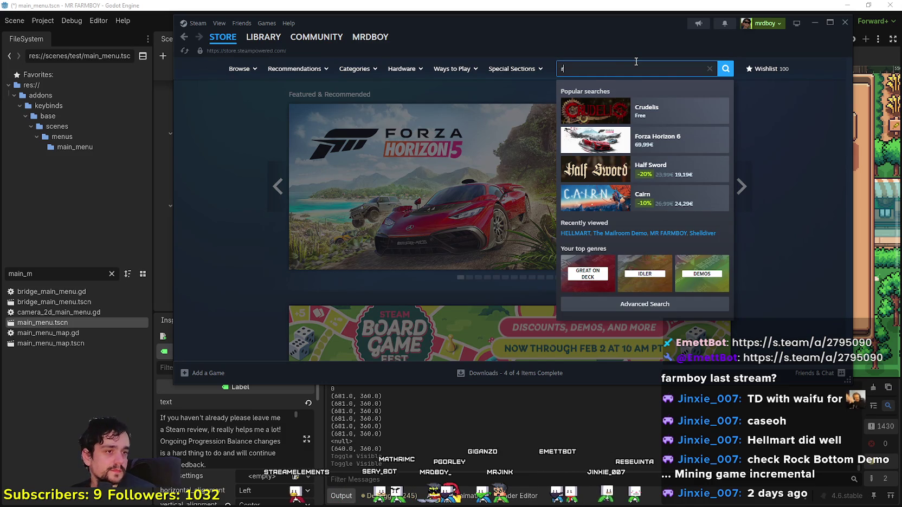
pyautogui.write('ock bot')
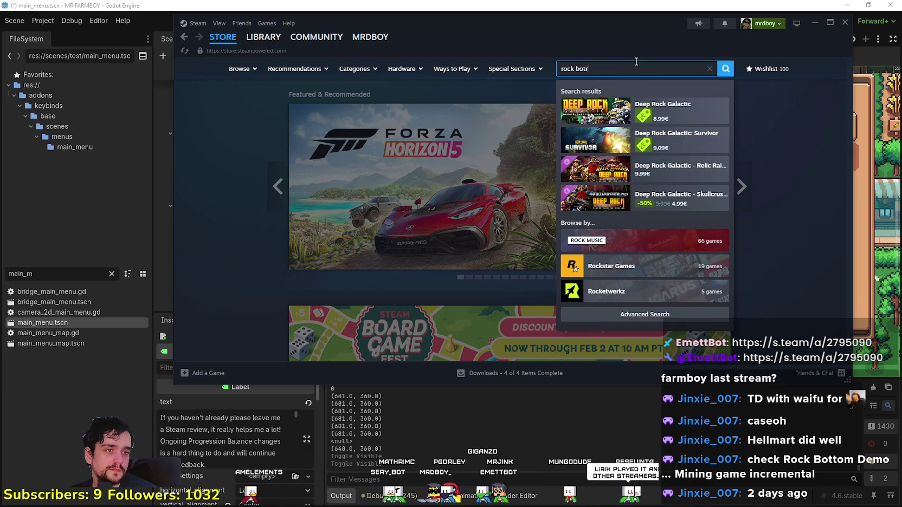
pyautogui.press('BackSpace')
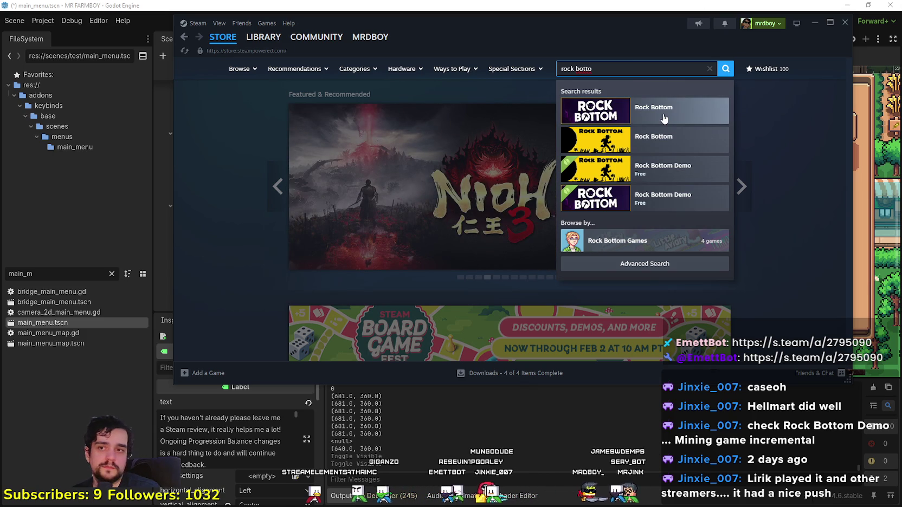
pyautogui.click(662, 118)
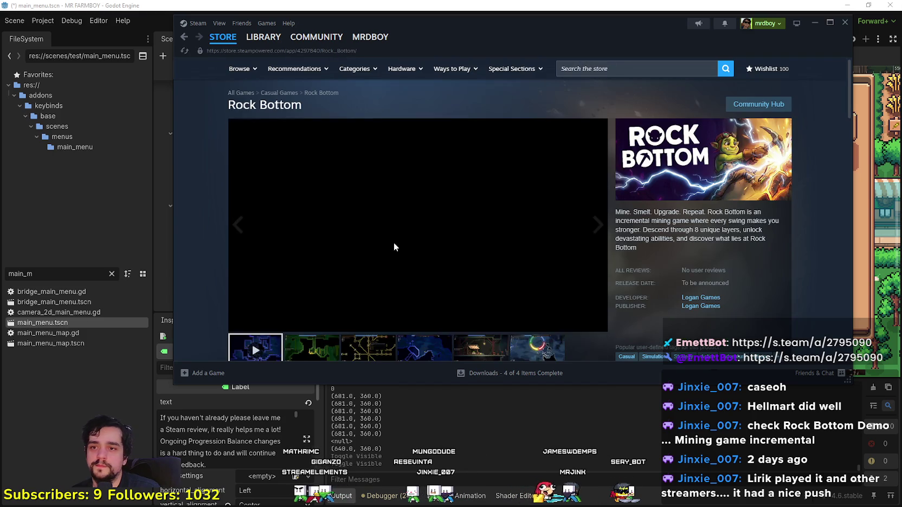
# - Browse the Rock Bottom screenshots, enlarging the skill-tree one
pyautogui.scroll(-3, 393, 242)
pyautogui.click(317, 255)
pyautogui.click(368, 256)
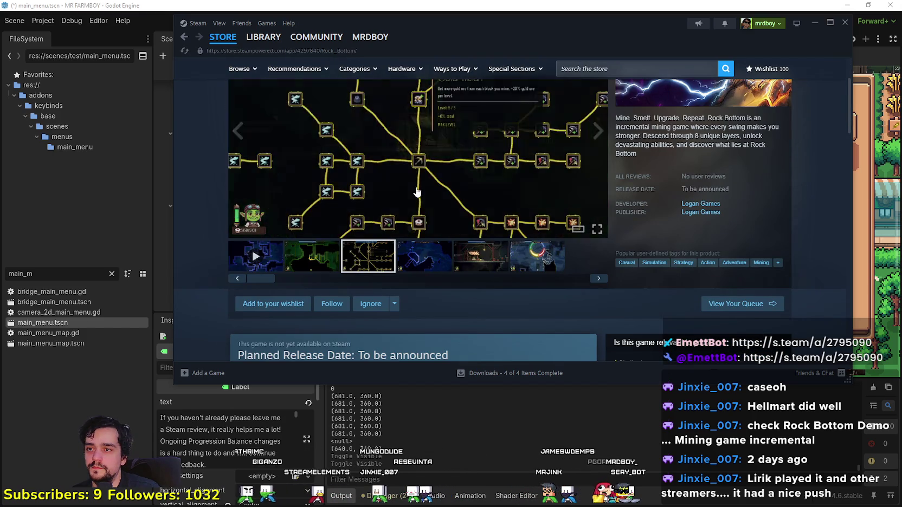
pyautogui.click(518, 203)
pyautogui.click(736, 218)
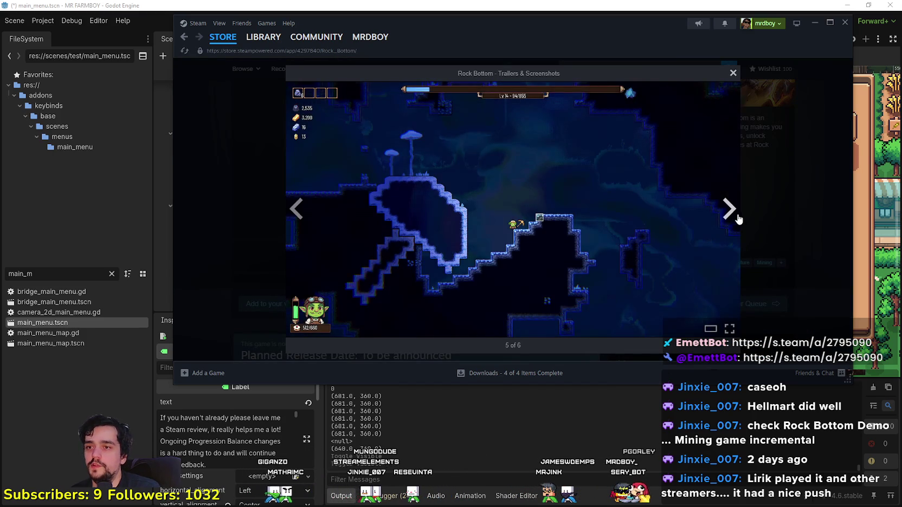
pyautogui.click(736, 218)
pyautogui.click(781, 243)
# - Run a new store search for 'rock bot'
pyautogui.scroll(-5, 317, 241)
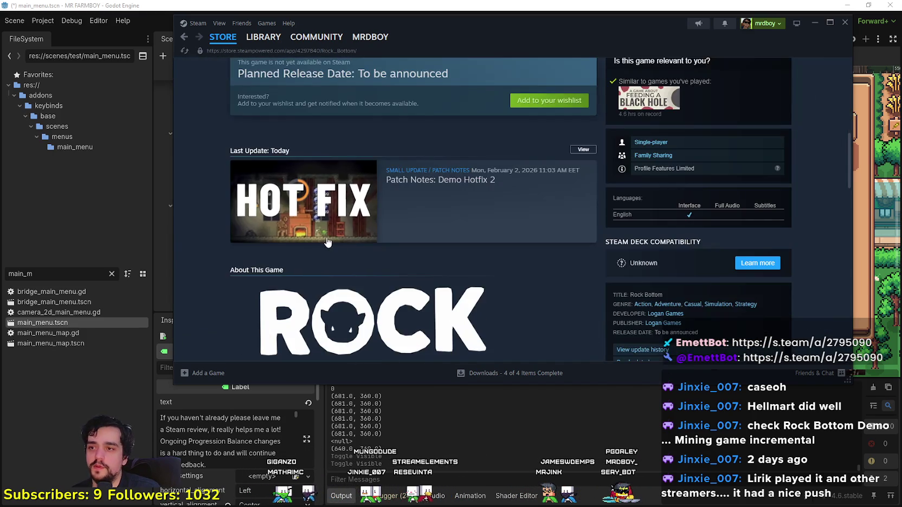
pyautogui.scroll(-2, 327, 241)
pyautogui.scroll(10, 263, 110)
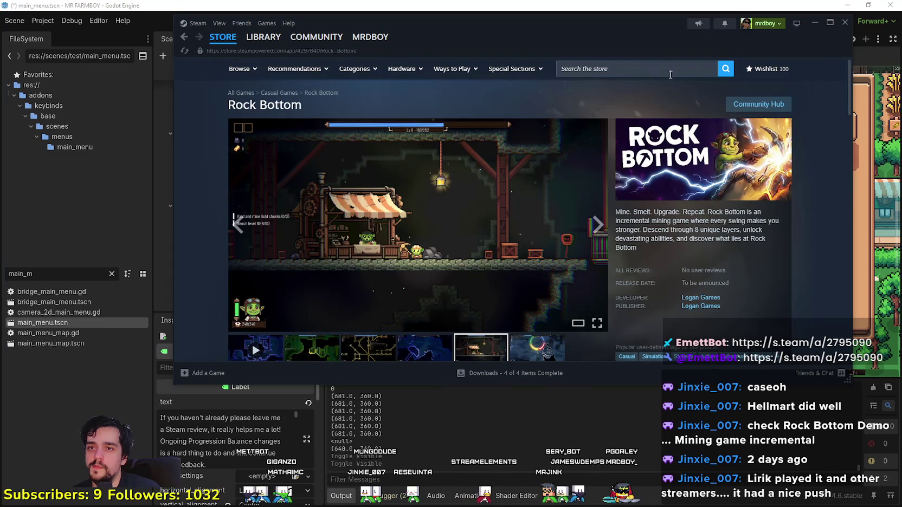
pyautogui.click(680, 71)
pyautogui.click(428, 254)
pyautogui.scroll(-5, 434, 266)
pyautogui.scroll(-3, 450, 276)
pyautogui.scroll(8, 660, 221)
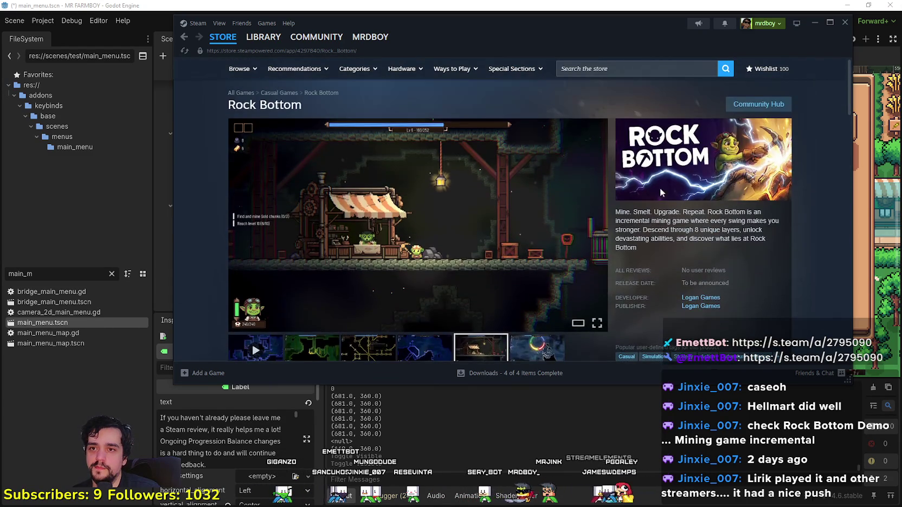
pyautogui.write('rock bot')
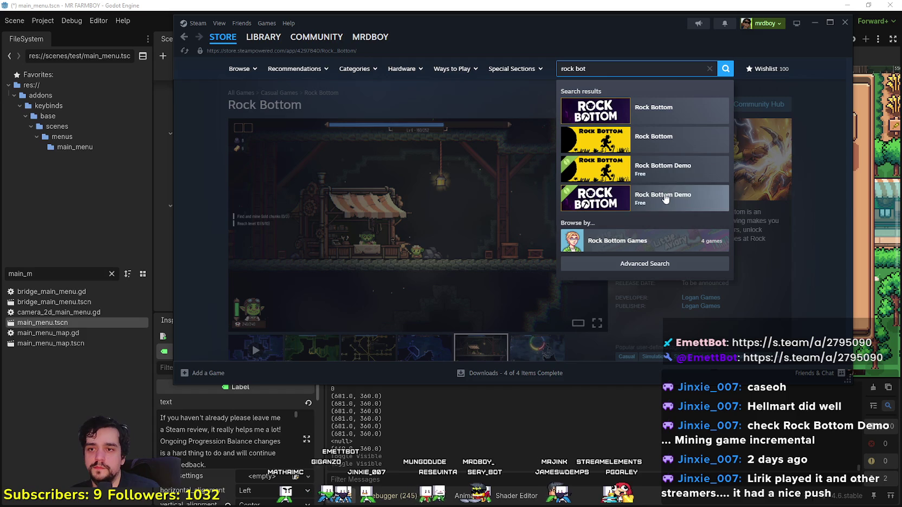
# - Open the Rock Bottom Demo page and install the demo
pyautogui.click(639, 188)
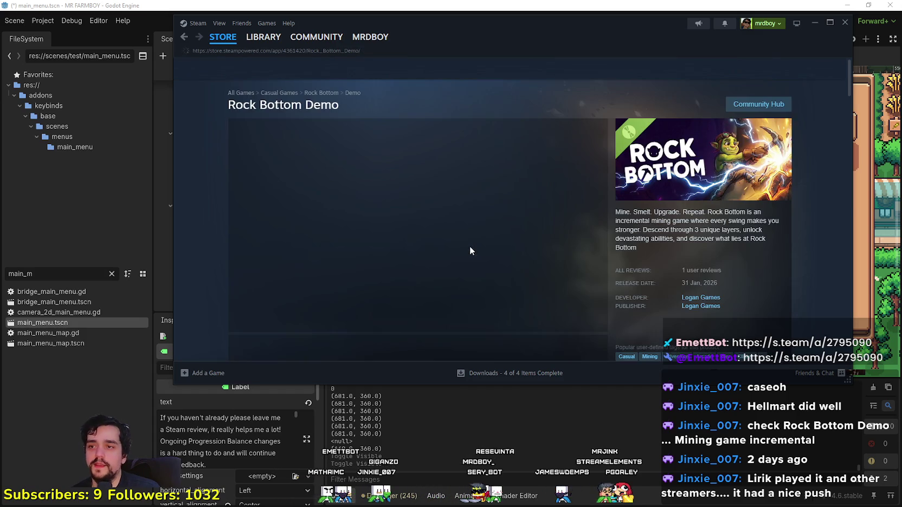
pyautogui.click(307, 259)
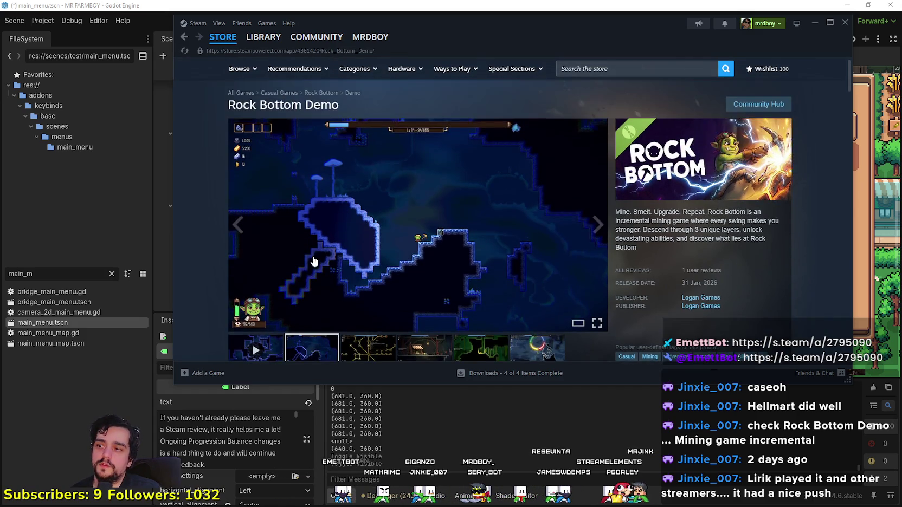
pyautogui.scroll(-3, 279, 184)
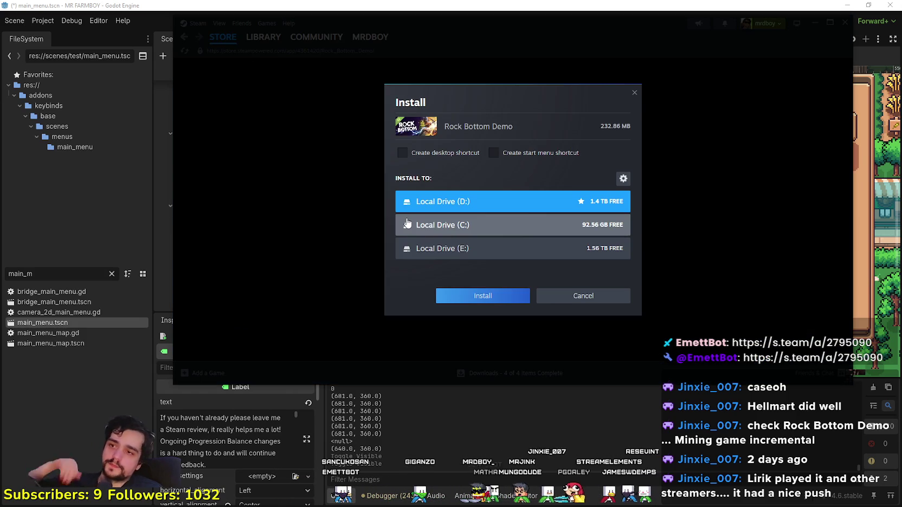
pyautogui.click(499, 299)
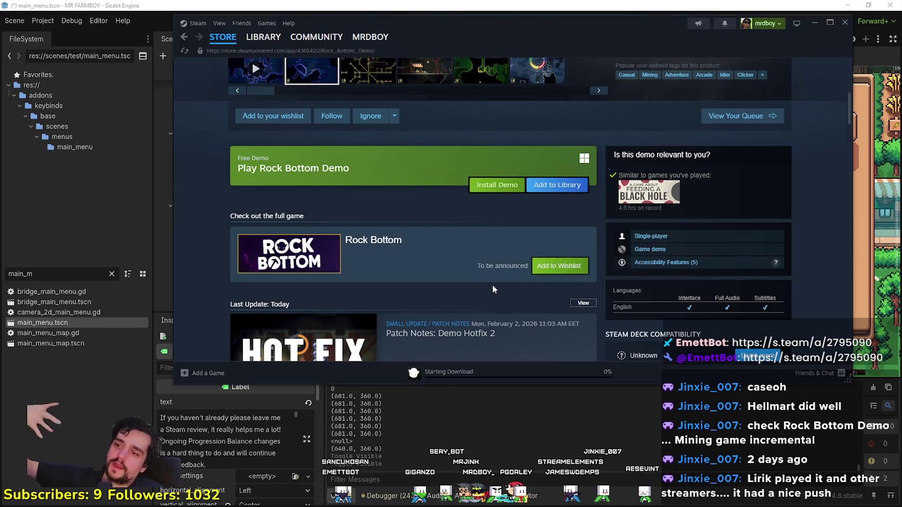
pyautogui.scroll(3, 476, 307)
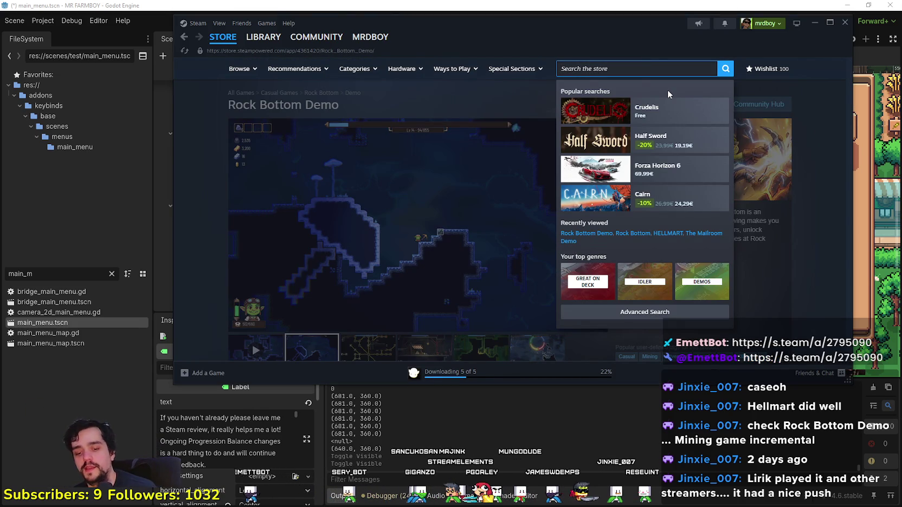
# - Search for 'ShellDiver', then dismiss the results and return to the page
pyautogui.write('ShellDi')
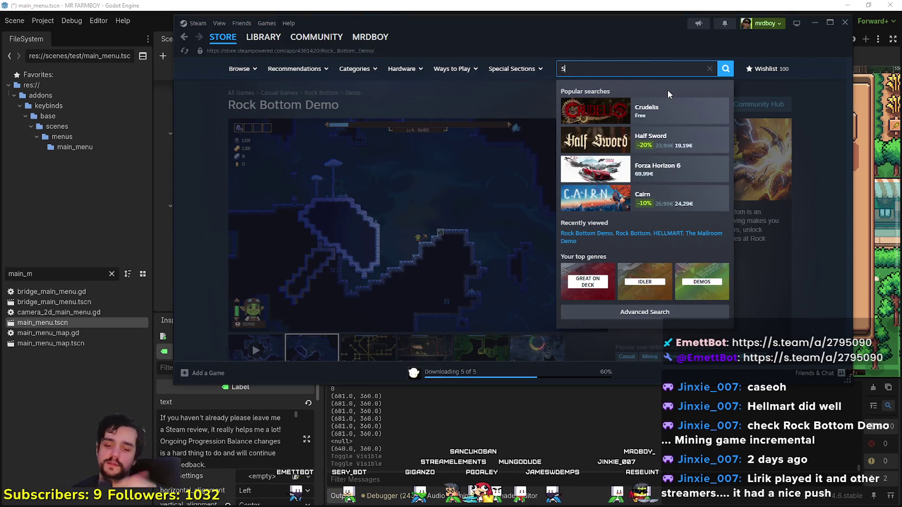
pyautogui.write('ver')
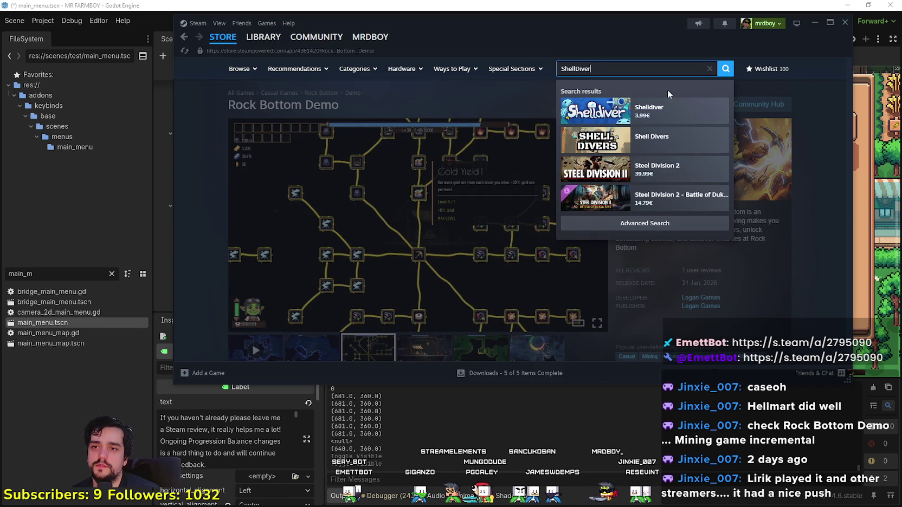
pyautogui.click(718, 275)
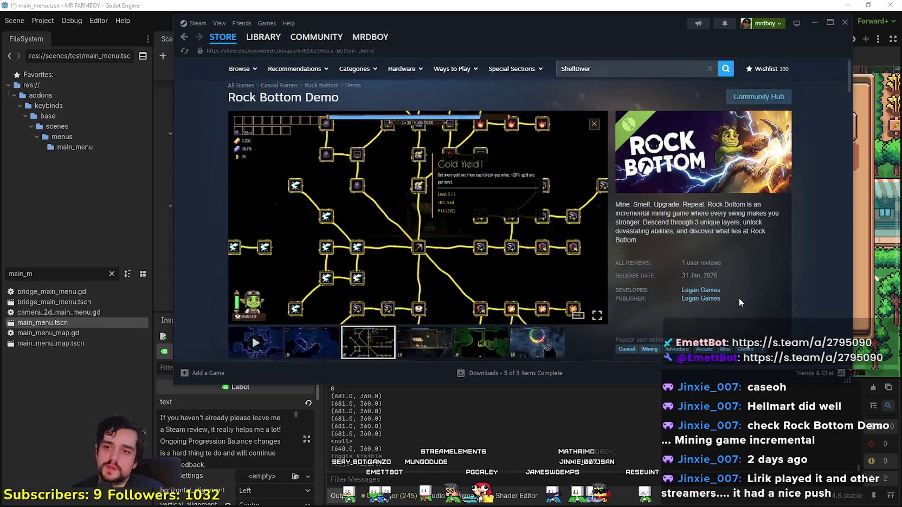
pyautogui.scroll(-6, 738, 297)
pyautogui.scroll(-3, 474, 278)
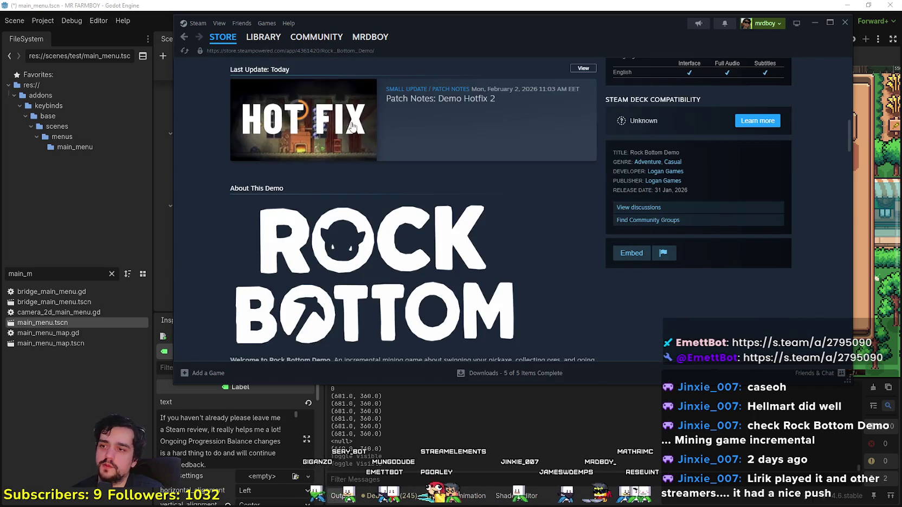
# - Read the Demo Hotfix 2 patch notes, then check the library downloads list
pyautogui.click(383, 136)
pyautogui.scroll(-3, 518, 259)
pyautogui.scroll(3, 514, 261)
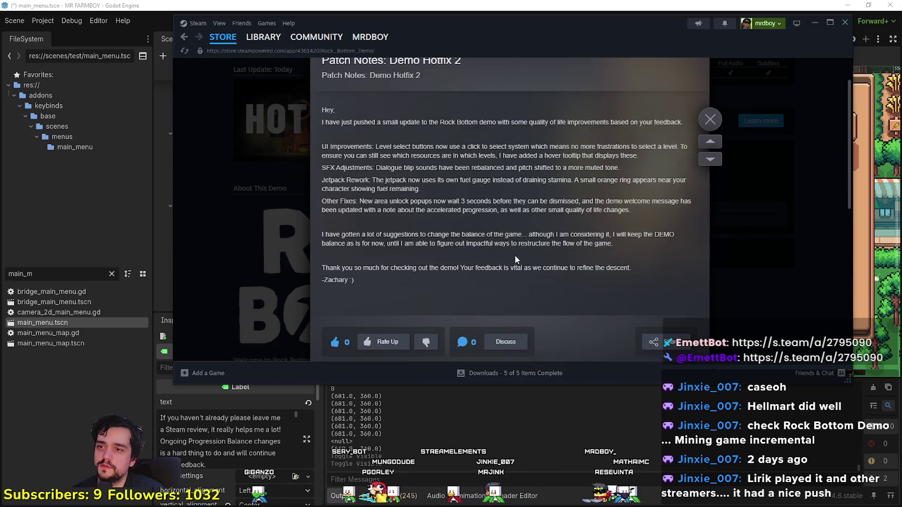
pyautogui.click(747, 263)
pyautogui.click(498, 372)
pyautogui.scroll(-10, 558, 249)
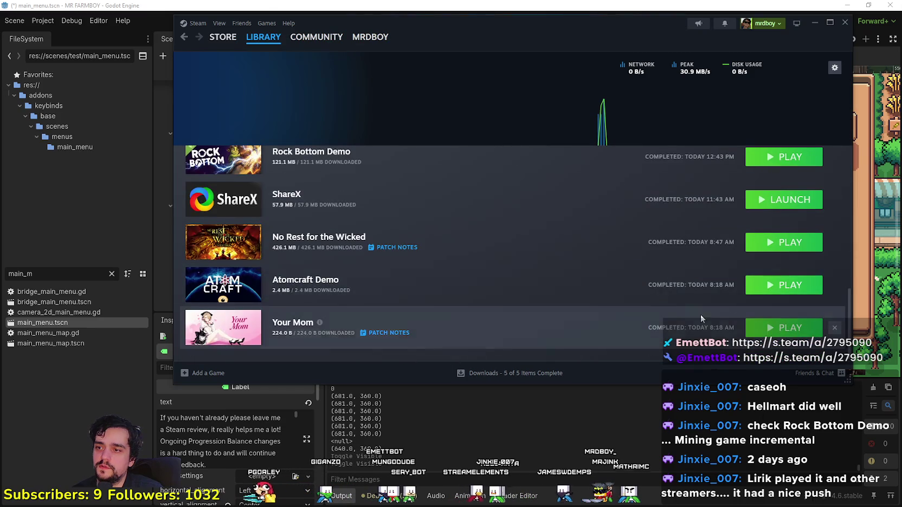
# - Select Rock Bottom Demo in Library Home and press PLAY
pyautogui.scroll(3, 338, 172)
pyautogui.click(258, 53)
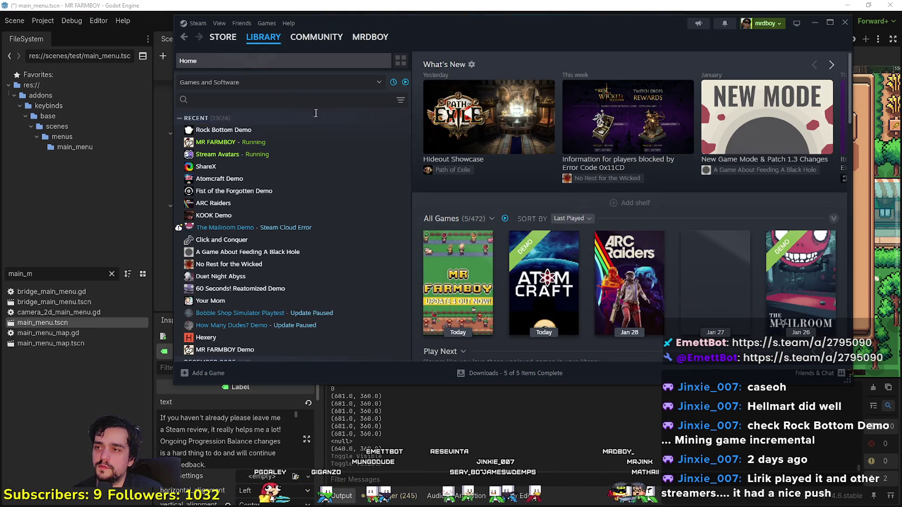
pyautogui.click(312, 129)
pyautogui.click(486, 221)
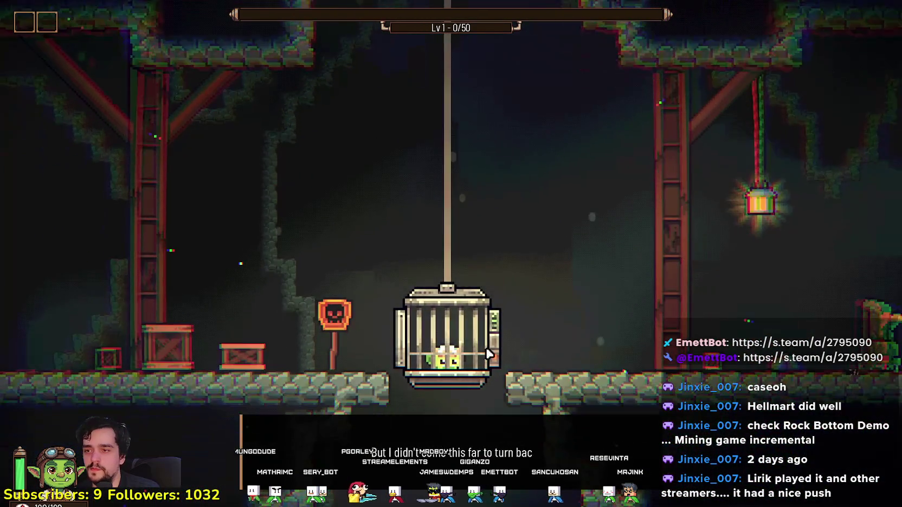
# - Cap the frame rate at 60 FPS and turn on fullscreen in Video settings
pyautogui.press('d')
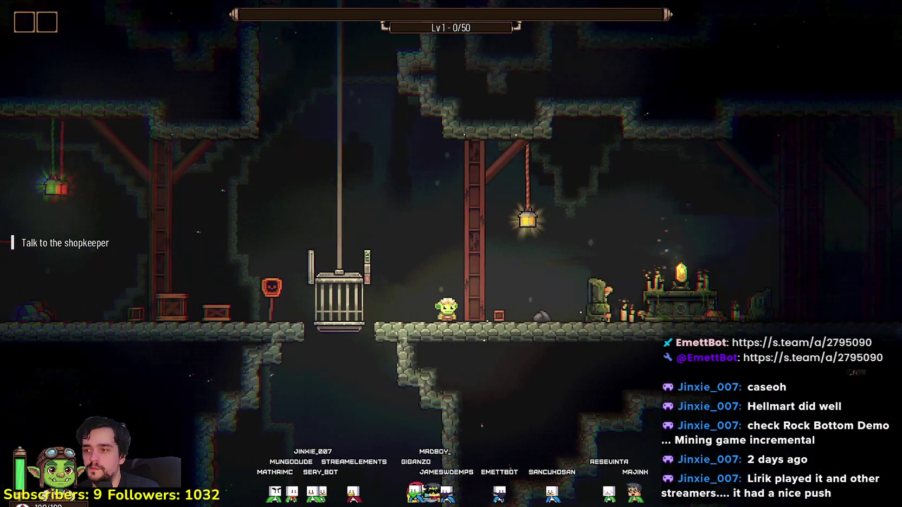
pyautogui.press('Escape')
pyautogui.click(276, 194)
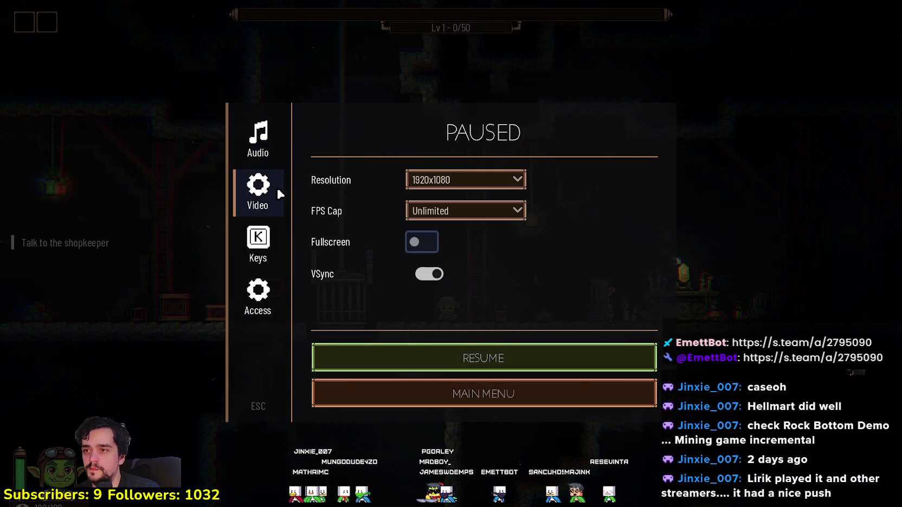
pyautogui.click(482, 216)
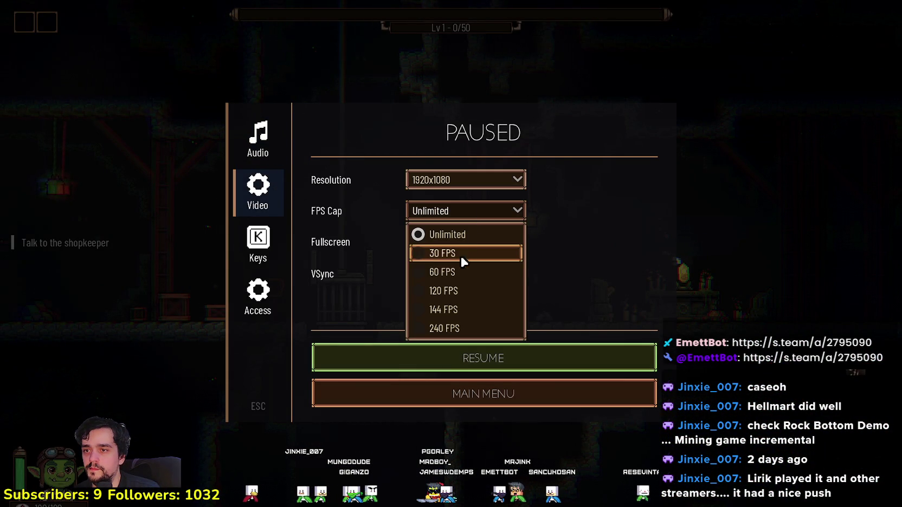
pyautogui.click(461, 272)
pyautogui.click(437, 244)
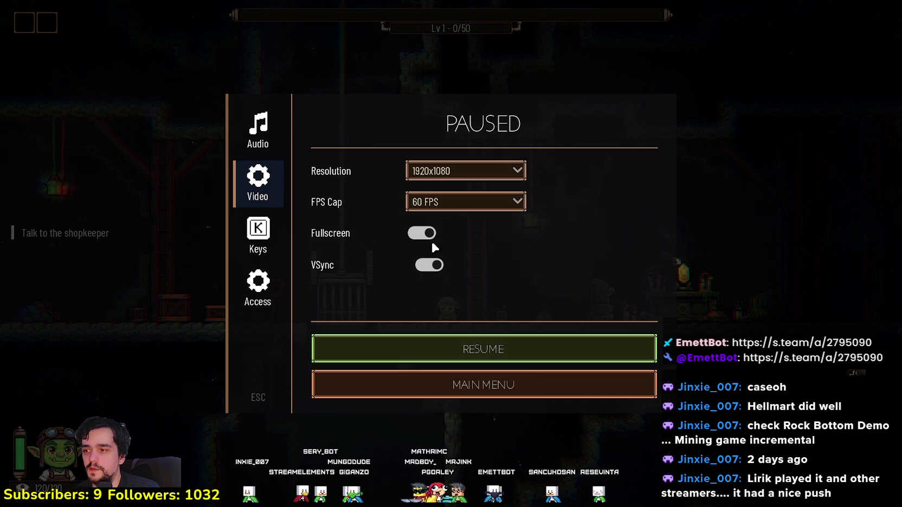
pyautogui.click(473, 354)
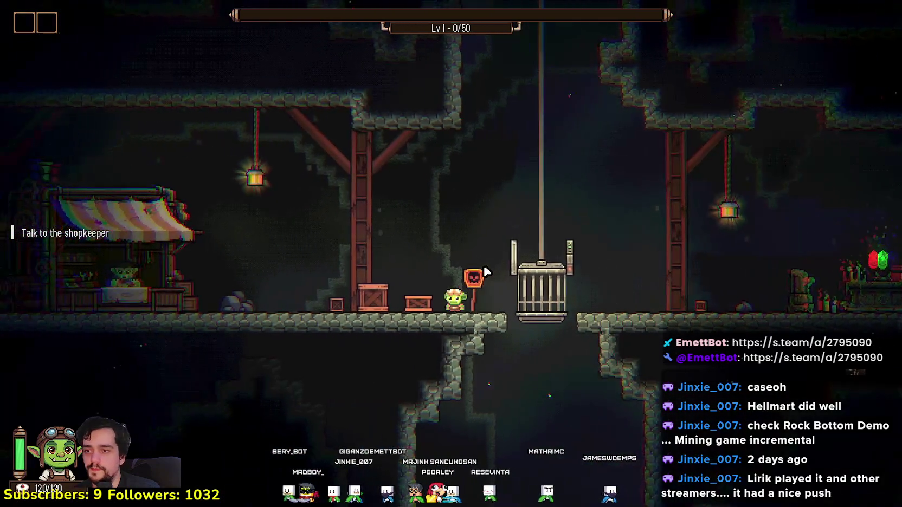
# - Lower Music to 10% and SFX to 25% in Audio, then resume
pyautogui.press('Escape')
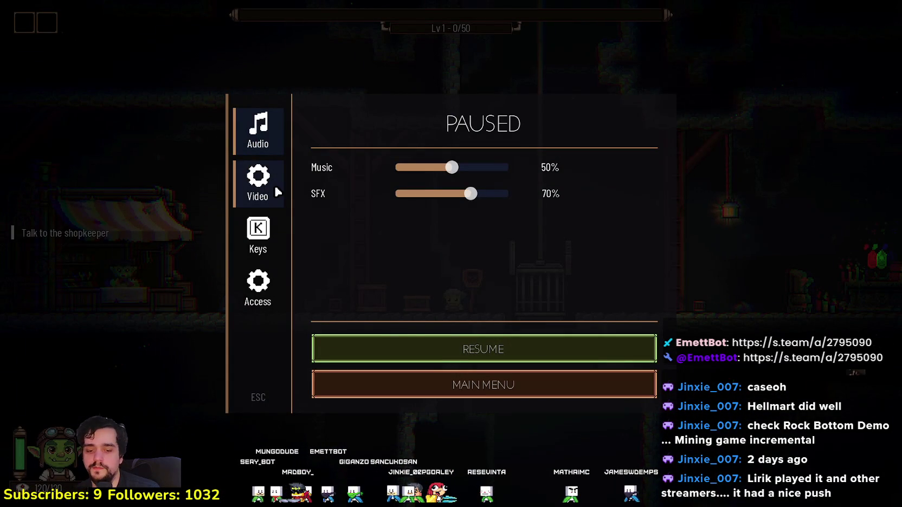
pyautogui.click(258, 183)
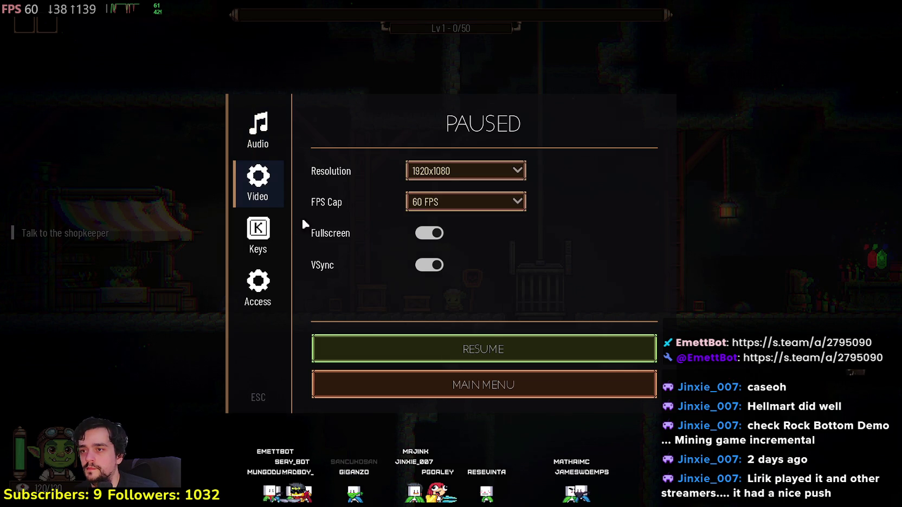
pyautogui.click(270, 238)
pyautogui.click(257, 284)
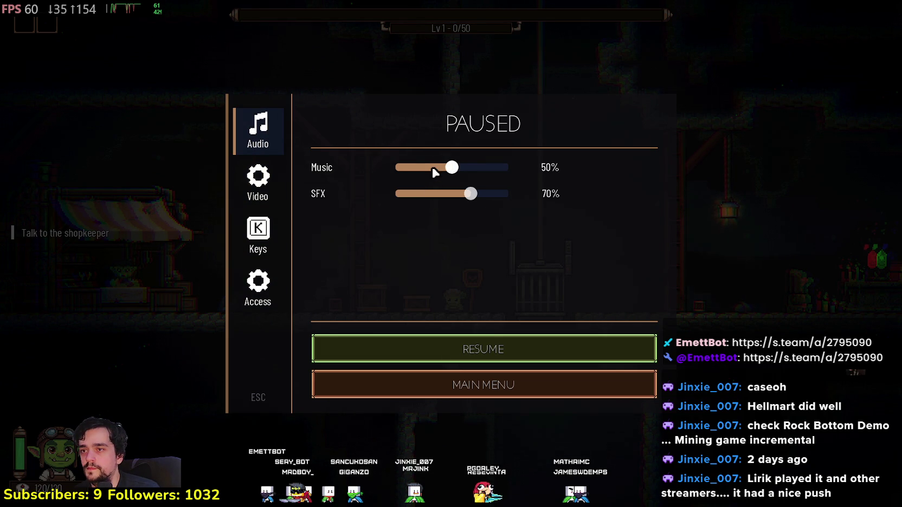
pyautogui.click(450, 355)
# - Walk to the shop counter and talk to the shopkeeper
pyautogui.press('d')
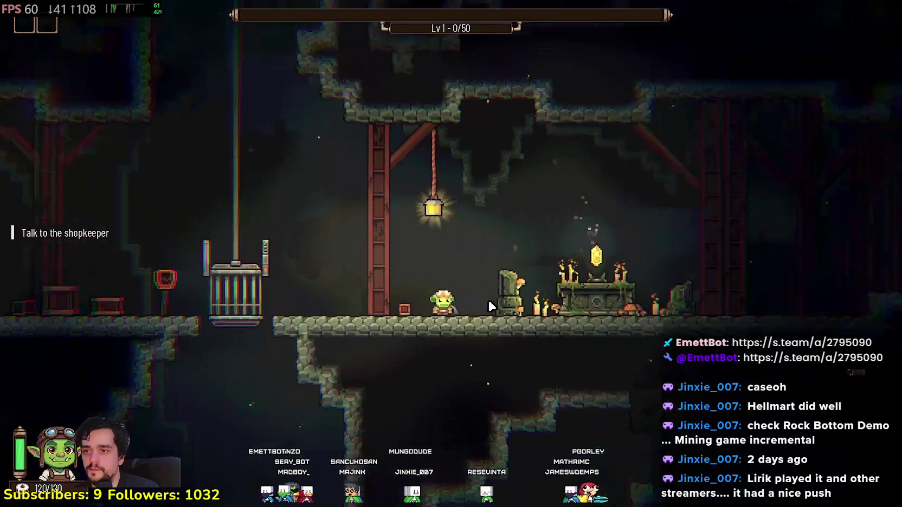
pyautogui.press('a')
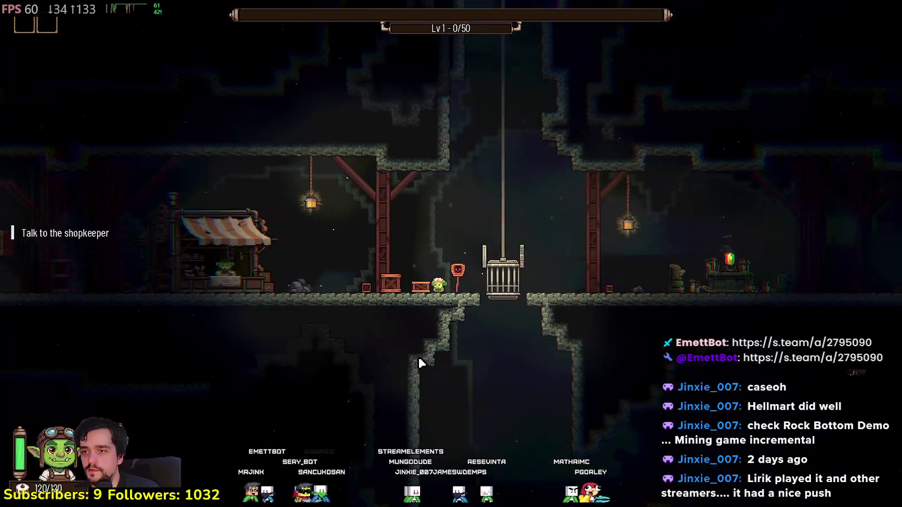
pyautogui.press('a')
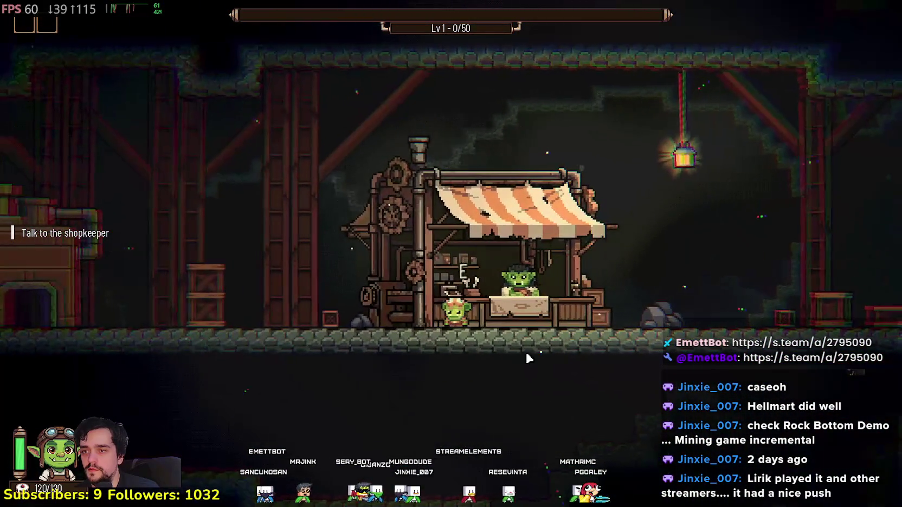
pyautogui.press('d')
pyautogui.press('a')
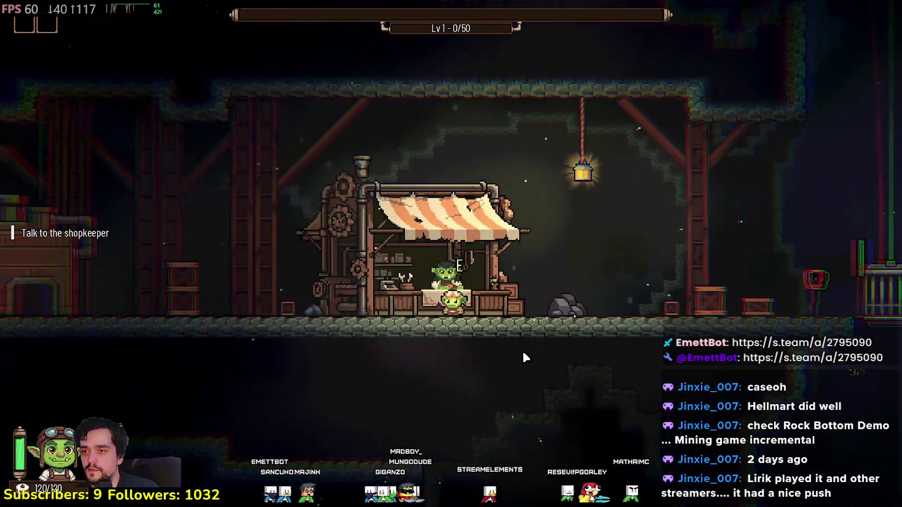
pyautogui.press('e')
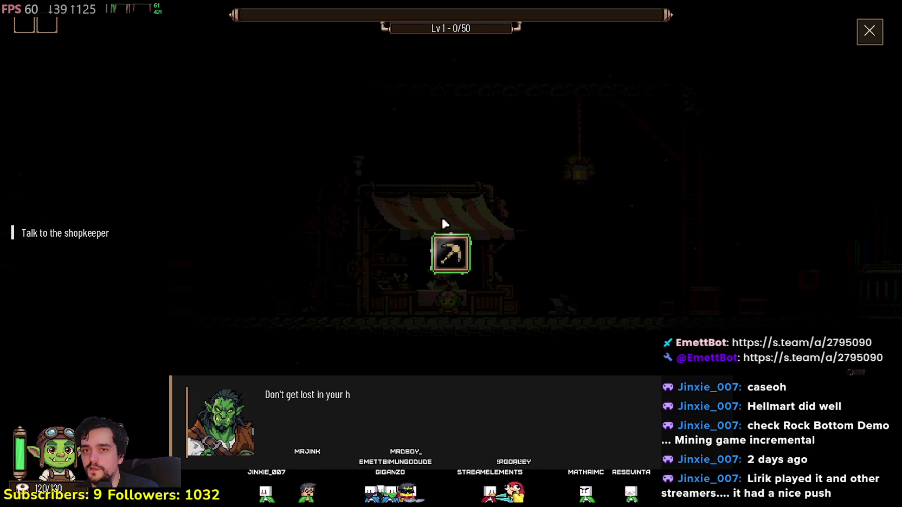
pyautogui.press('Escape')
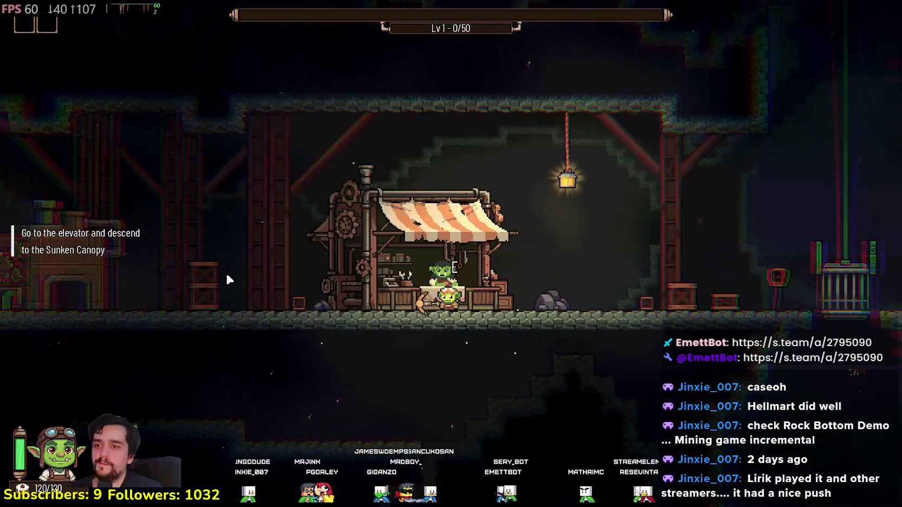
# - Walk left to the furnace, then back right past the elevator
pyautogui.press('a')
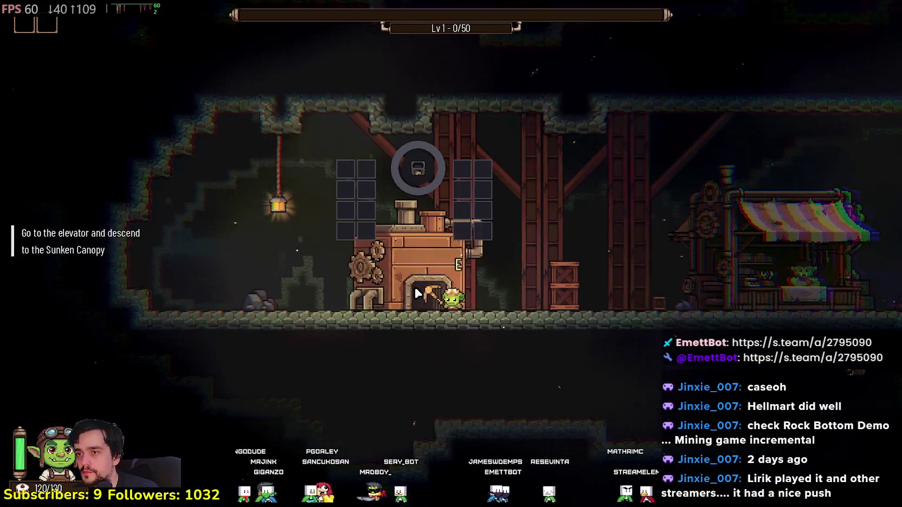
pyautogui.press('d')
pyautogui.press('d')
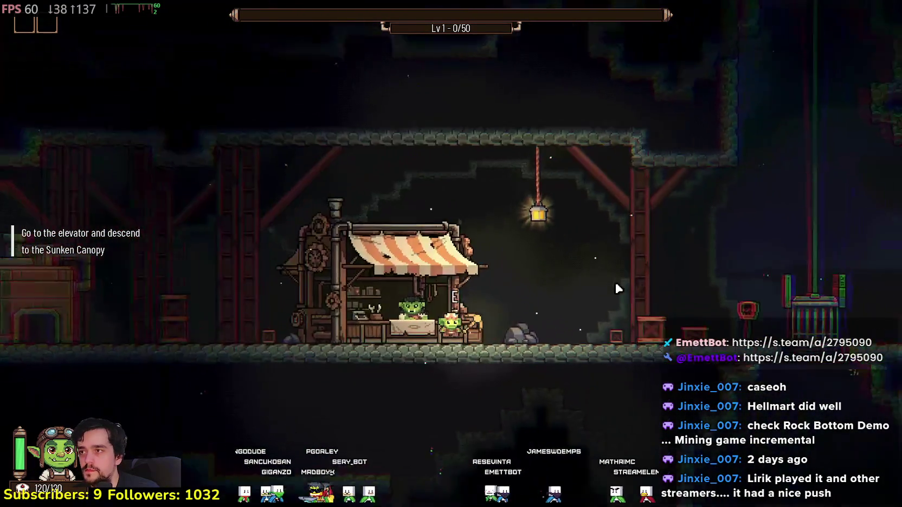
pyautogui.press('d')
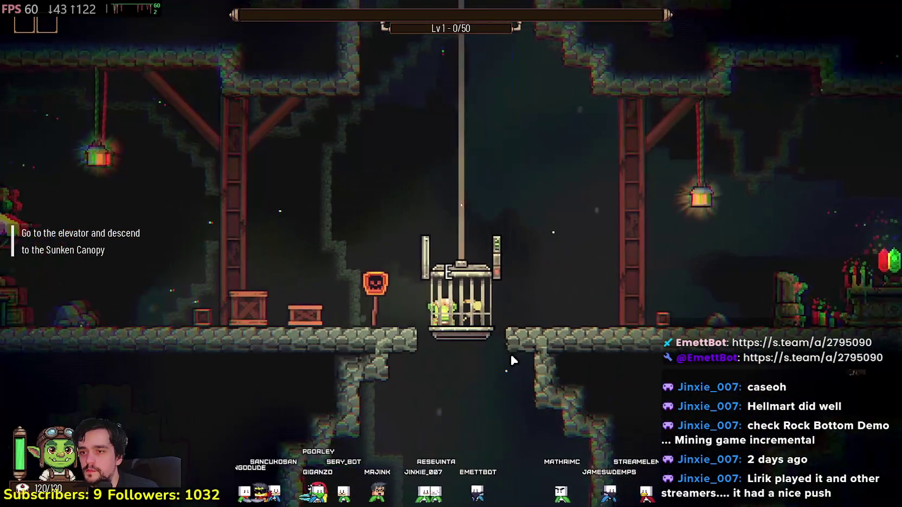
pyautogui.press('d')
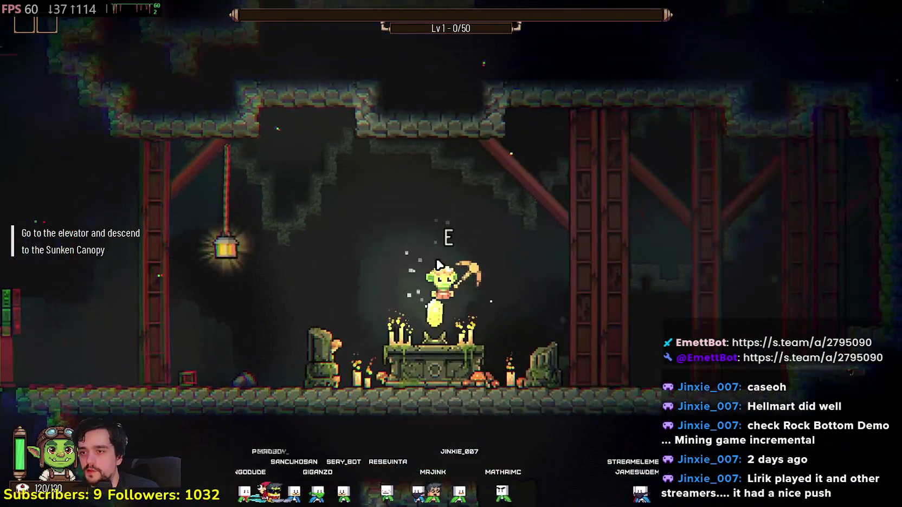
# - Check the Token Shop, then ride the elevator down to the 100m Sunken Canopy
pyautogui.press('e')
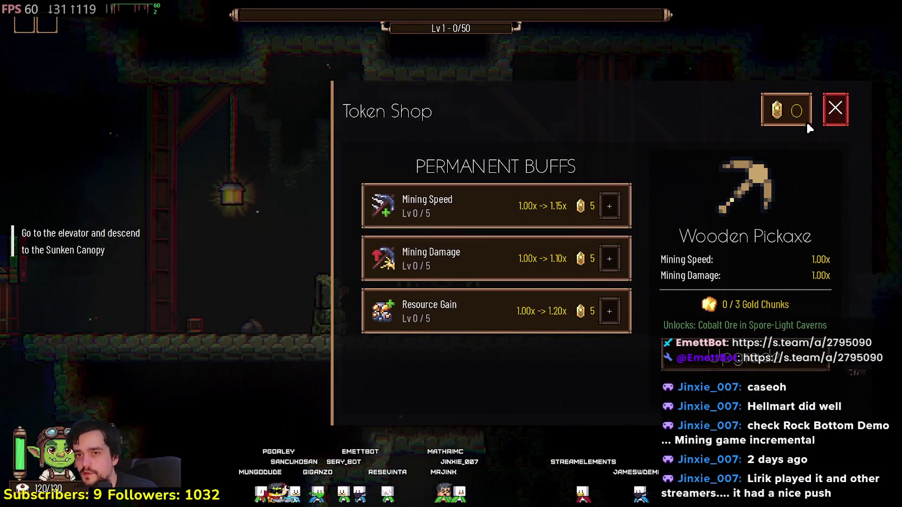
pyautogui.press('Escape')
pyautogui.press('a')
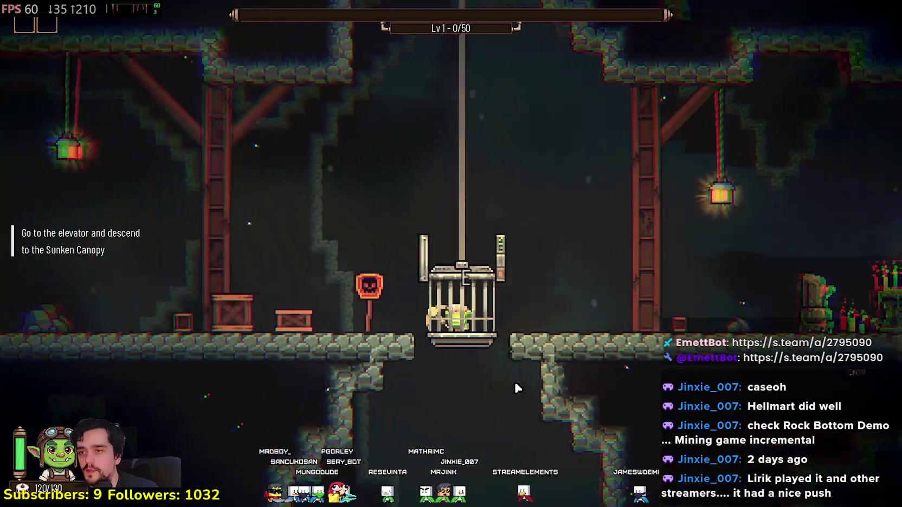
pyautogui.press('e')
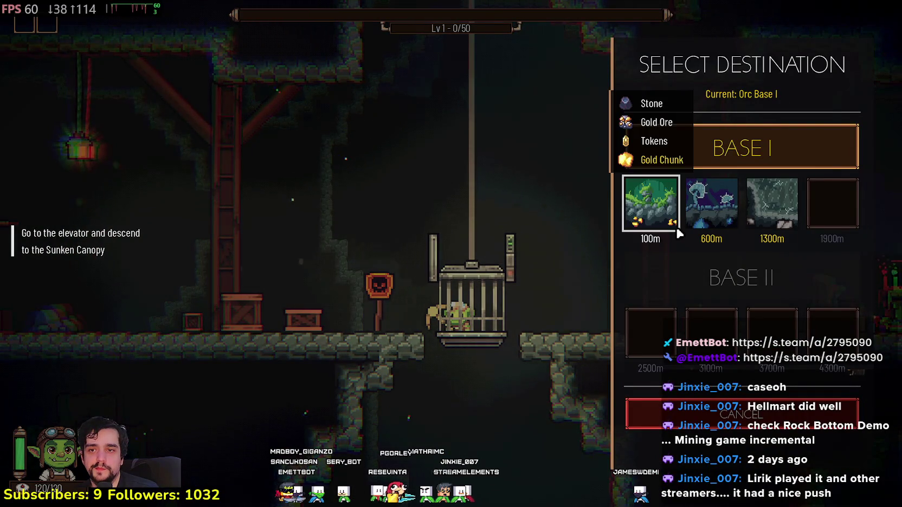
pyautogui.click(674, 229)
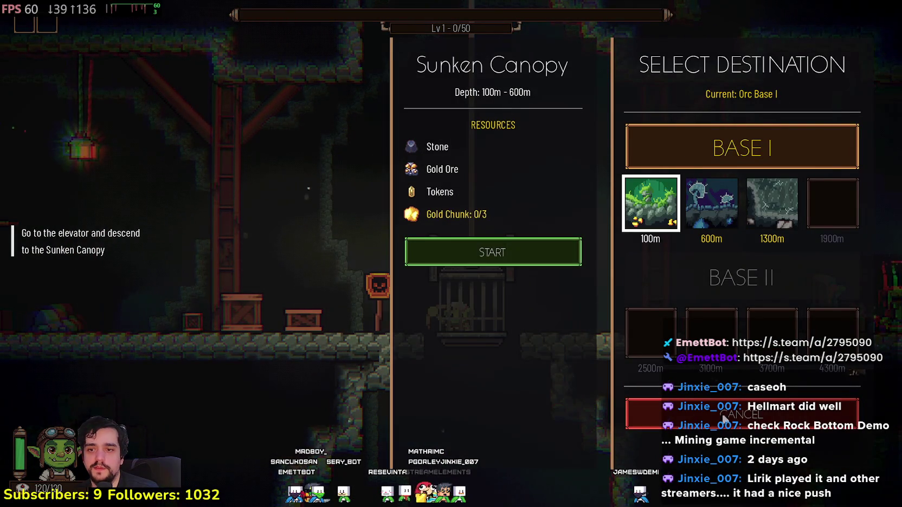
pyautogui.click(532, 263)
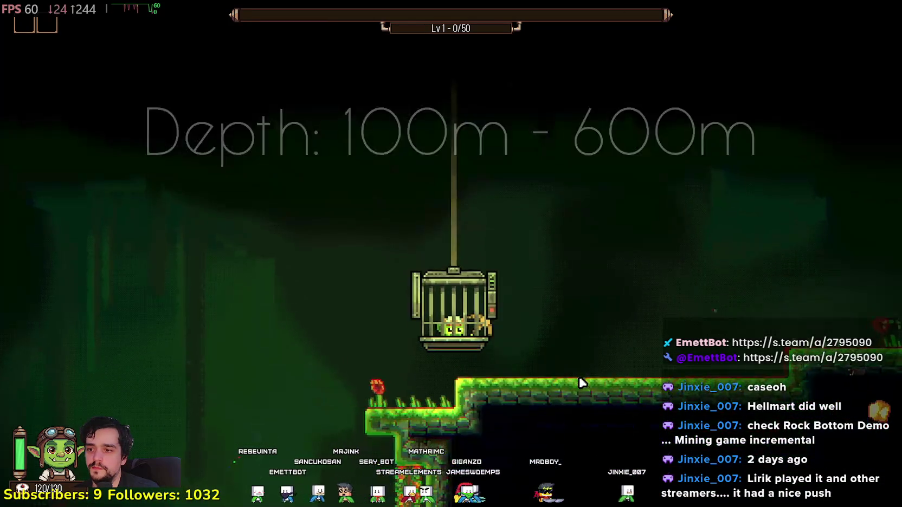
# - Walk the landing ledge and dismiss the Energy Depleted summary
pyautogui.press('a')
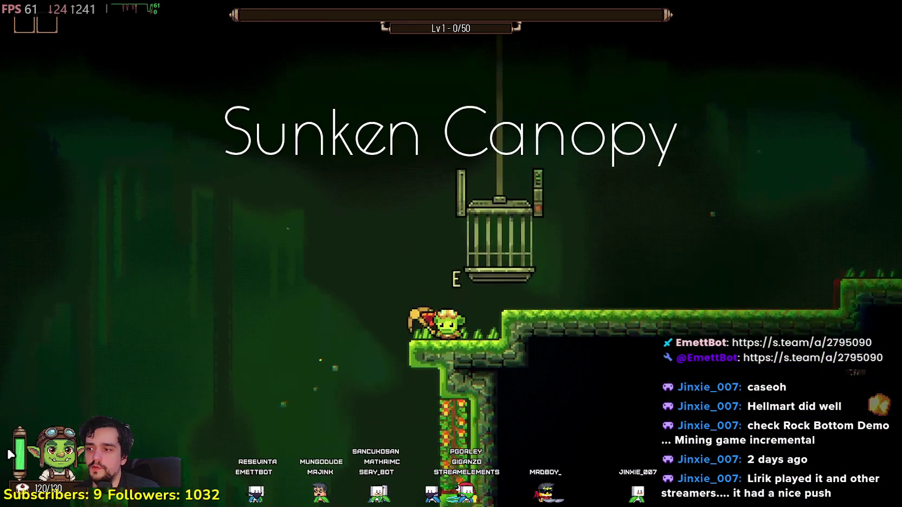
pyautogui.press('d')
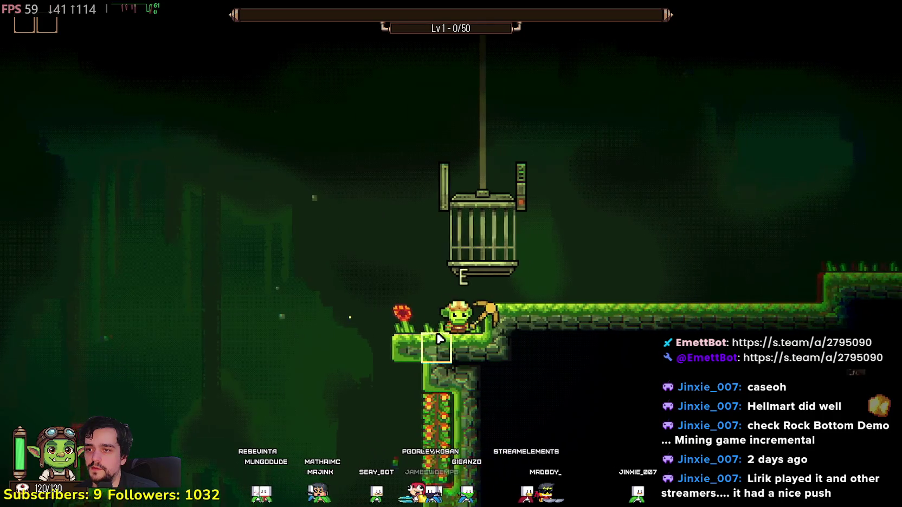
pyautogui.press('a')
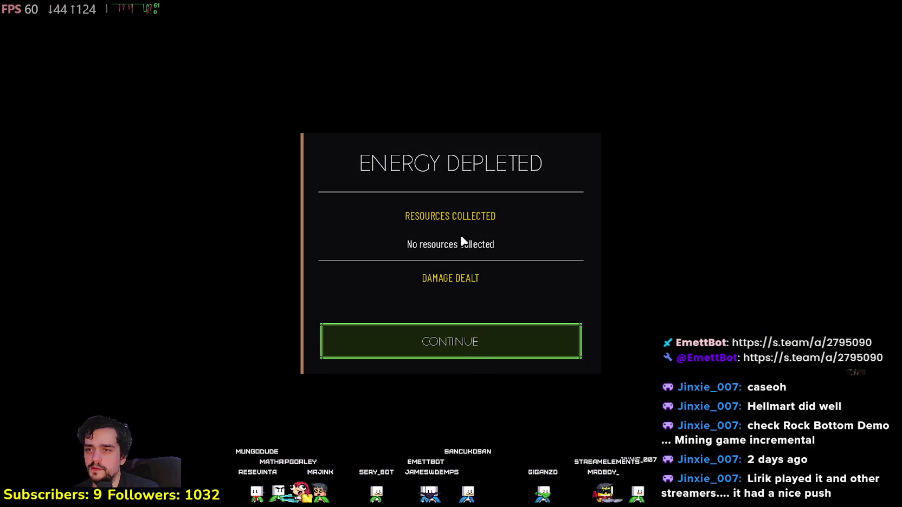
pyautogui.click(481, 337)
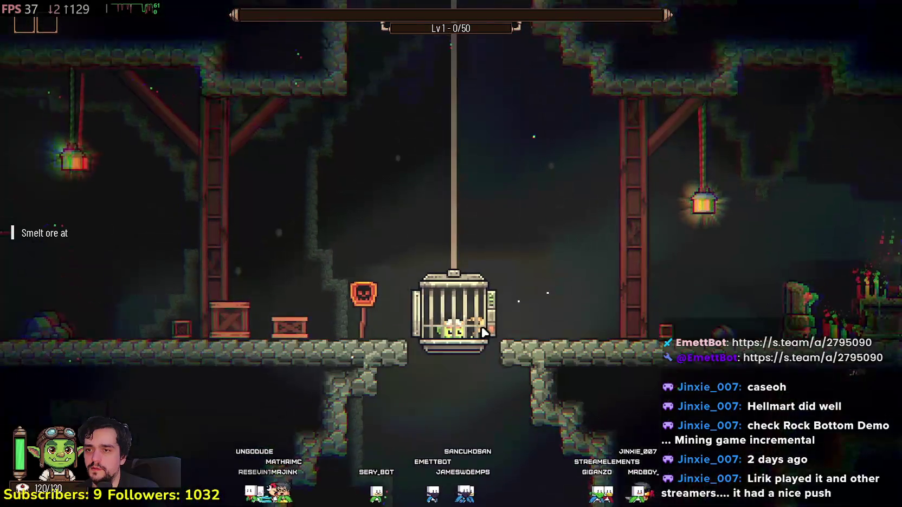
# - Take the elevator back down to the 100m Sunken Canopy
pyautogui.press('a')
pyautogui.press('d')
pyautogui.press('e')
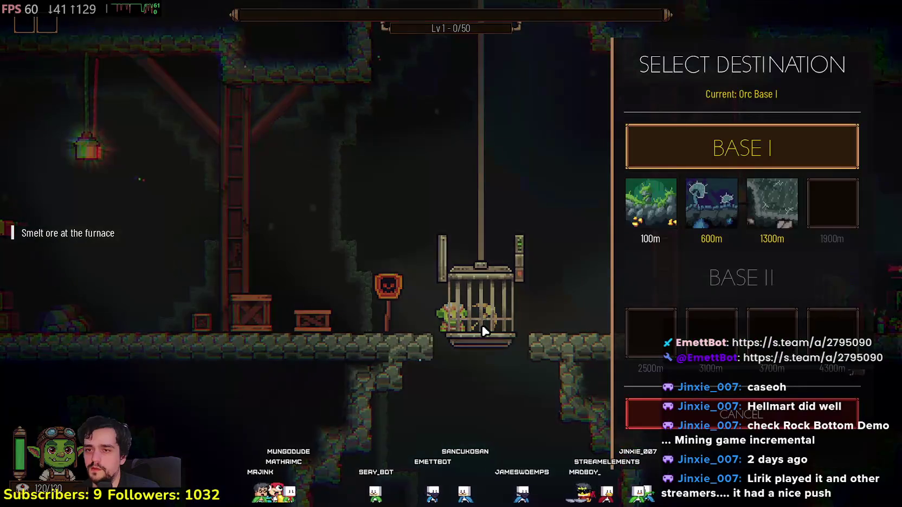
pyautogui.click(674, 222)
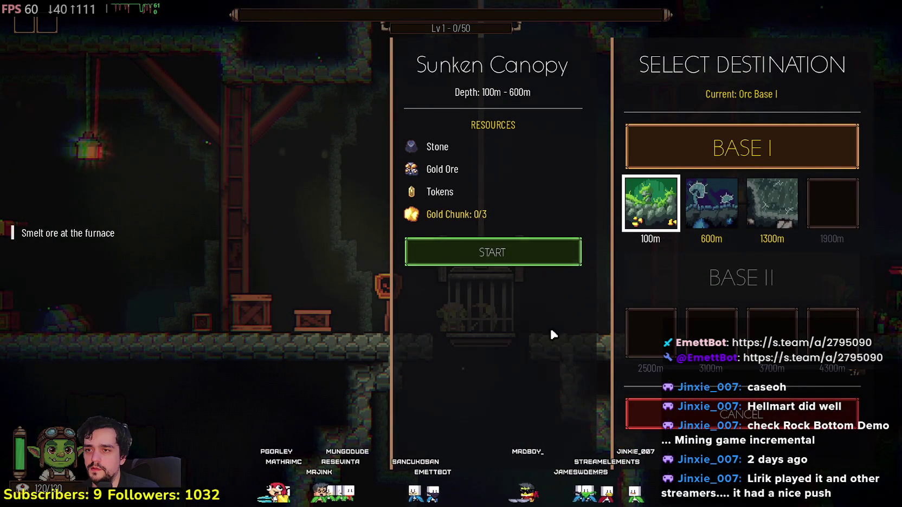
pyautogui.click(504, 253)
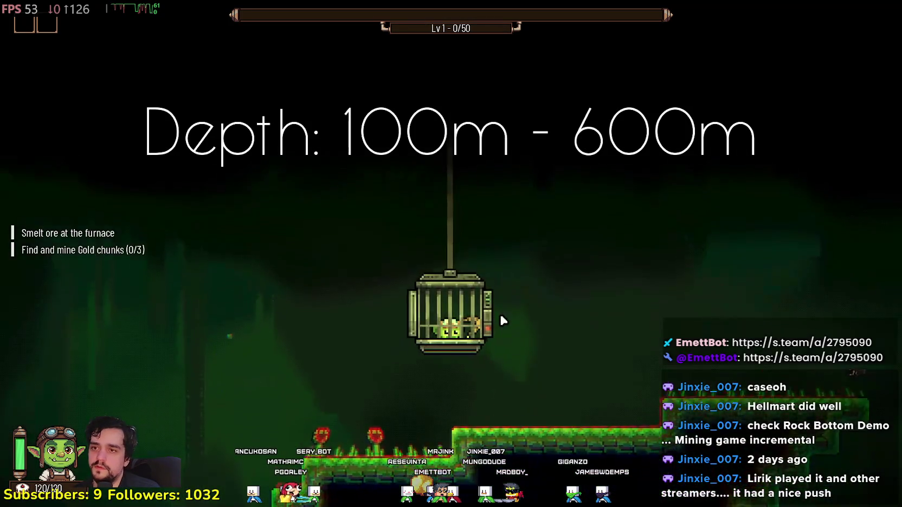
# - Leave the cage and mine the blocks beside the grass ledge, working left through the cave
pyautogui.press('d')
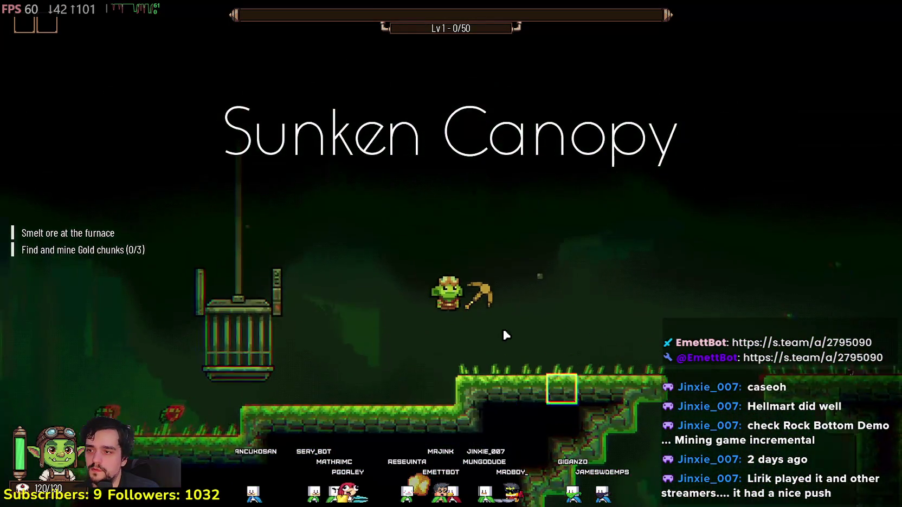
pyautogui.moveTo(506, 359); pyautogui.dragTo(526, 349)
pyautogui.press('a')
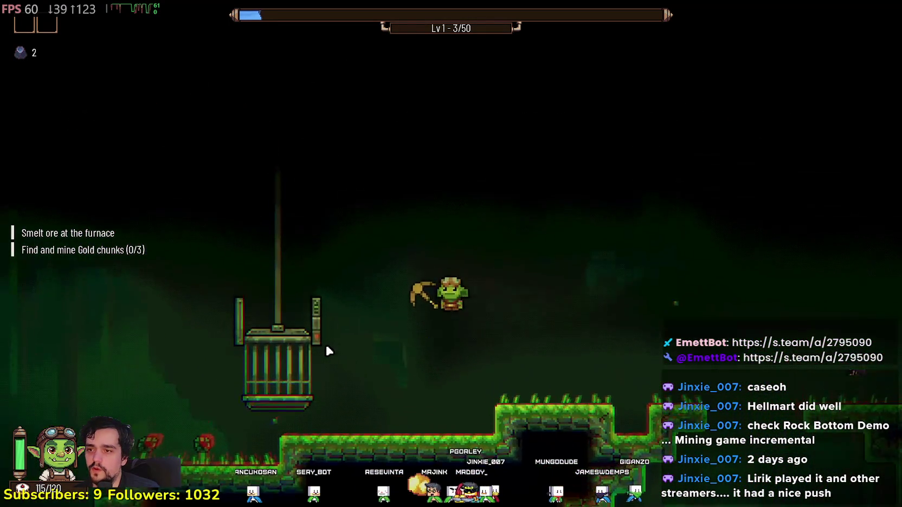
pyautogui.press('d')
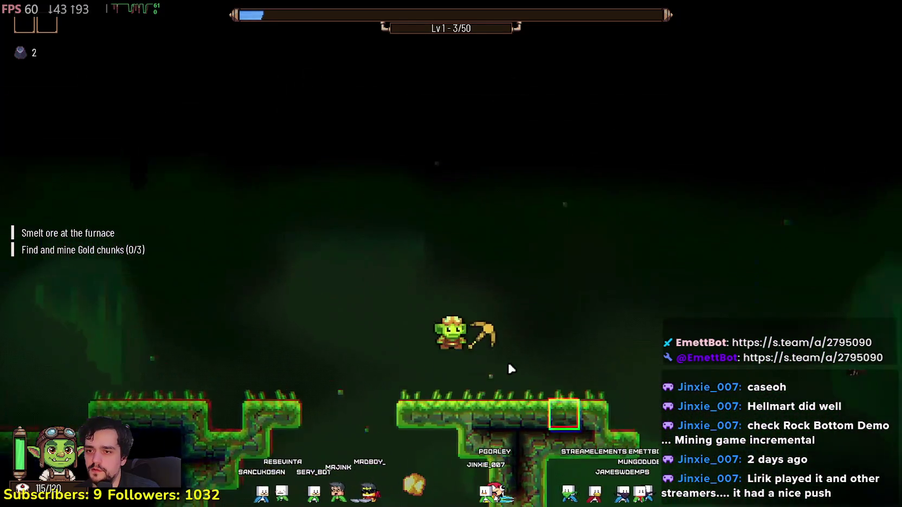
pyautogui.moveTo(510, 368)
pyautogui.mouseDown()
pyautogui.moveTo(468, 355)
pyautogui.moveTo(481, 347)
pyautogui.moveTo(466, 348)
pyautogui.moveTo(487, 348)
pyautogui.mouseUp()
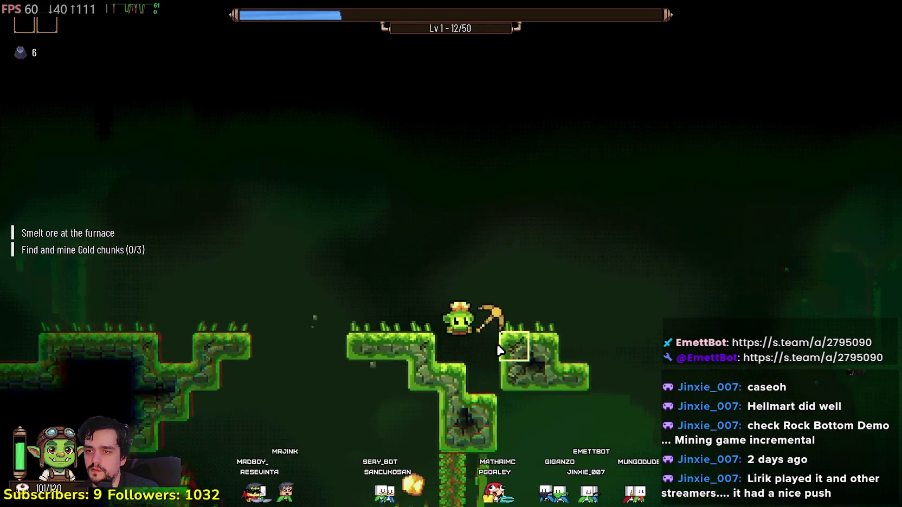
pyautogui.click(498, 351)
pyautogui.press('a')
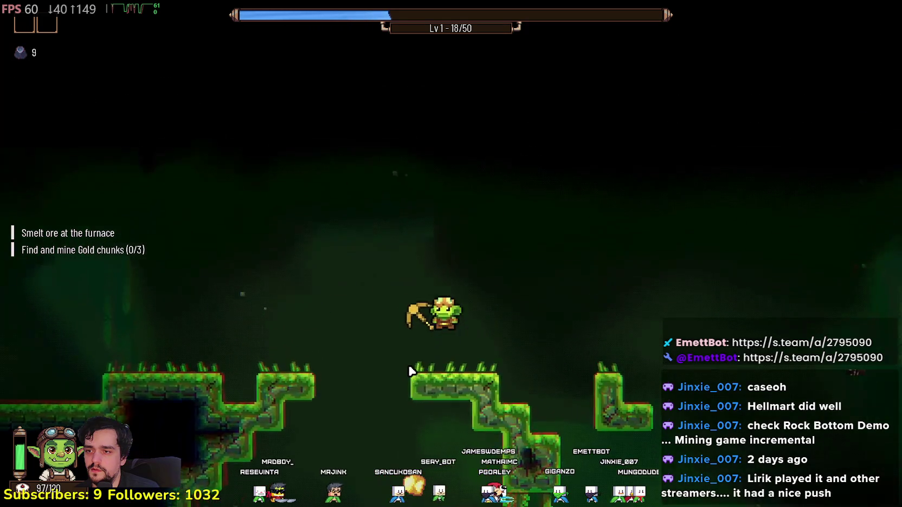
pyautogui.press('space')
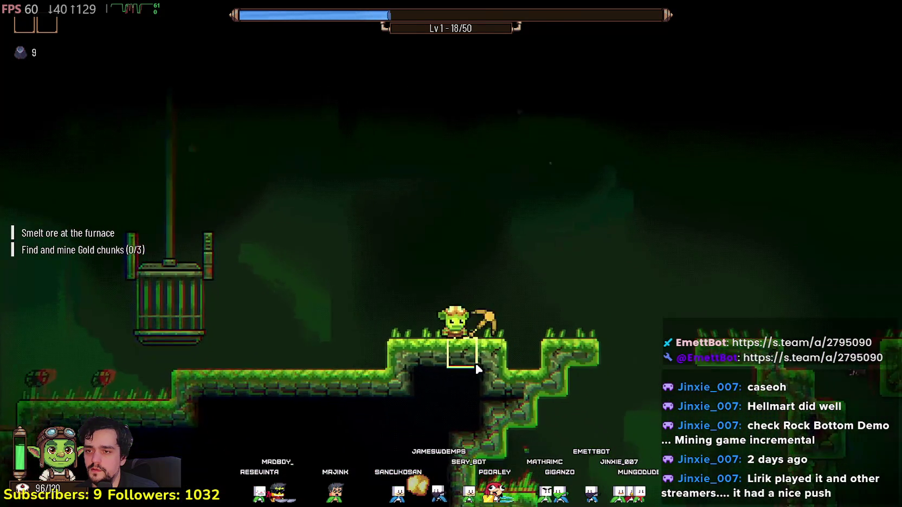
pyautogui.click(475, 362)
pyautogui.press('space')
pyautogui.press('a')
pyautogui.click(465, 346)
pyautogui.click(464, 347)
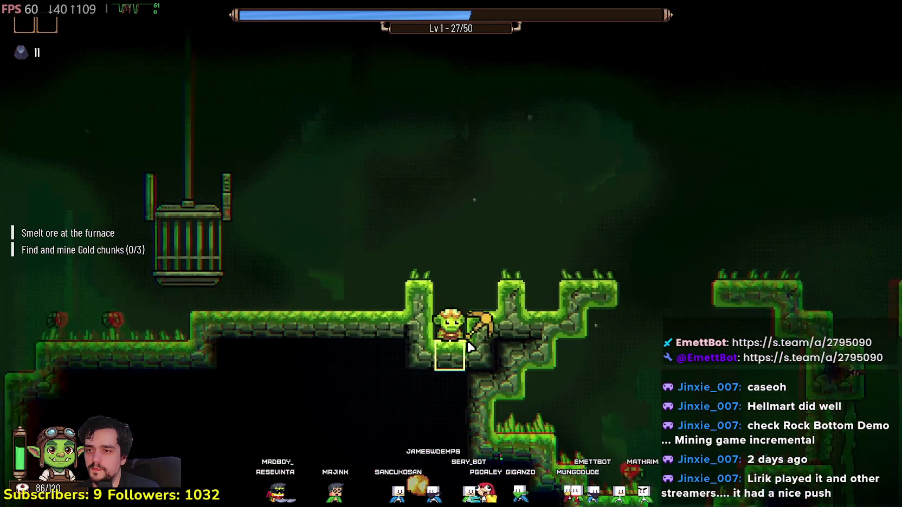
# - Keep mining around the character while dropping down through the Sunken Canopy, collecting gold
pyautogui.press('space')
pyautogui.press('a')
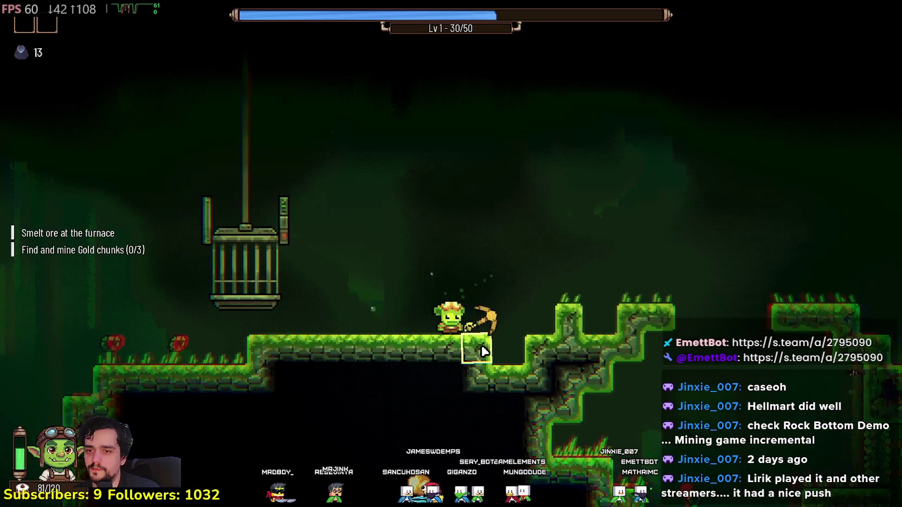
pyautogui.click(480, 355)
pyautogui.press('space')
pyautogui.press('d')
pyautogui.click(488, 325)
pyautogui.click(489, 325)
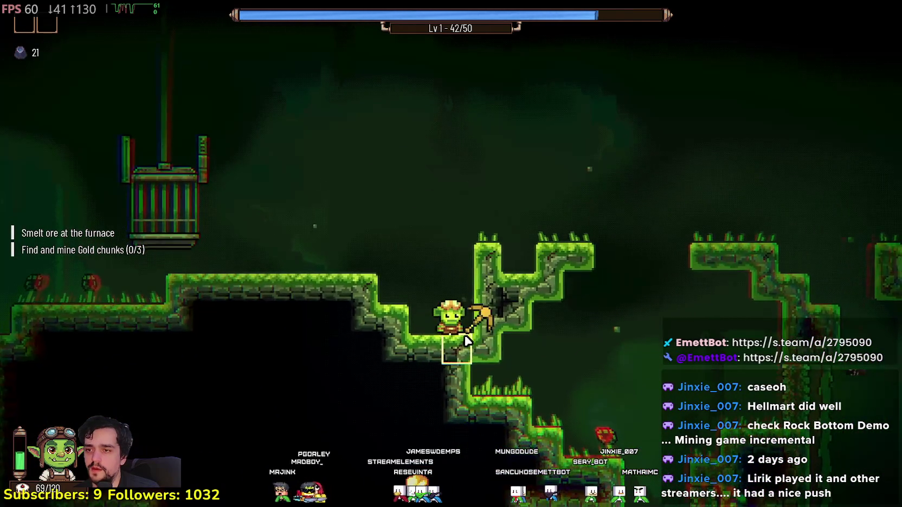
pyautogui.press('d')
pyautogui.click(430, 334)
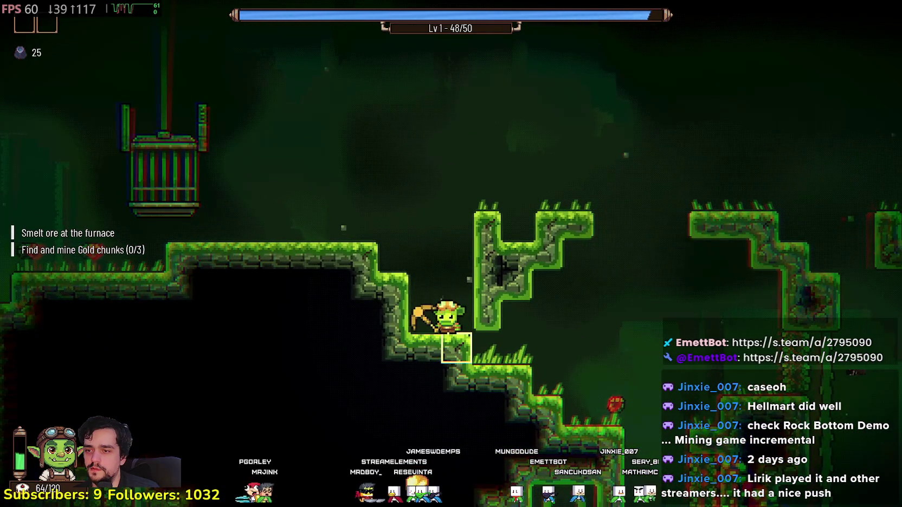
pyautogui.press('d')
pyautogui.click(485, 337)
pyautogui.click(484, 337)
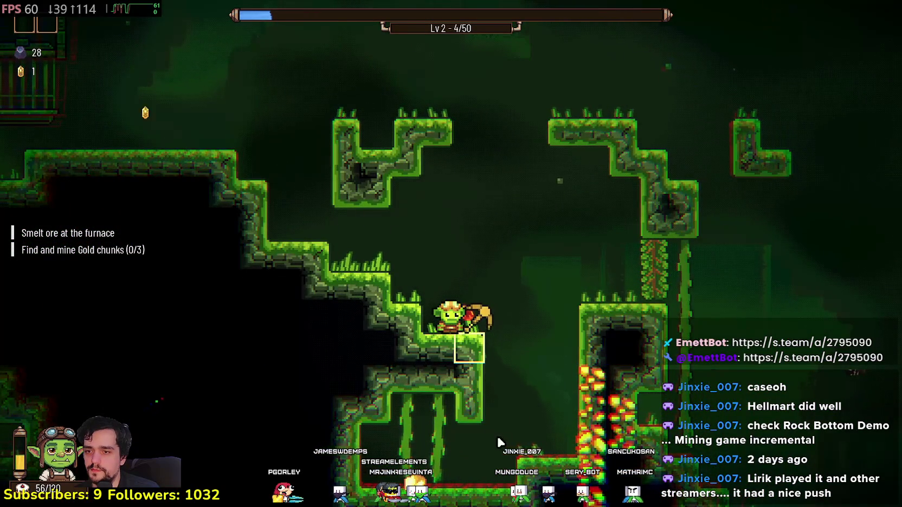
pyautogui.press('d')
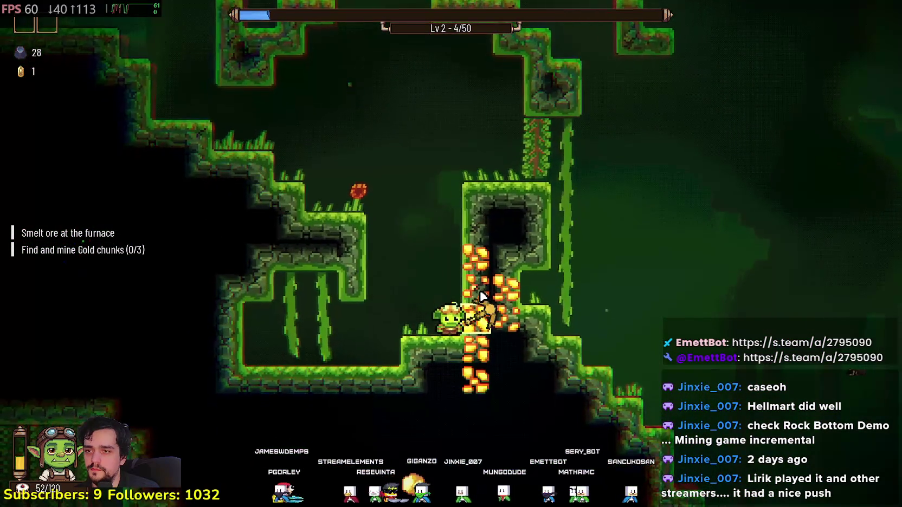
pyautogui.press('d')
pyautogui.click(481, 291)
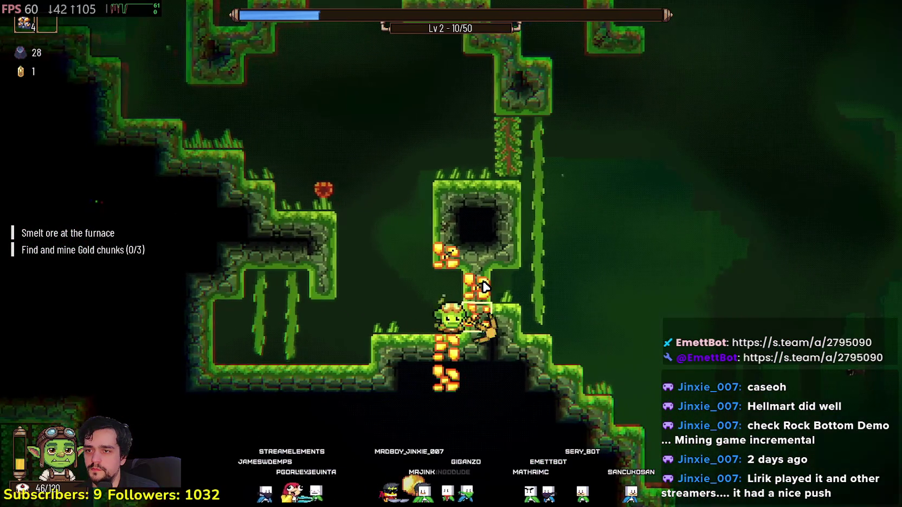
# - Mine the gold ore block and climb back up the ledges, reaching 33 ore at level 2
pyautogui.press('a')
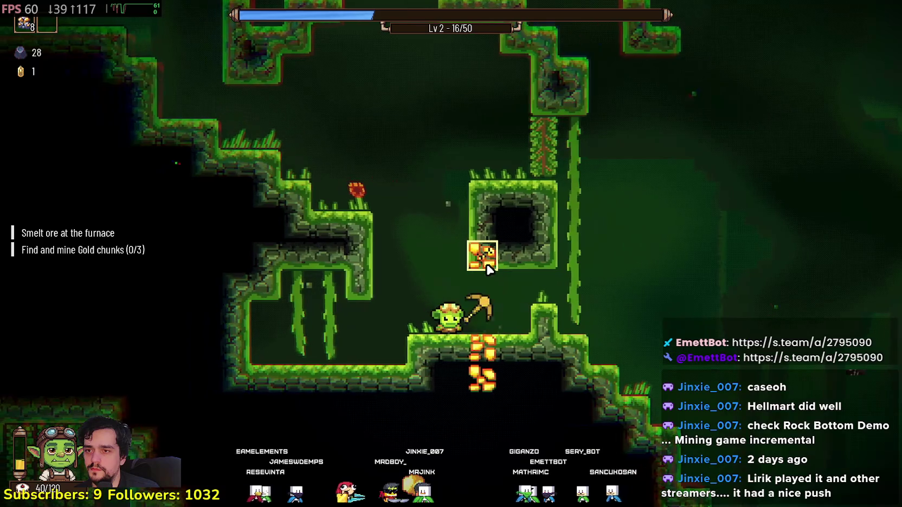
pyautogui.click(497, 357)
pyautogui.click(498, 342)
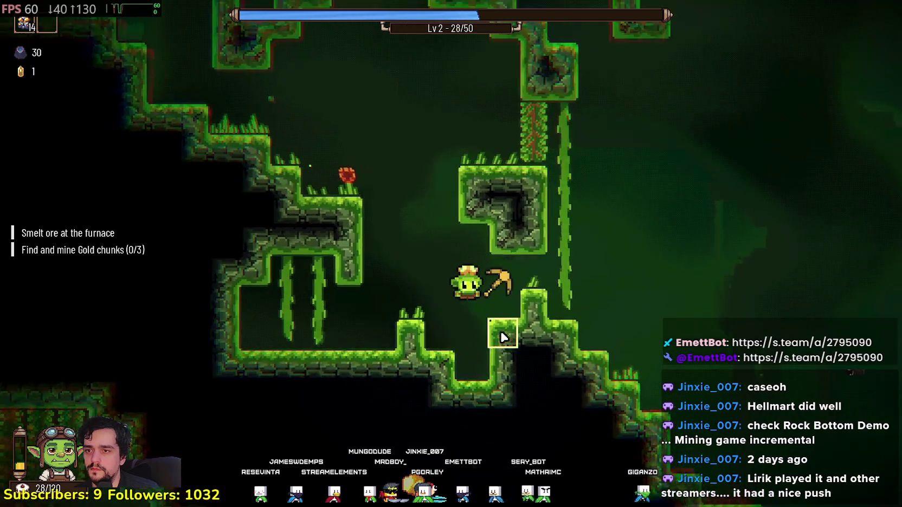
pyautogui.press('d')
pyautogui.press('space')
pyautogui.press('a')
pyautogui.press('a')
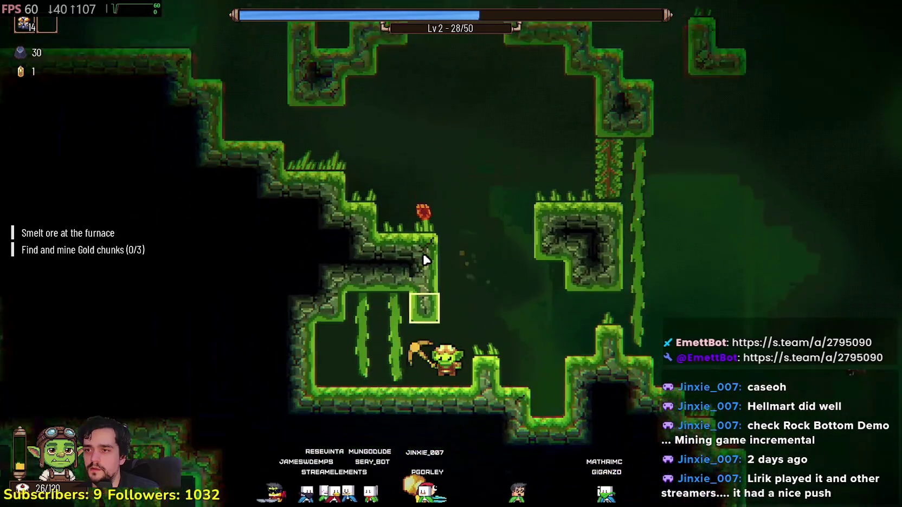
pyautogui.click(426, 260)
pyautogui.press('space')
pyautogui.press('a')
pyautogui.press('space')
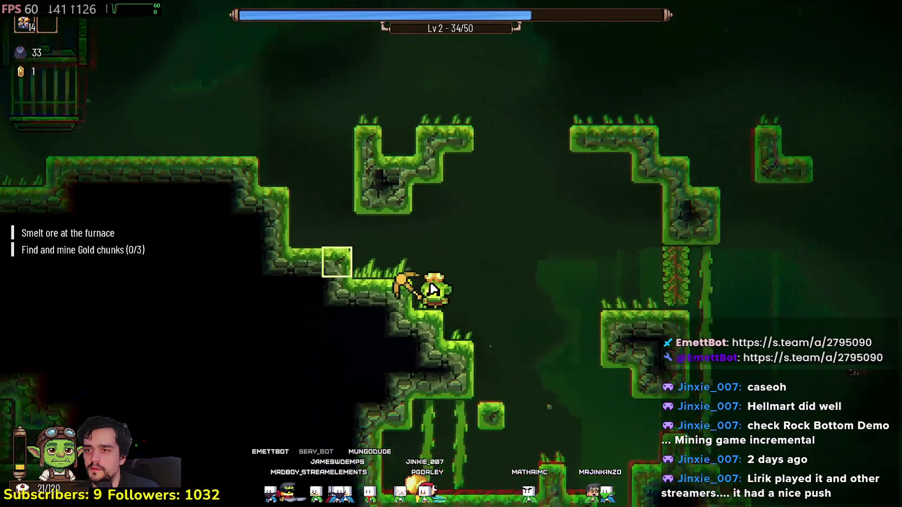
pyautogui.press('a')
# - Climb back to the cage and dismiss the energy-depleted summary
pyautogui.press('space')
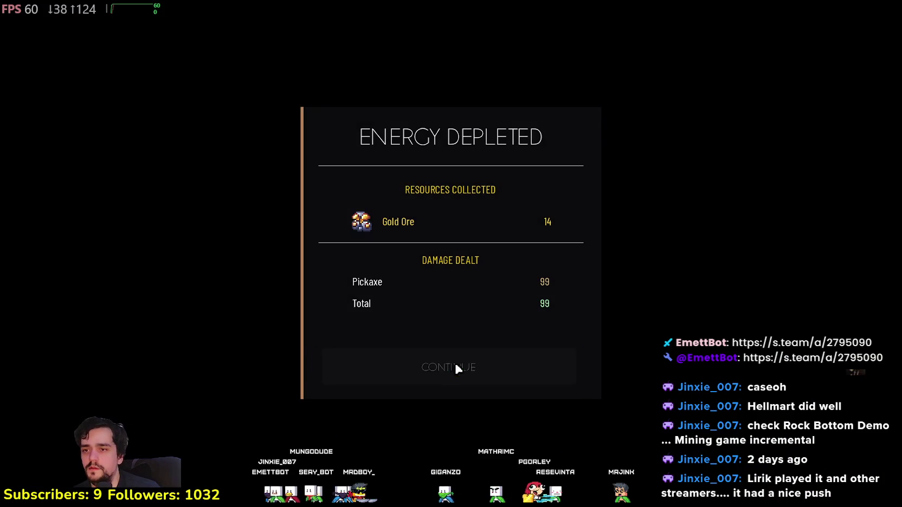
pyautogui.click(455, 367)
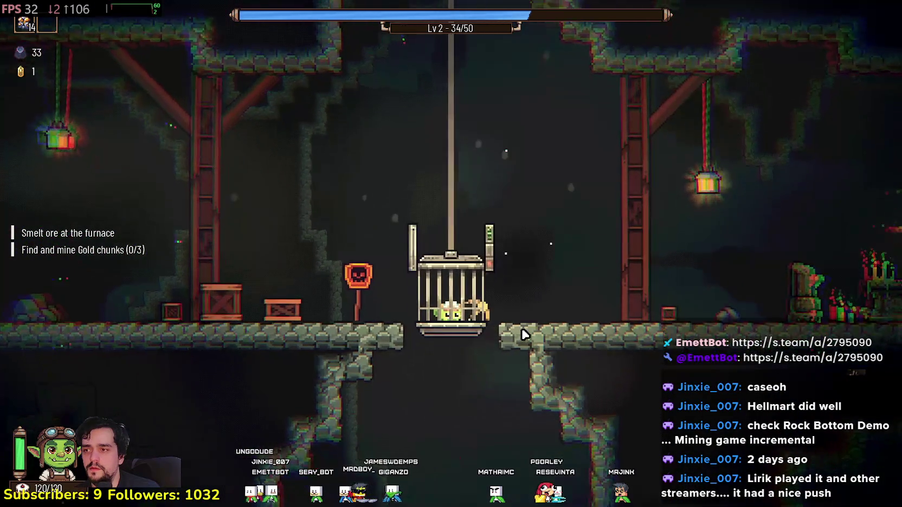
pyautogui.press('d')
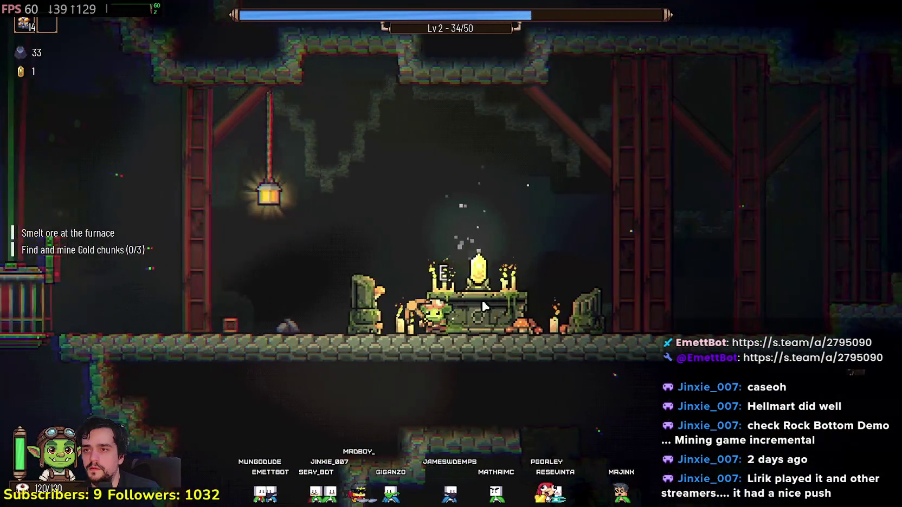
# - Walk to the goblin vendor, pan through the pickaxe upgrade tree, then close it
pyautogui.press('e')
pyautogui.press('Escape')
pyautogui.press('a')
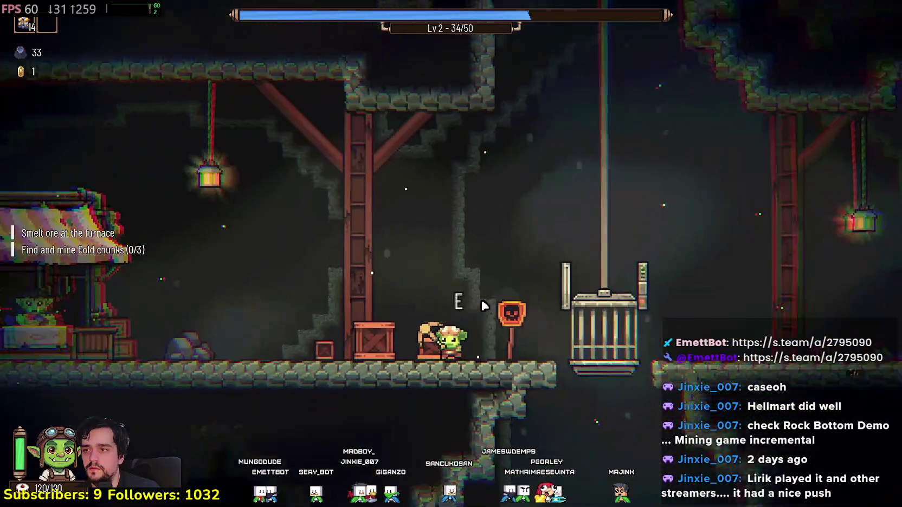
pyautogui.press('a')
pyautogui.press('e')
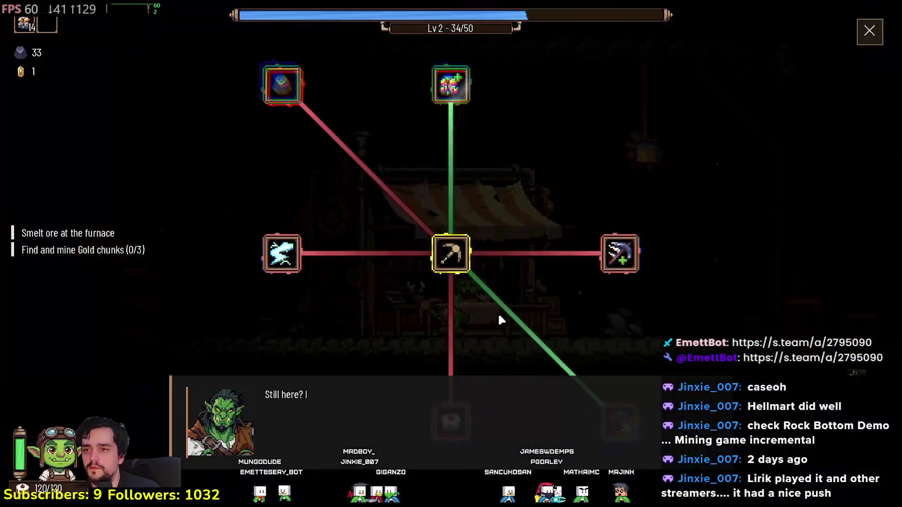
pyautogui.moveTo(521, 316)
pyautogui.mouseDown()
pyautogui.moveTo(469, 249)
pyautogui.moveTo(503, 284)
pyautogui.moveTo(579, 328)
pyautogui.mouseUp()
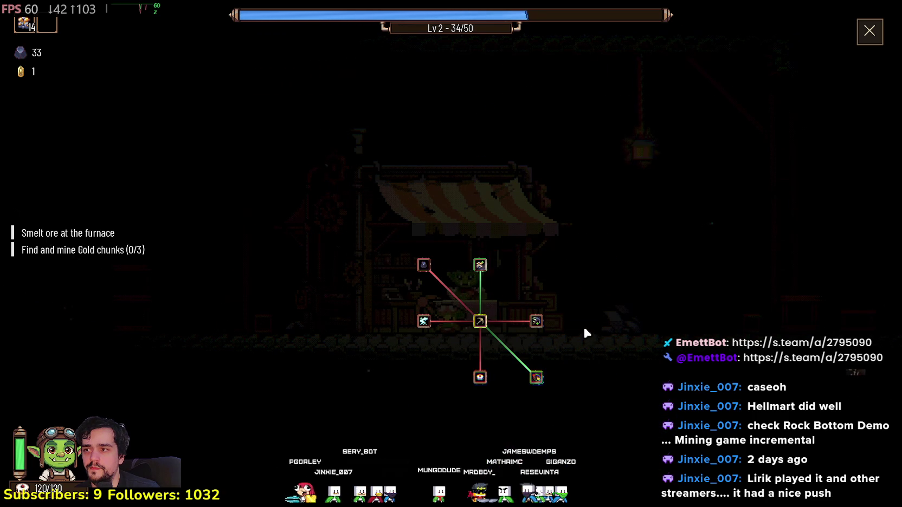
pyautogui.click(865, 31)
# - Load ore into the furnace to smelt 14 gold bars, then walk back toward the shop stall
pyautogui.press('a')
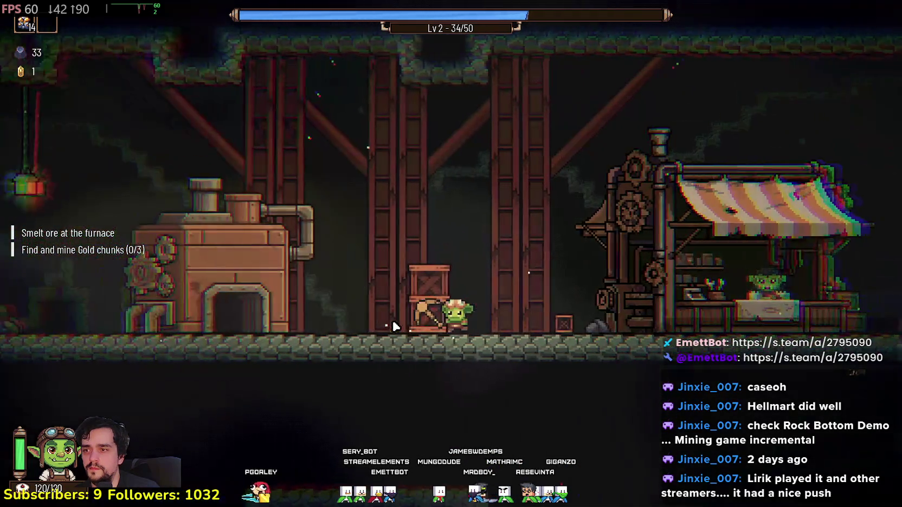
pyautogui.press('e')
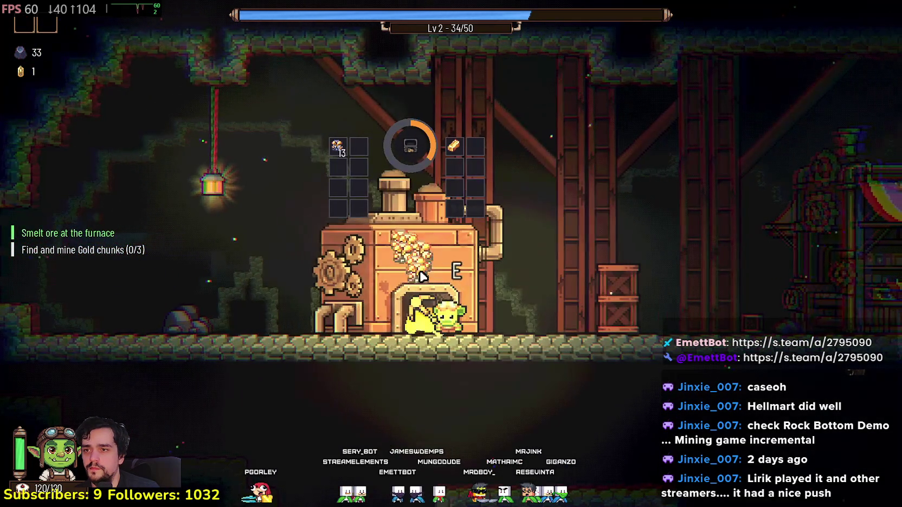
pyautogui.press('d')
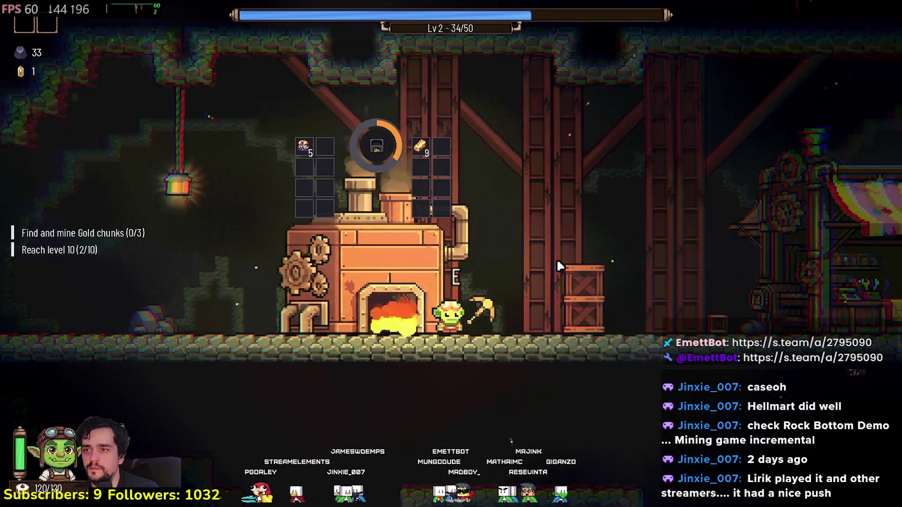
pyautogui.press('a')
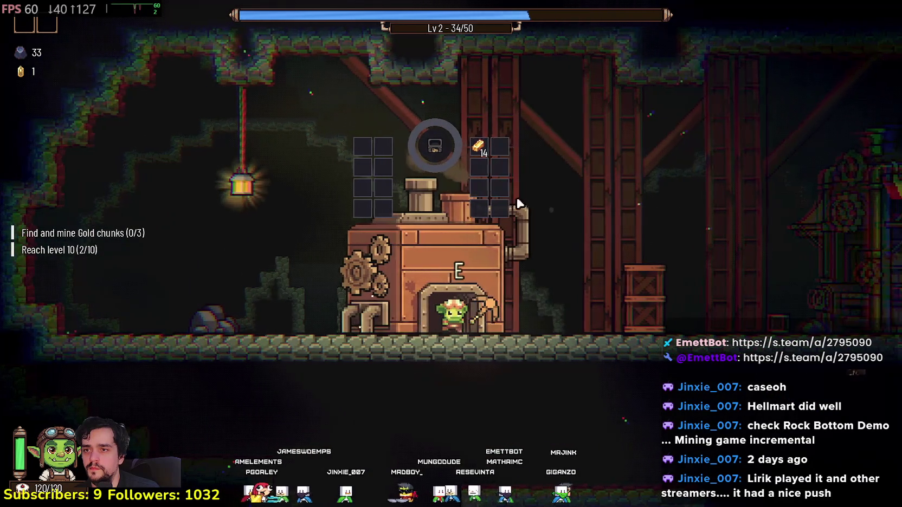
pyautogui.press('d')
pyautogui.press('d')
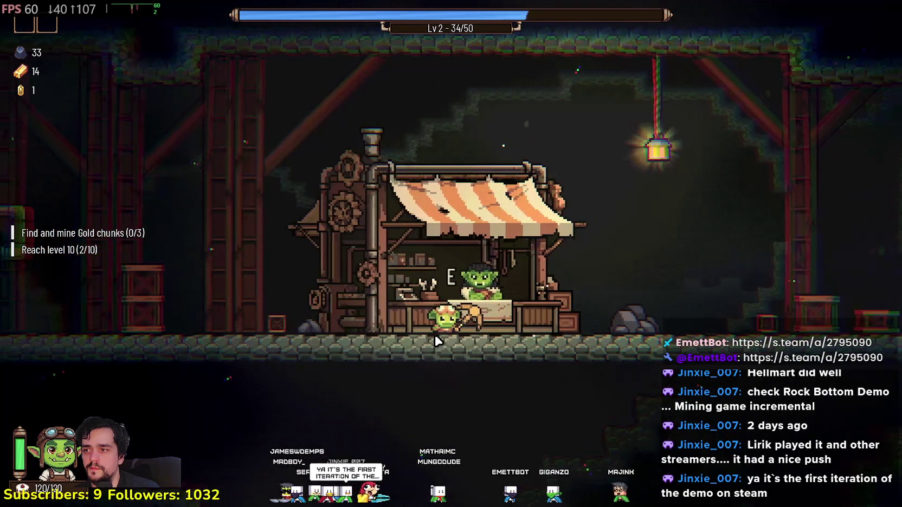
pyautogui.press('a')
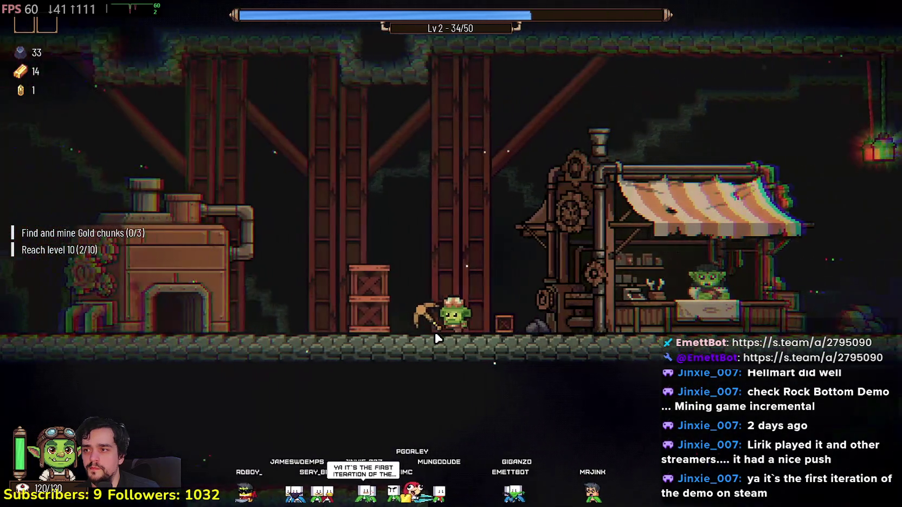
pyautogui.press('a')
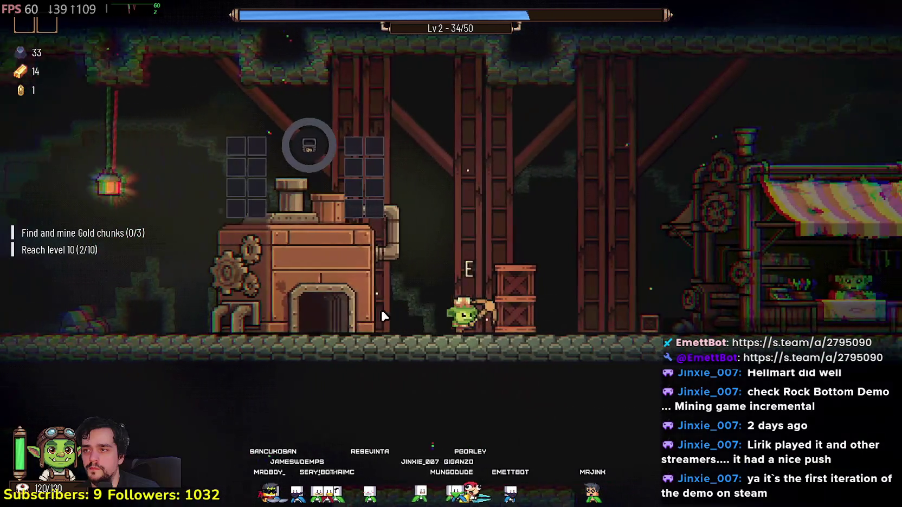
# - Buy the Max Energy and Pickaxe Power upgrades, leaving 3 ore and 4 bars, then close the tree
pyautogui.press('d')
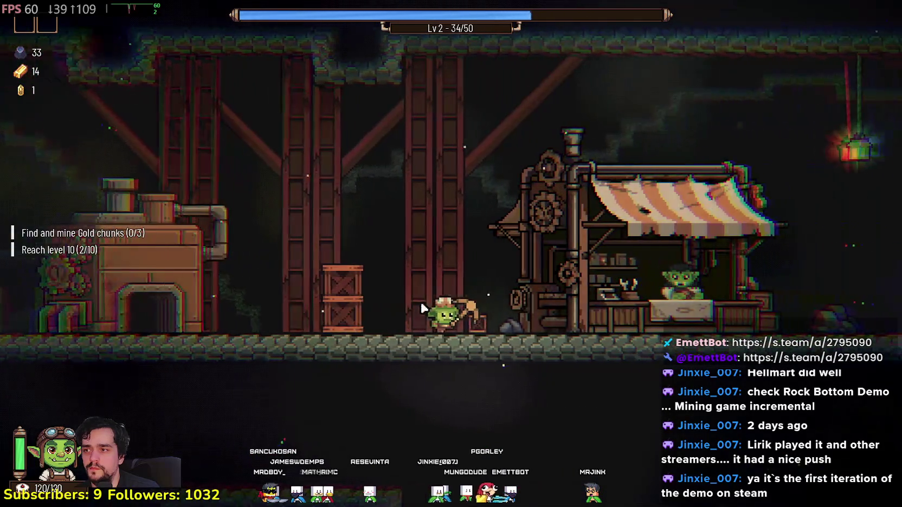
pyautogui.press('e')
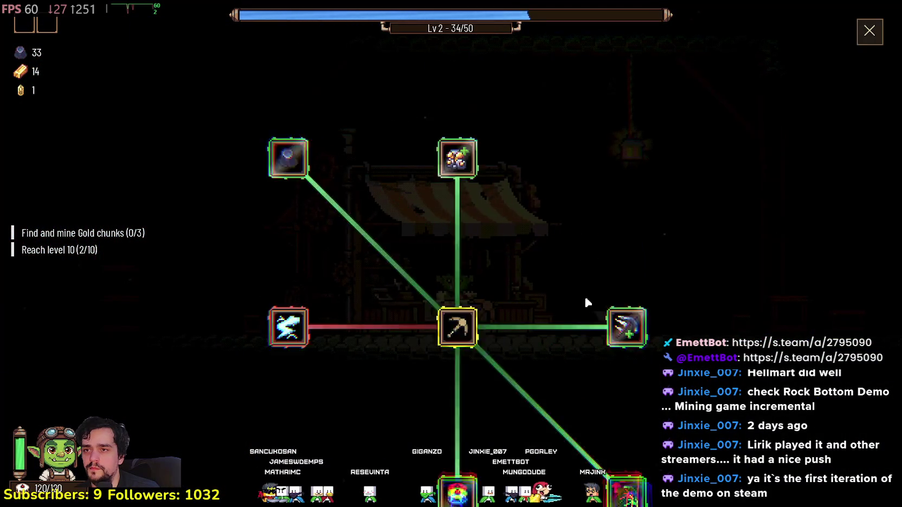
pyautogui.moveTo(473, 196)
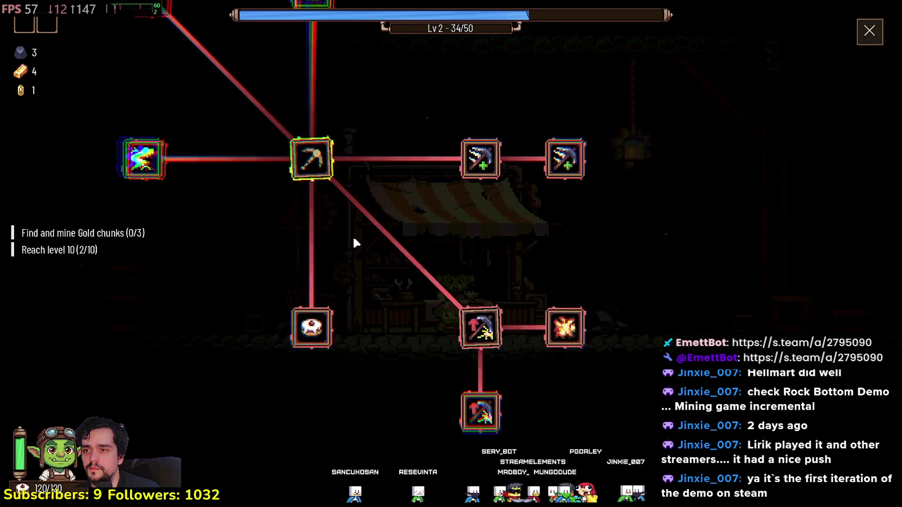
pyautogui.moveTo(337, 278); pyautogui.dragTo(439, 402)
pyautogui.press('Escape')
pyautogui.press('d')
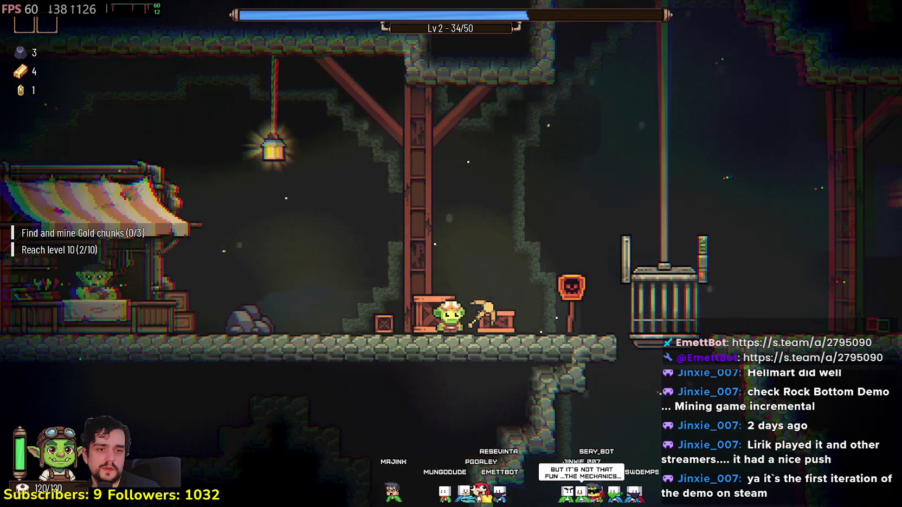
# - Visit the token vendor and review the Token Shop's permanent buffs
pyautogui.press('a')
pyautogui.press('d')
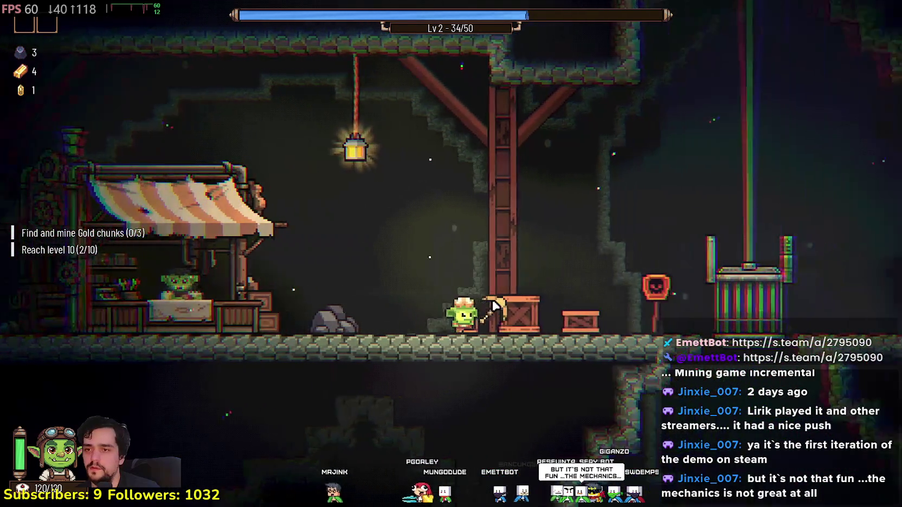
pyautogui.press('d')
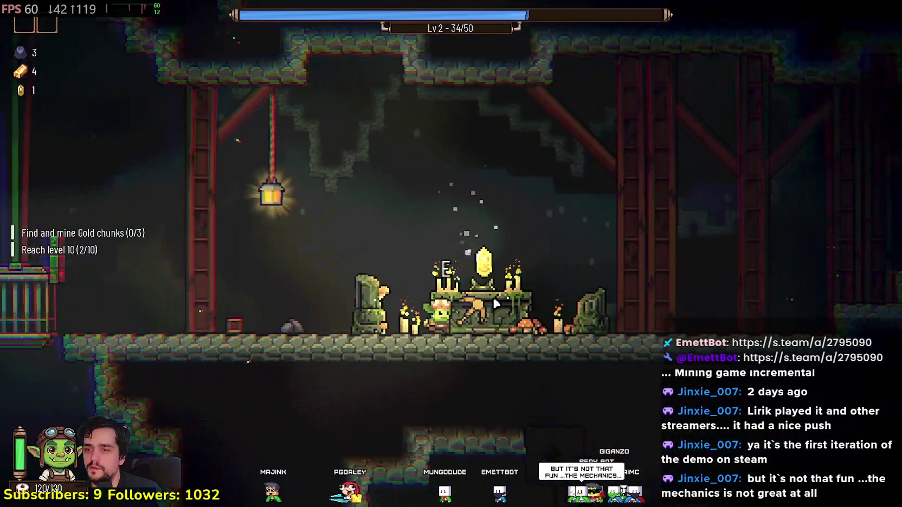
pyautogui.press('e')
pyautogui.moveTo(578, 223)
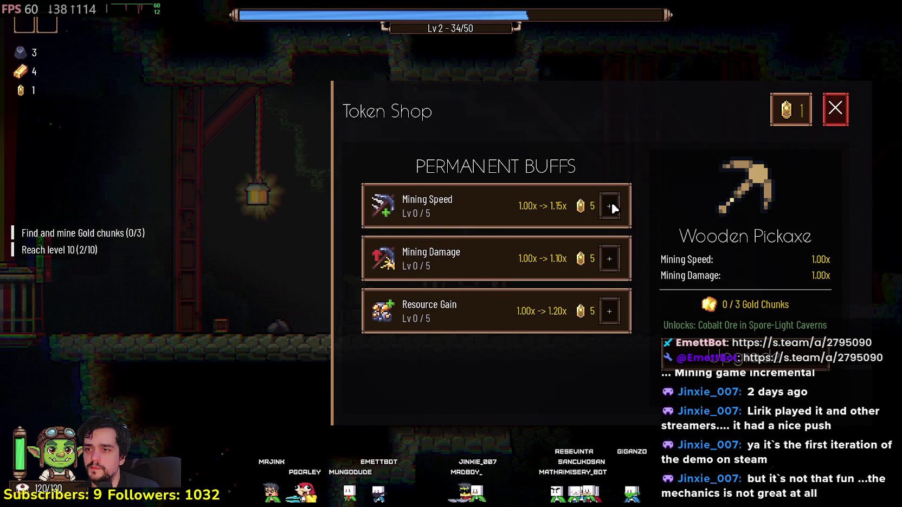
pyautogui.click(835, 109)
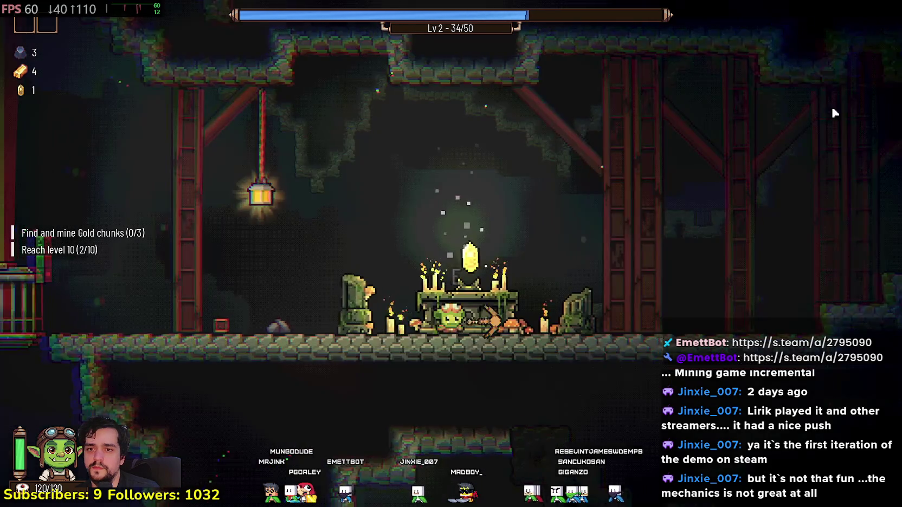
# - Compare the elevator destinations and start the descent to the 100m Sunken Canopy
pyautogui.press('a')
pyautogui.press('e')
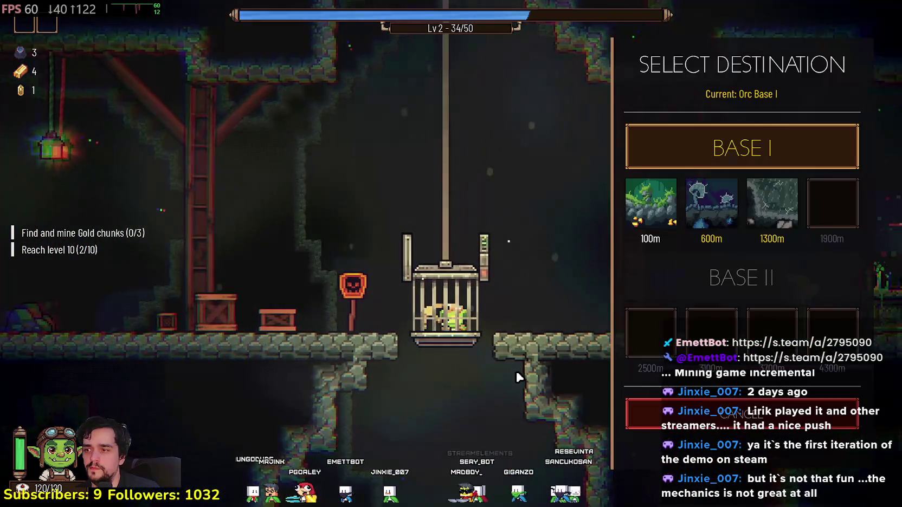
pyautogui.click(646, 221)
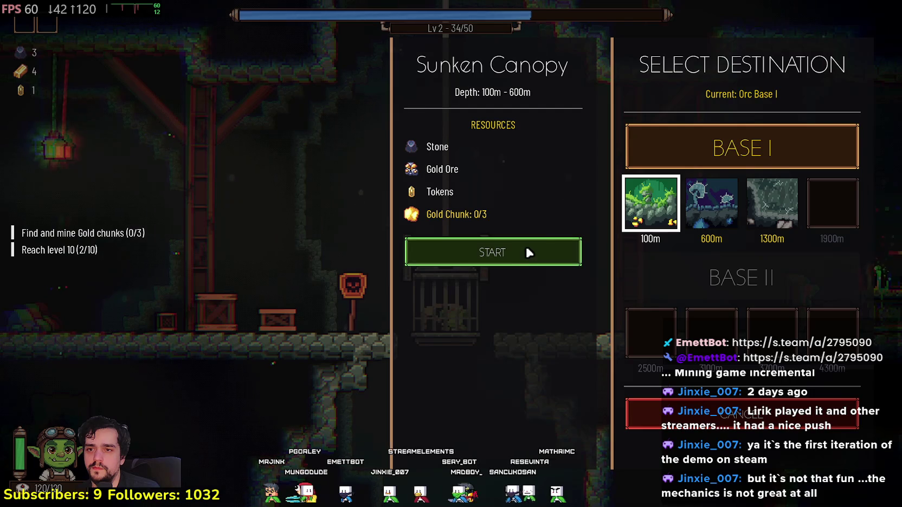
pyautogui.click(713, 208)
pyautogui.click(766, 203)
pyautogui.click(651, 203)
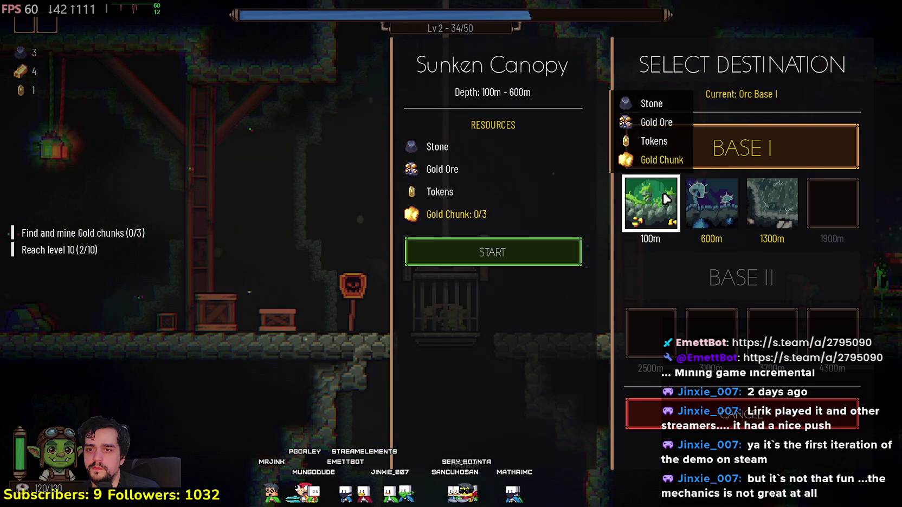
pyautogui.click(509, 254)
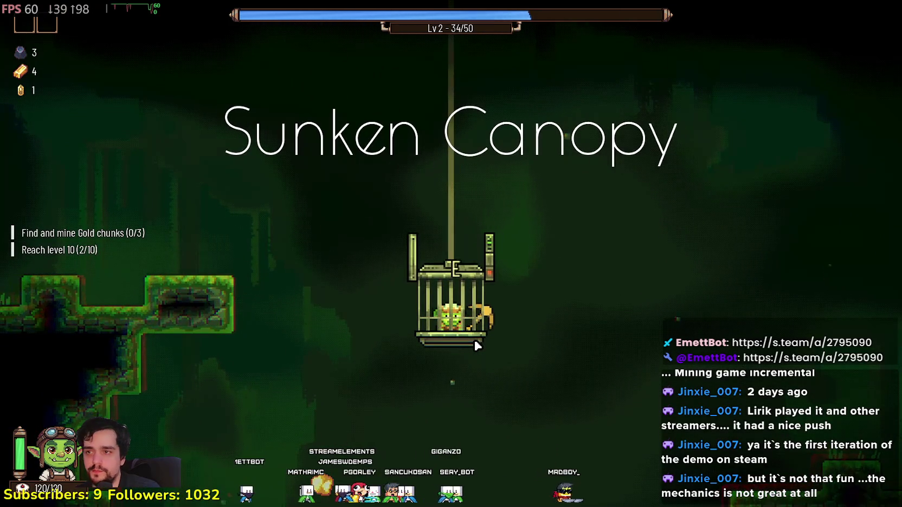
# - Leave the cage, drop down the shaft and mine the gold blocks around the goblin
pyautogui.press('e')
pyautogui.press('a')
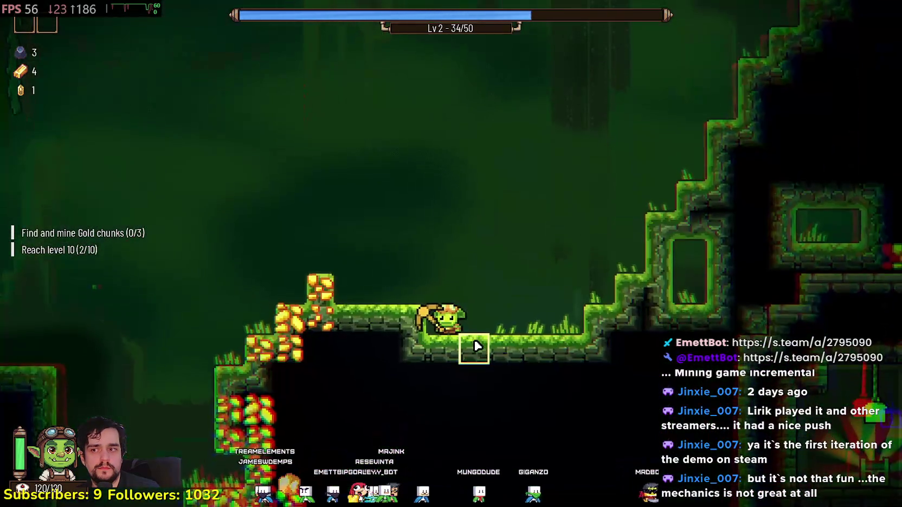
pyautogui.press('a')
pyautogui.press('space')
pyautogui.click(396, 352)
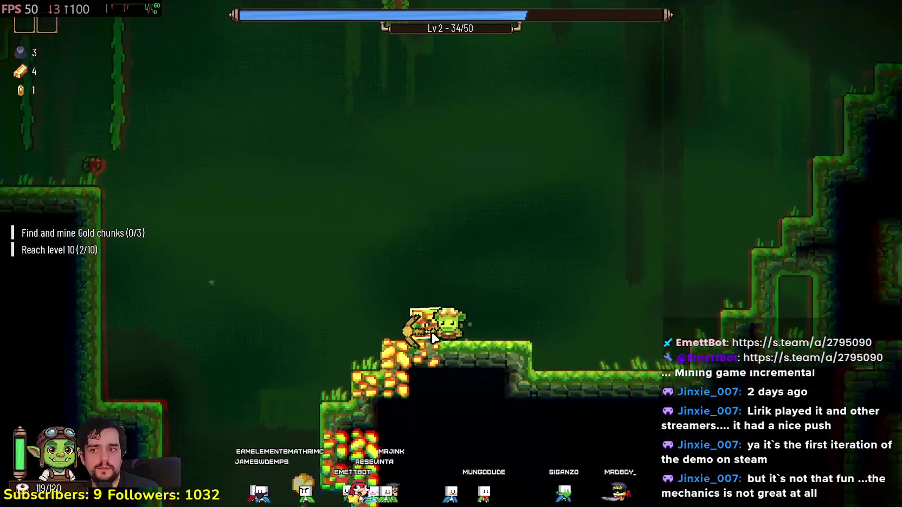
pyautogui.click(421, 356)
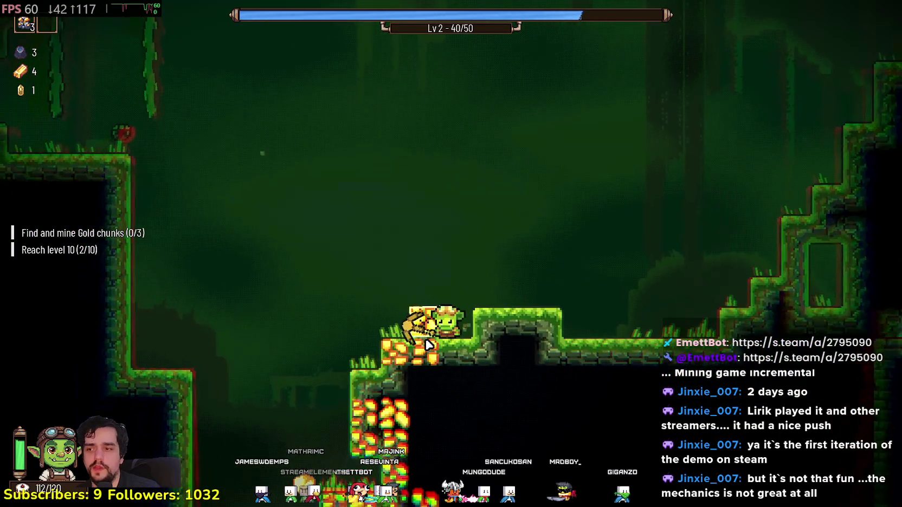
pyautogui.click(396, 343)
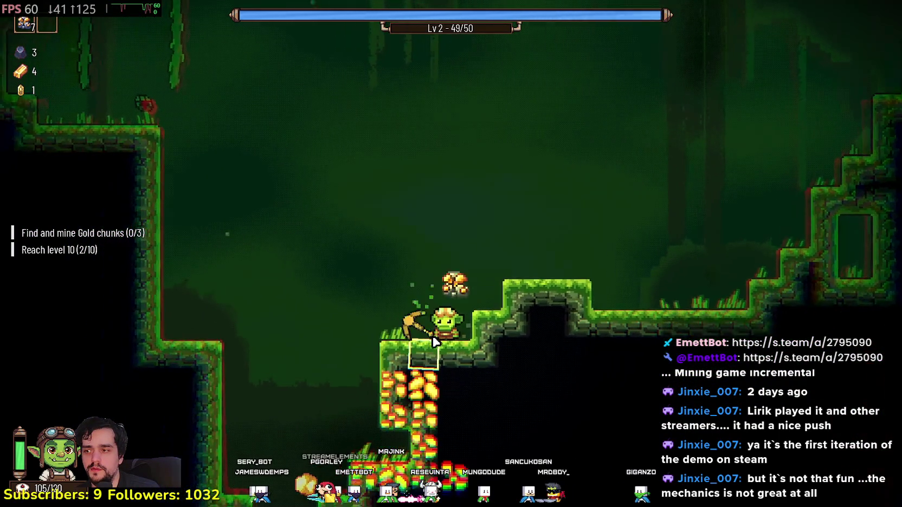
pyautogui.click(416, 346)
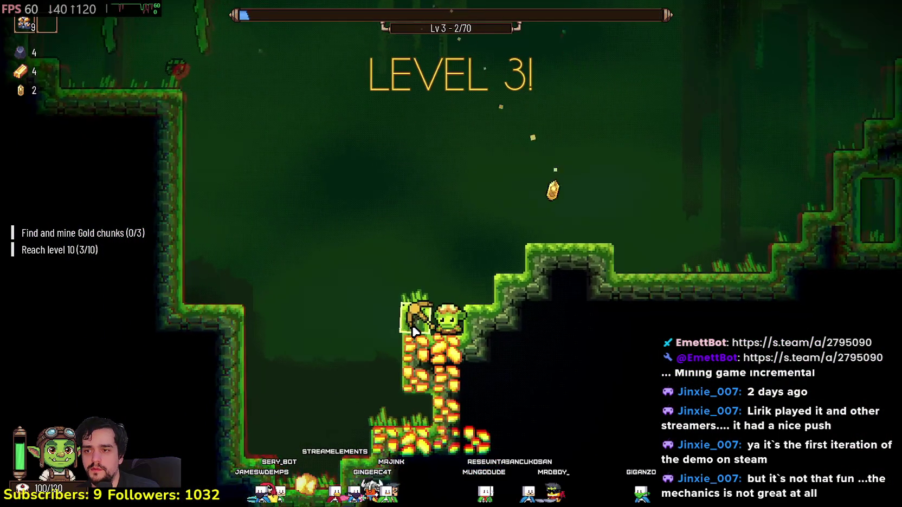
pyautogui.click(433, 352)
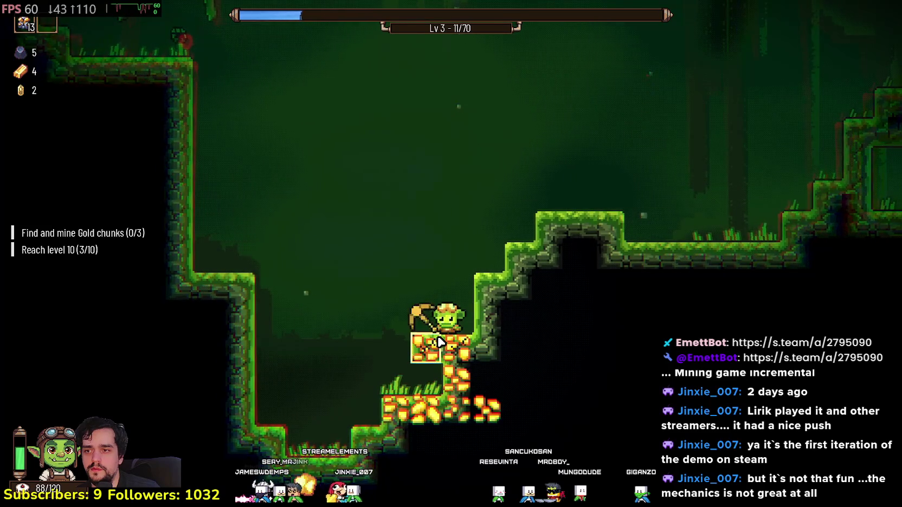
pyautogui.click(454, 345)
pyautogui.click(454, 344)
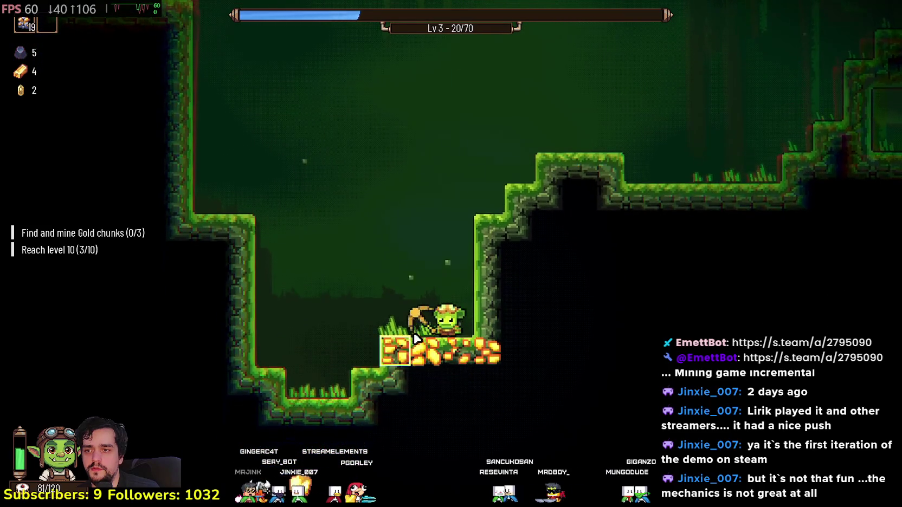
pyautogui.click(401, 348)
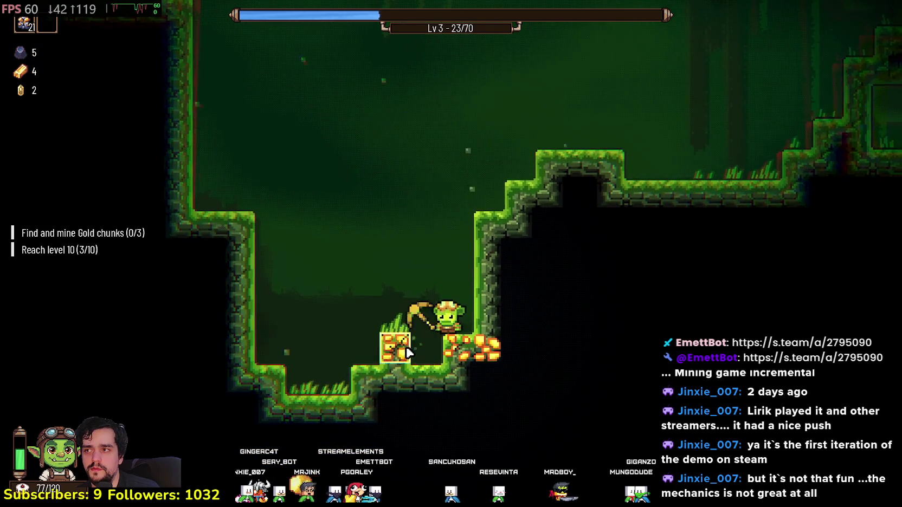
pyautogui.click(461, 347)
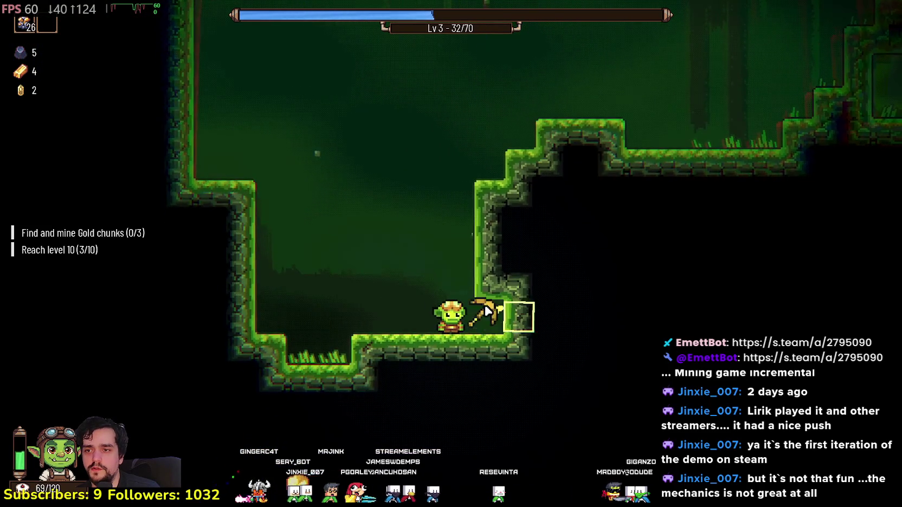
# - Mine up through the cave wall onto the higher ledges, reaching level 4 before energy runs out
pyautogui.press('Escape')
pyautogui.press('Escape')
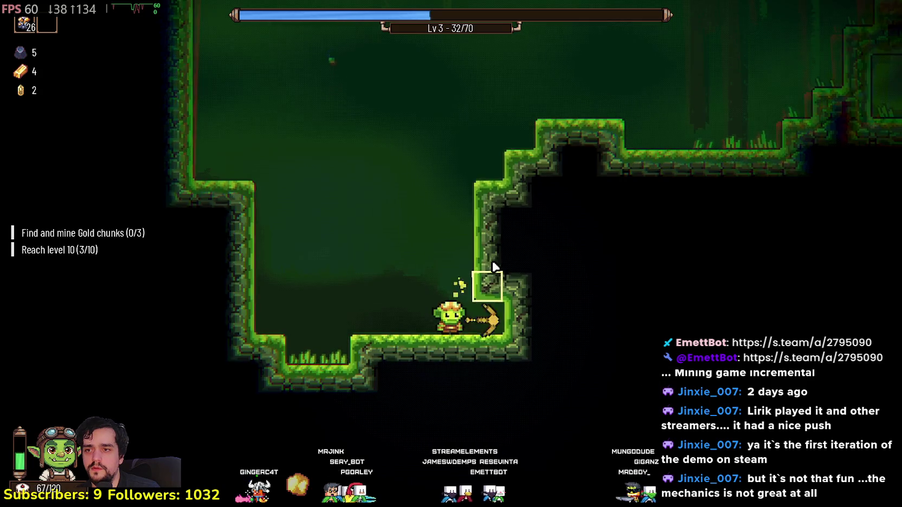
pyautogui.click(508, 282)
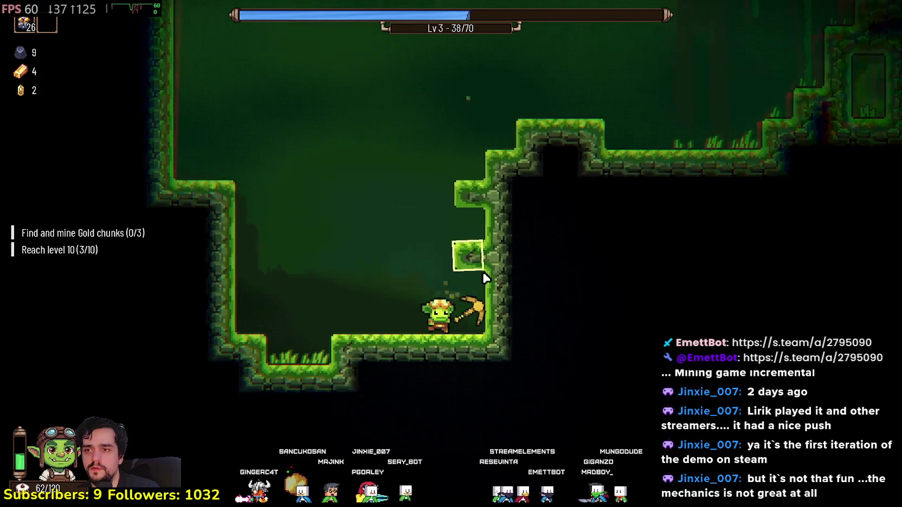
pyautogui.click(519, 276)
pyautogui.click(519, 277)
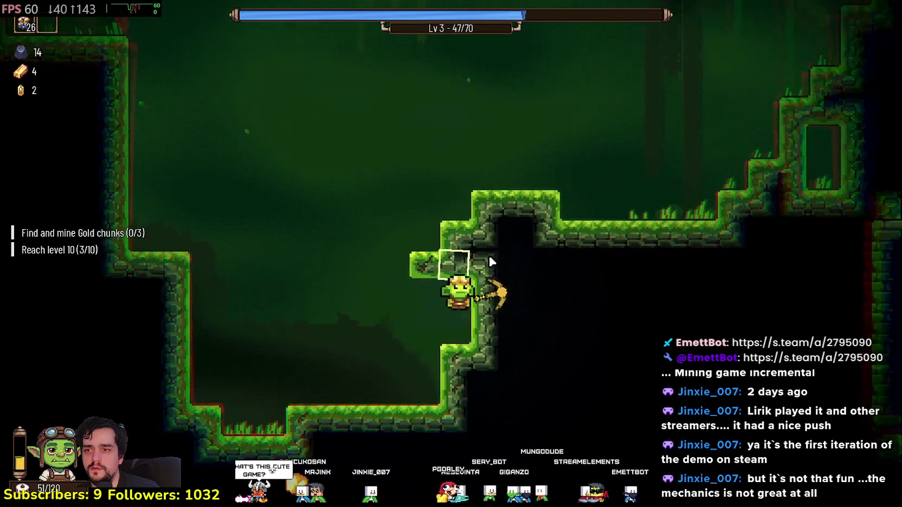
pyautogui.click(488, 254)
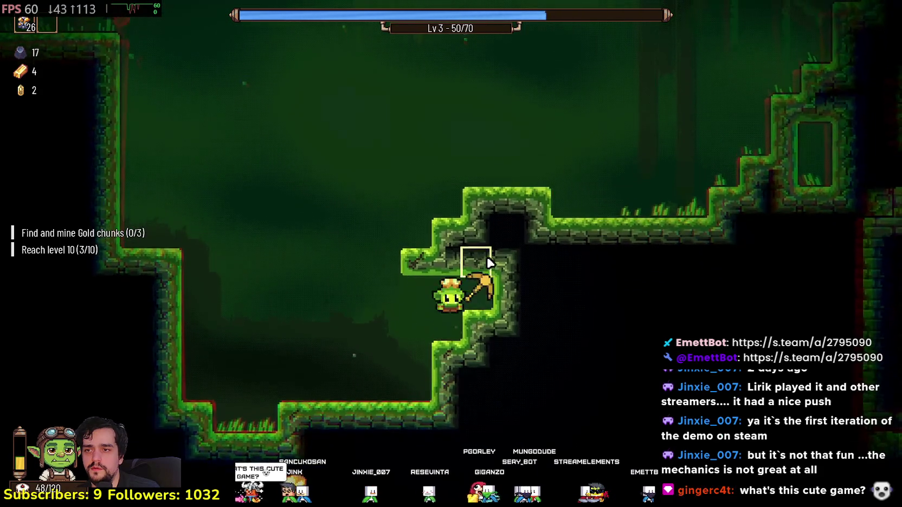
pyautogui.click(477, 269)
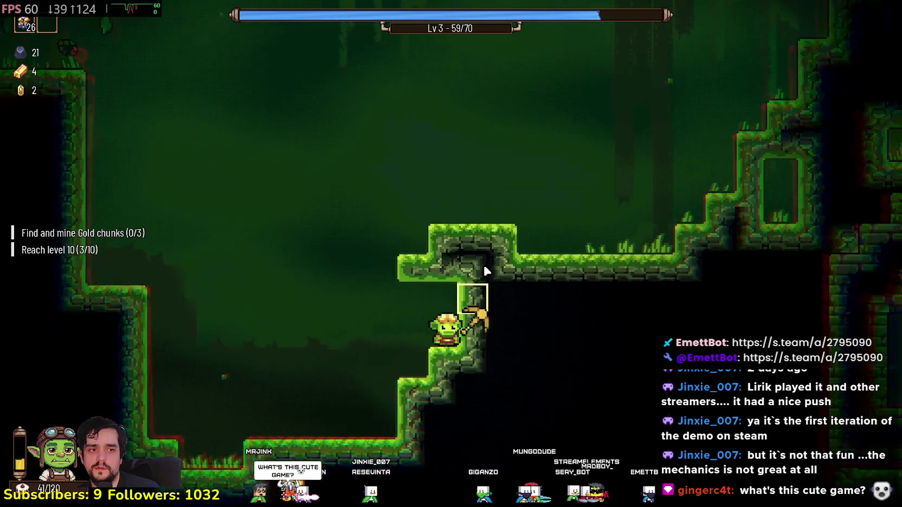
pyautogui.click(461, 260)
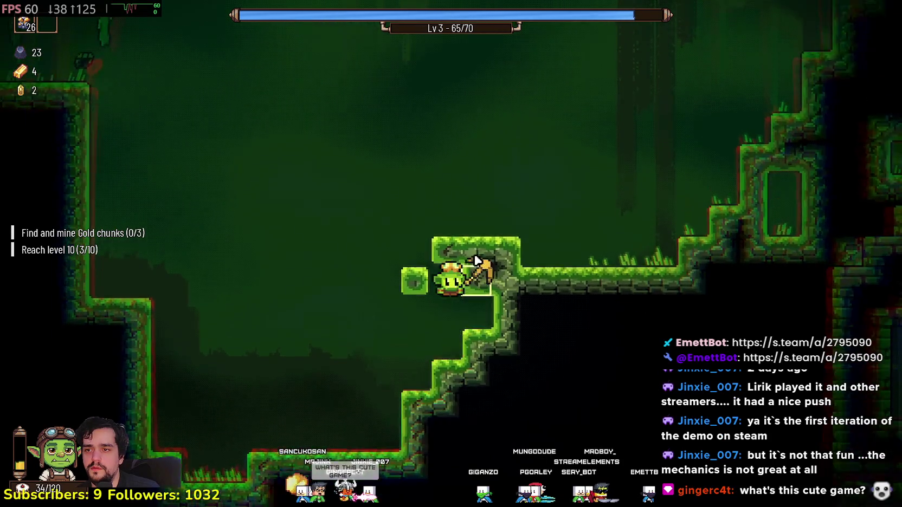
pyautogui.click(474, 262)
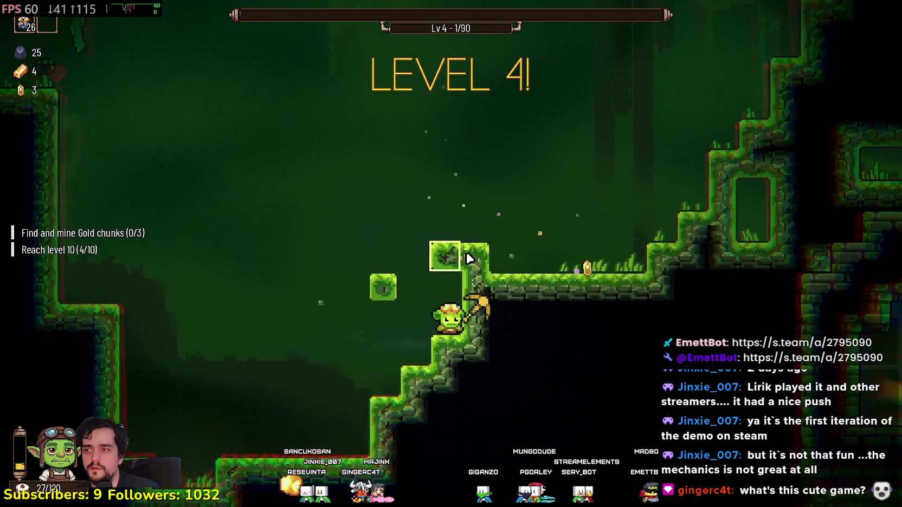
pyautogui.press('d')
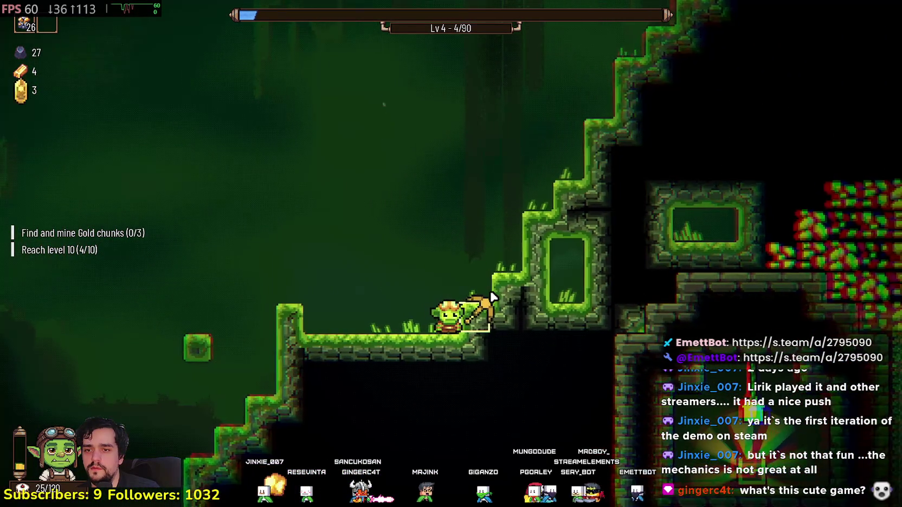
pyautogui.press('d')
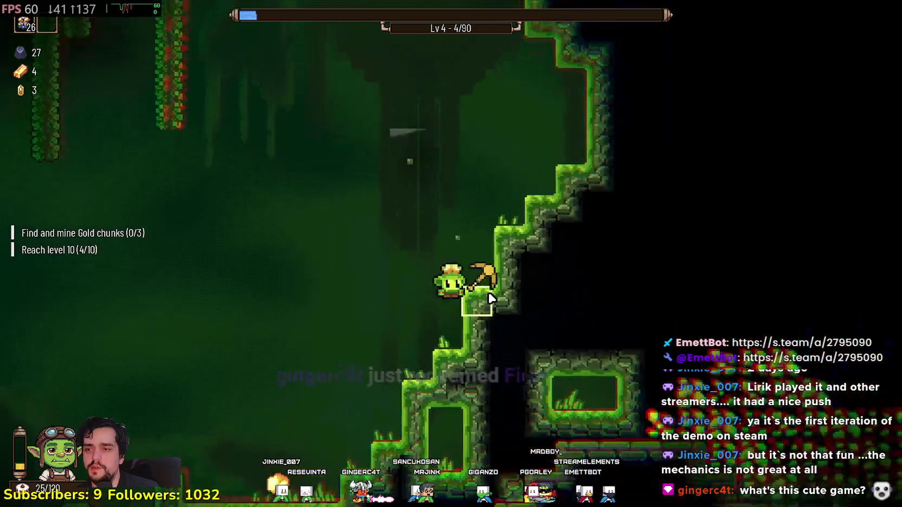
pyautogui.click(477, 271)
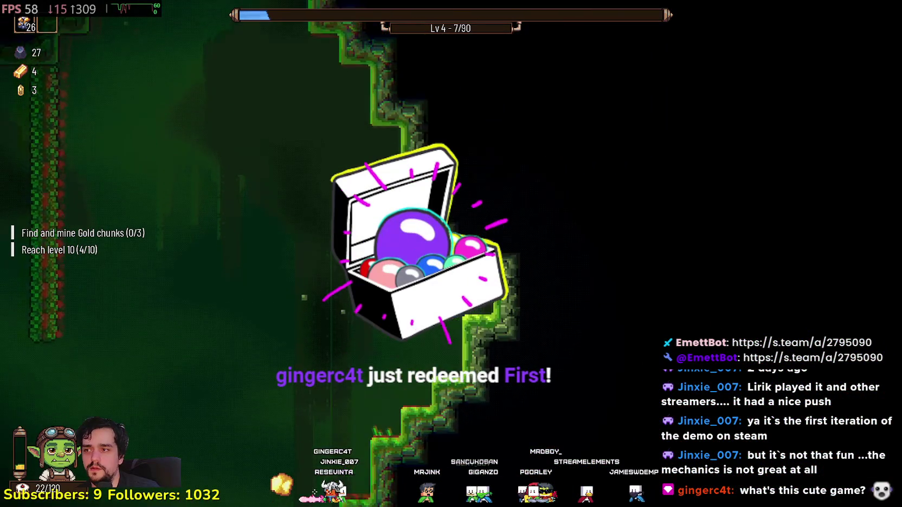
pyautogui.click(472, 261)
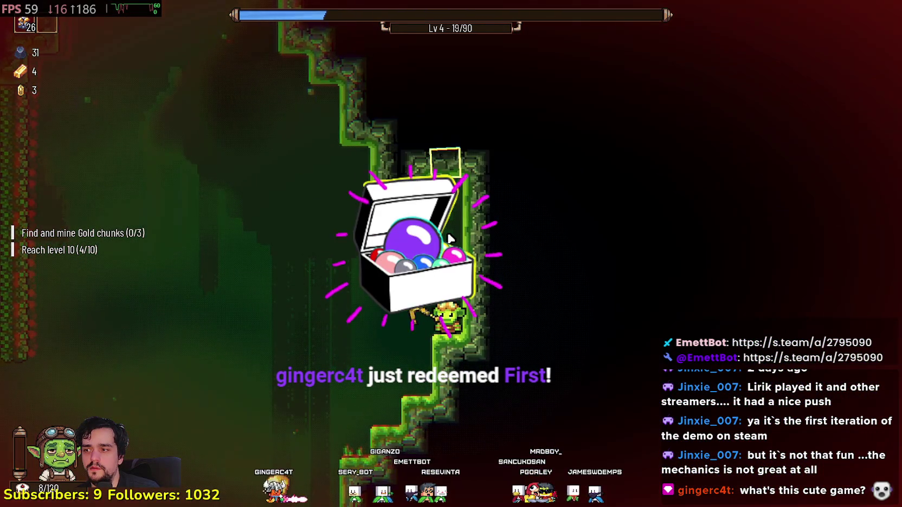
pyautogui.click(493, 286)
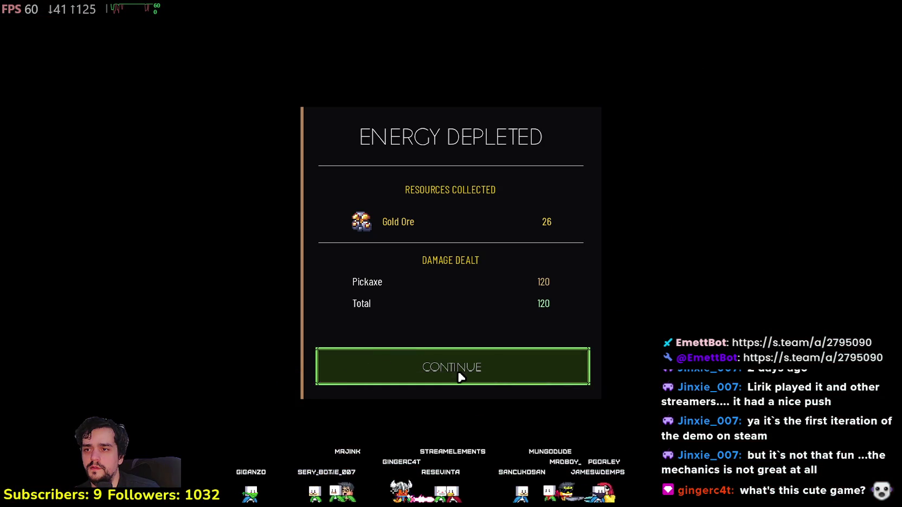
# - Continue past the Energy Depleted panel and open the merchant's upgrade tree at its stall
pyautogui.click(458, 376)
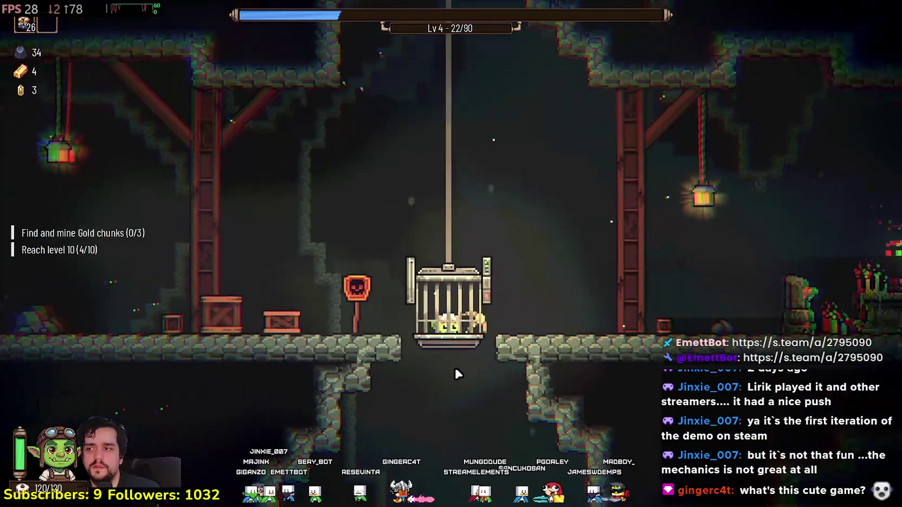
pyautogui.press('a')
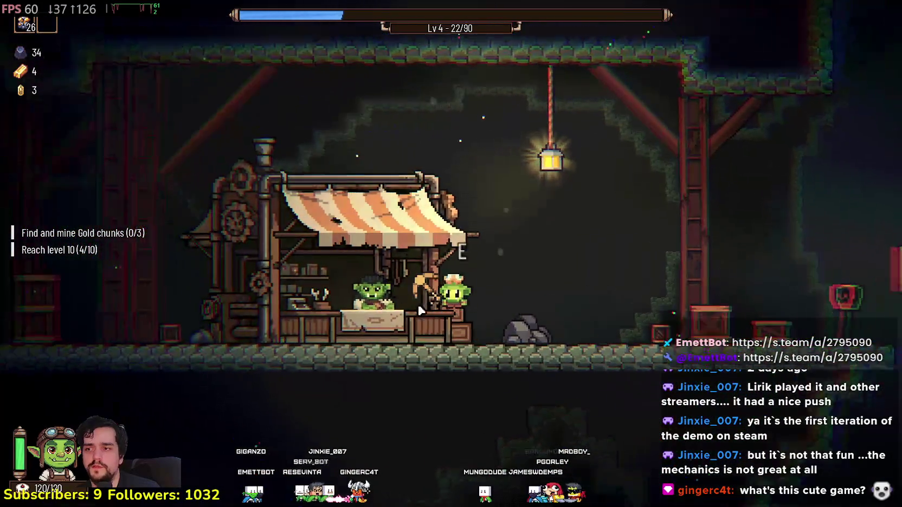
pyautogui.press('e')
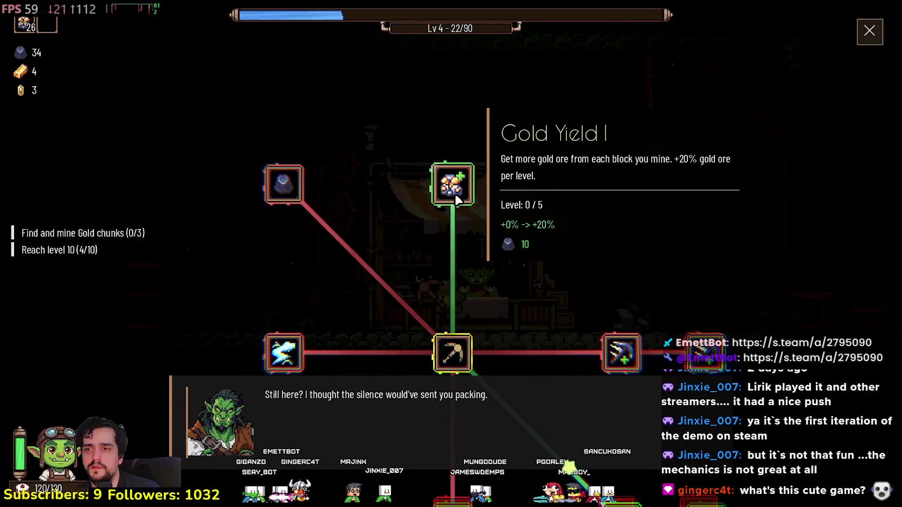
# - Spend stone on upgrades in the merchant's tree, then close it
pyautogui.click(477, 288)
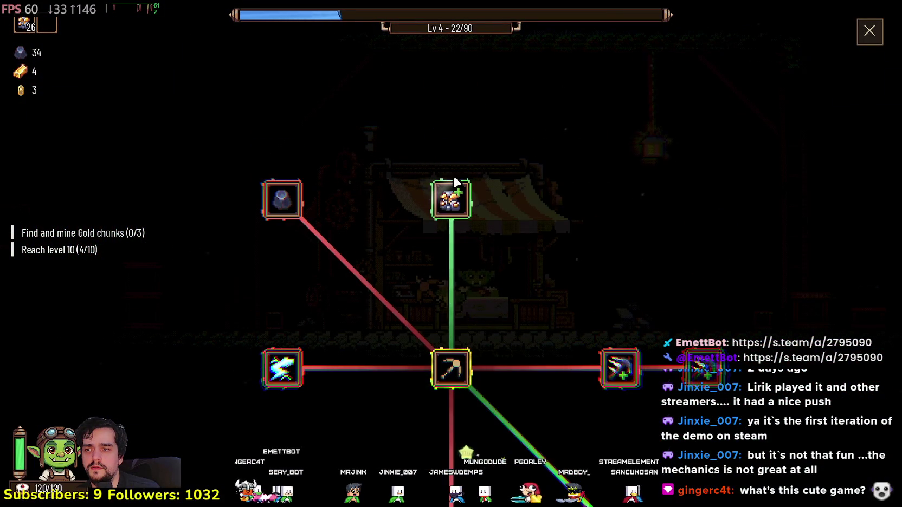
pyautogui.moveTo(440, 84); pyautogui.dragTo(472, 375)
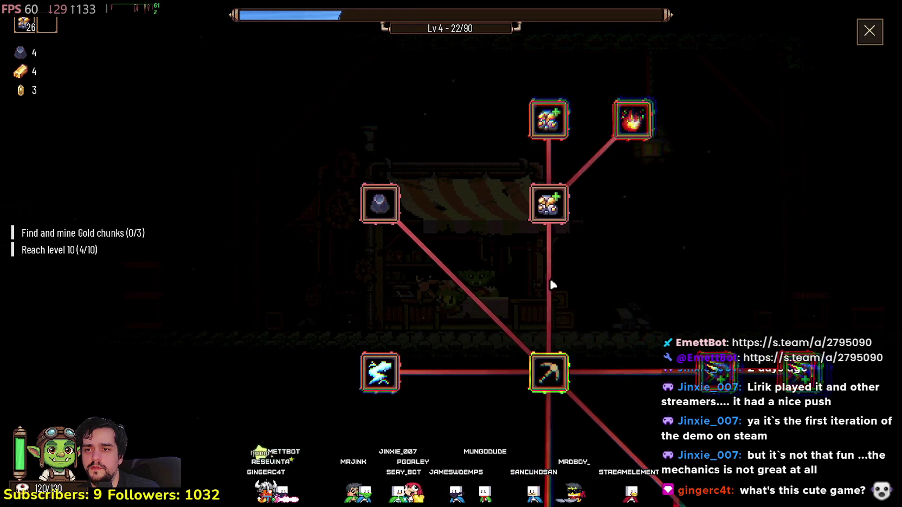
pyautogui.press('Escape')
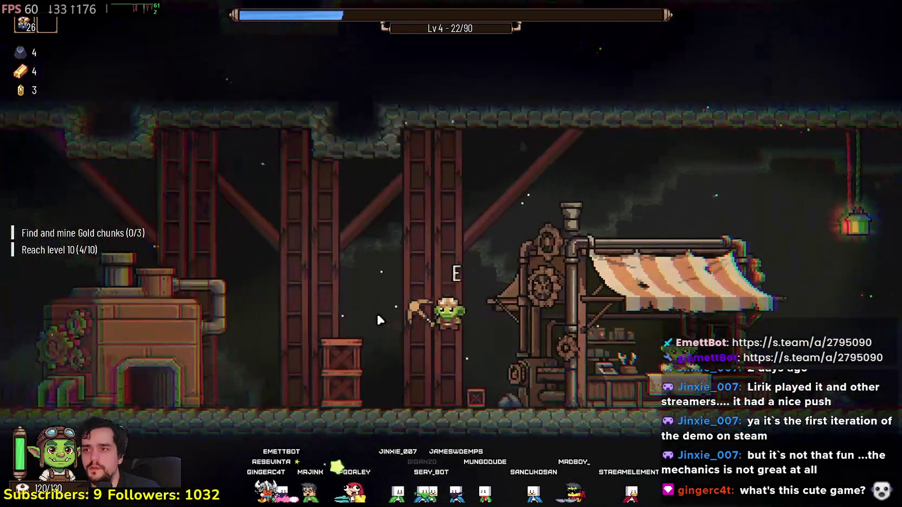
# - Smelt gold ore into bars at the furnace and spend them on more upgrades, raising energy to 150
pyautogui.press('a')
pyautogui.press('e')
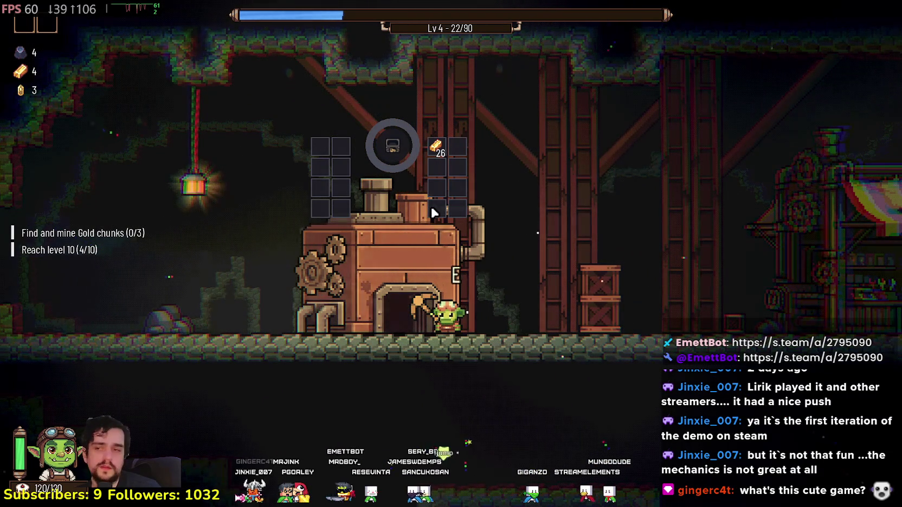
pyautogui.press('d')
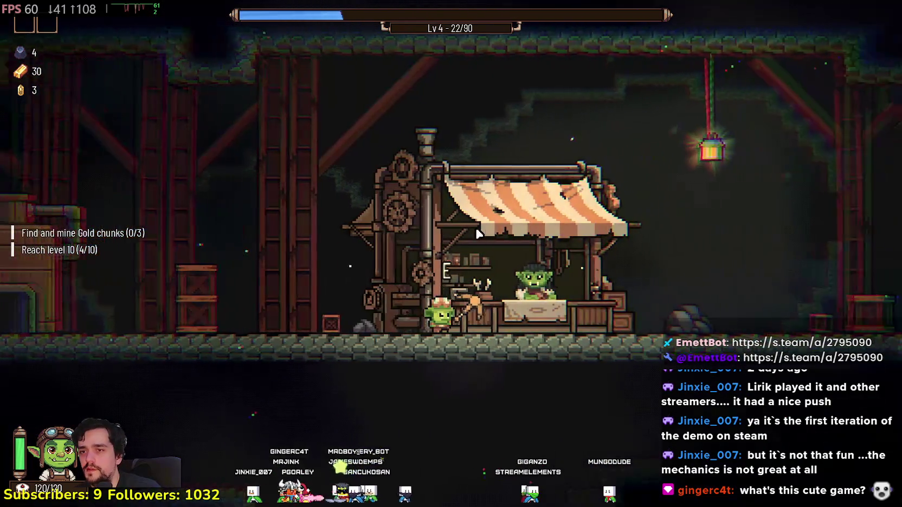
pyautogui.press('e')
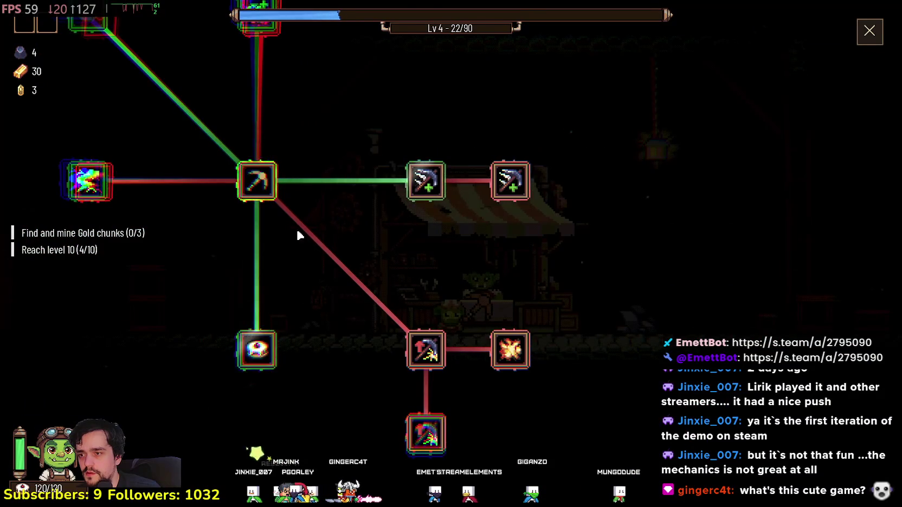
pyautogui.moveTo(437, 274); pyautogui.dragTo(512, 397)
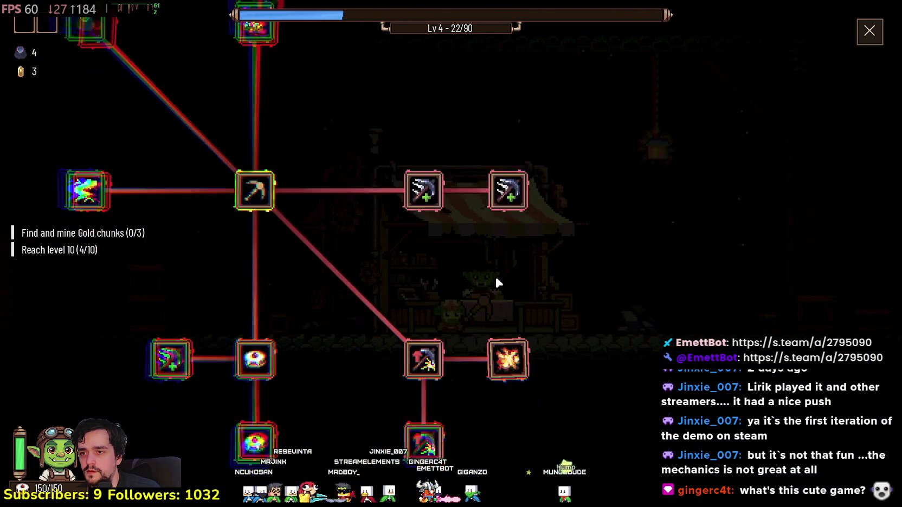
pyautogui.press('Escape')
# - Check the Token Shop, then board the elevator and descend to the 100m Sunken Canopy
pyautogui.press('d')
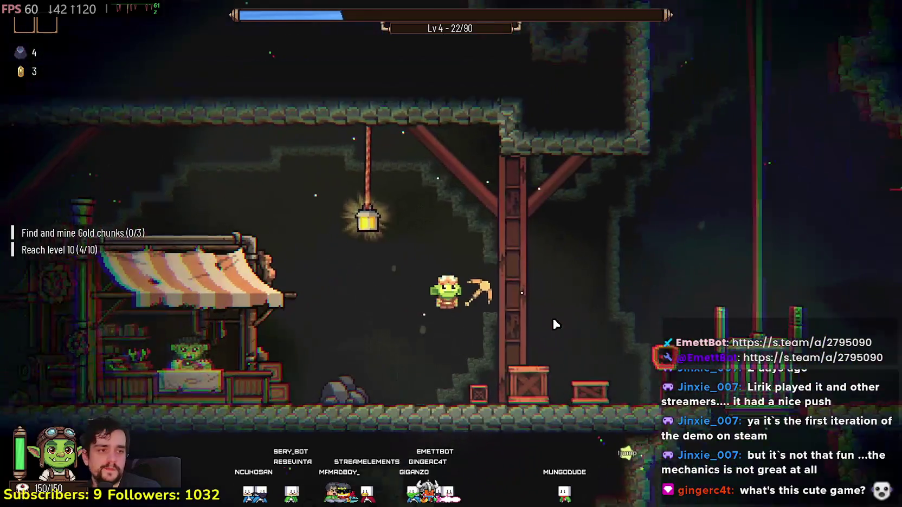
pyautogui.press('d')
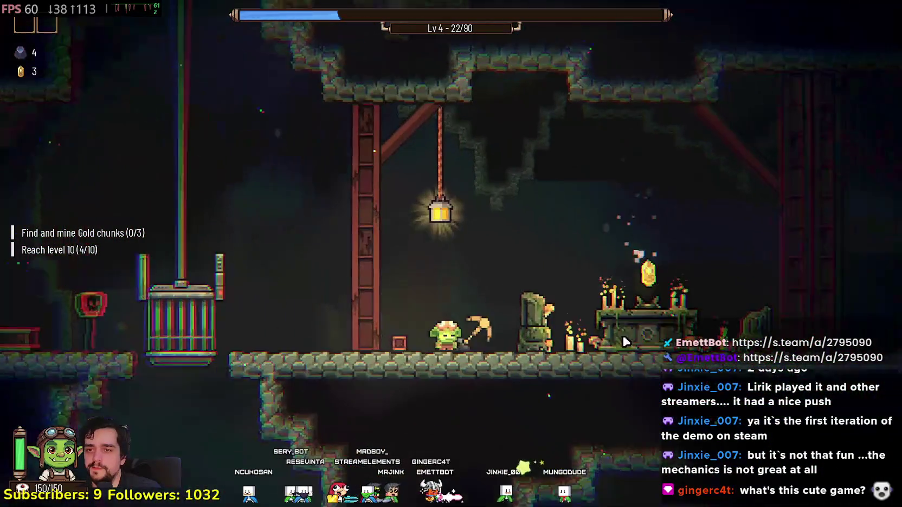
pyautogui.press('e')
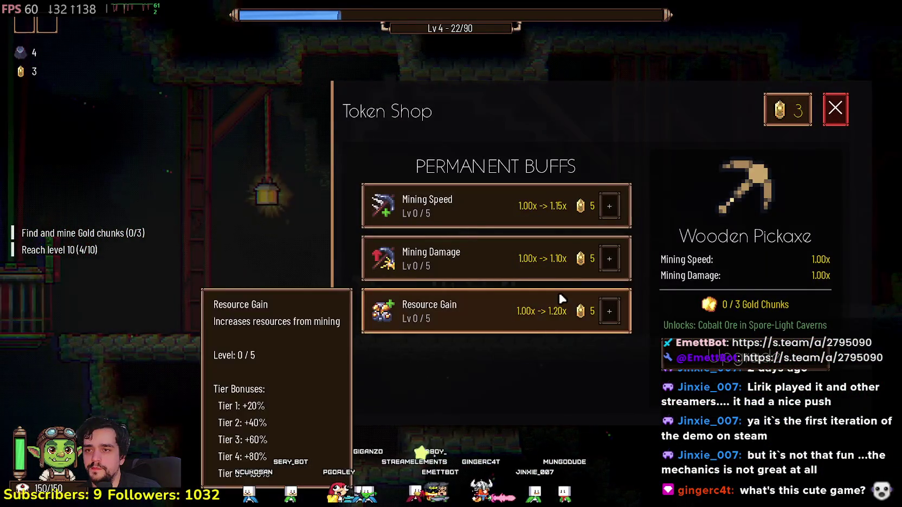
pyautogui.press('Escape')
pyautogui.press('a')
pyautogui.press('e')
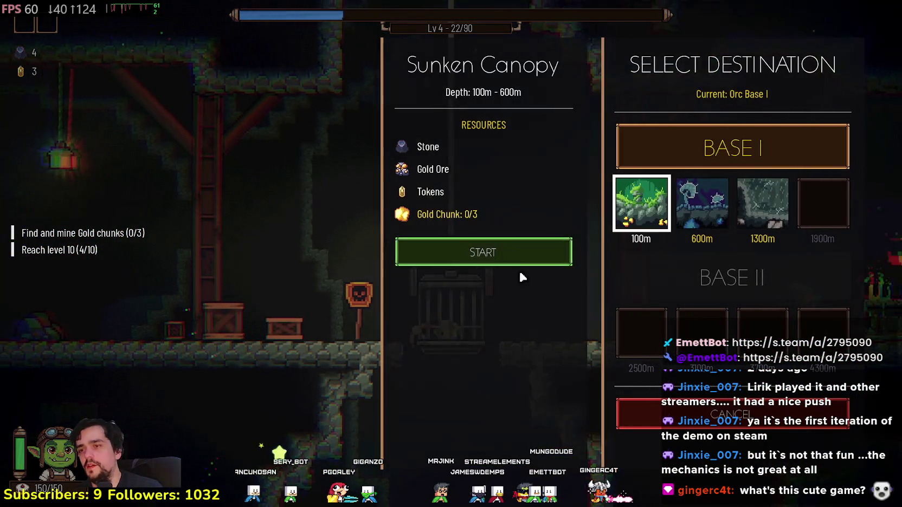
pyautogui.click(520, 257)
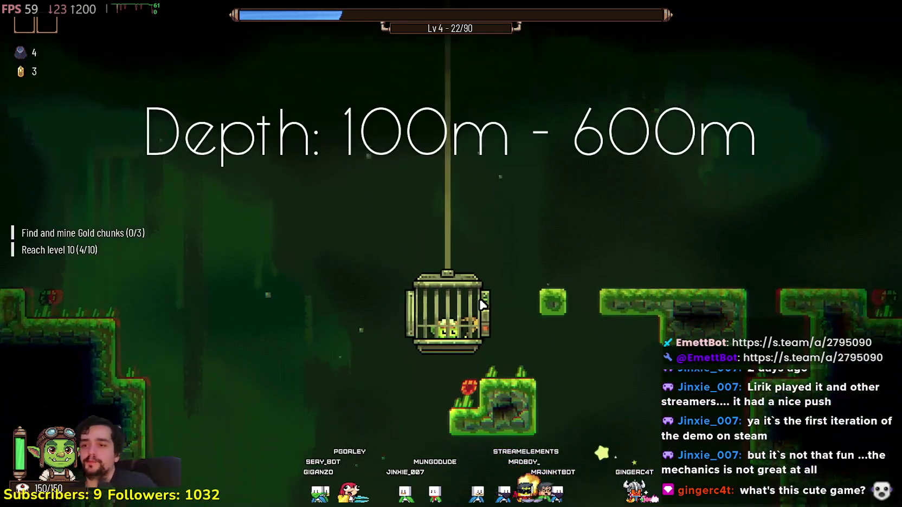
# - Mine the Sunken Canopy for stone and the first gold chunk (1/3), then dismiss the energy summary
pyautogui.press('d')
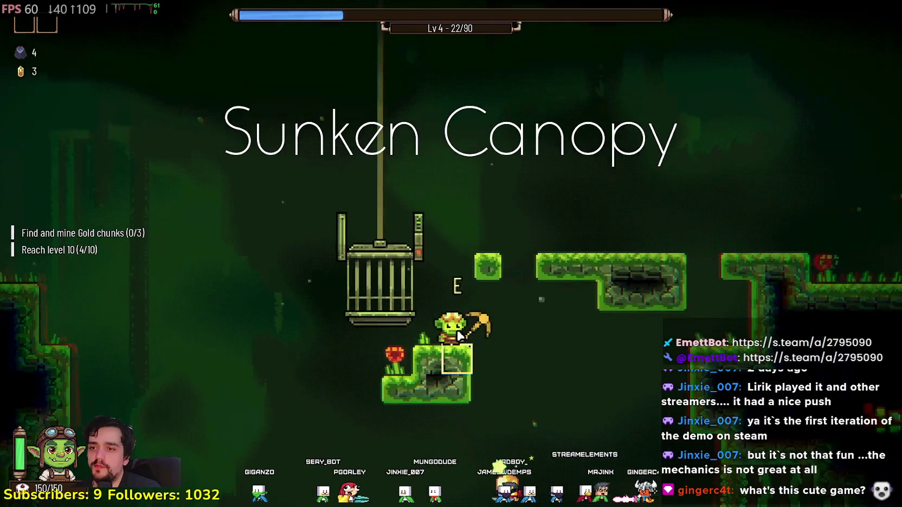
pyautogui.press('d')
pyautogui.press('space')
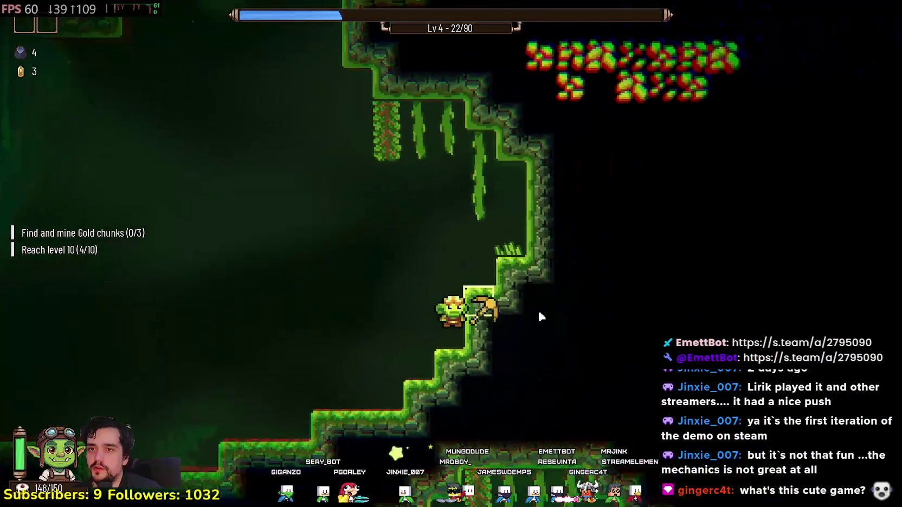
pyautogui.moveTo(520, 281)
pyautogui.mouseDown()
pyautogui.moveTo(448, 251)
pyautogui.moveTo(460, 239)
pyautogui.moveTo(497, 285)
pyautogui.moveTo(490, 274)
pyautogui.moveTo(488, 290)
pyautogui.moveTo(482, 256)
pyautogui.moveTo(478, 274)
pyautogui.moveTo(489, 276)
pyautogui.moveTo(479, 306)
pyautogui.moveTo(483, 262)
pyautogui.moveTo(455, 258)
pyautogui.moveTo(480, 279)
pyautogui.moveTo(477, 259)
pyautogui.moveTo(455, 276)
pyautogui.moveTo(479, 279)
pyautogui.moveTo(478, 262)
pyautogui.moveTo(497, 286)
pyautogui.mouseUp()
pyautogui.press('d')
pyautogui.press('d')
pyautogui.press('d')
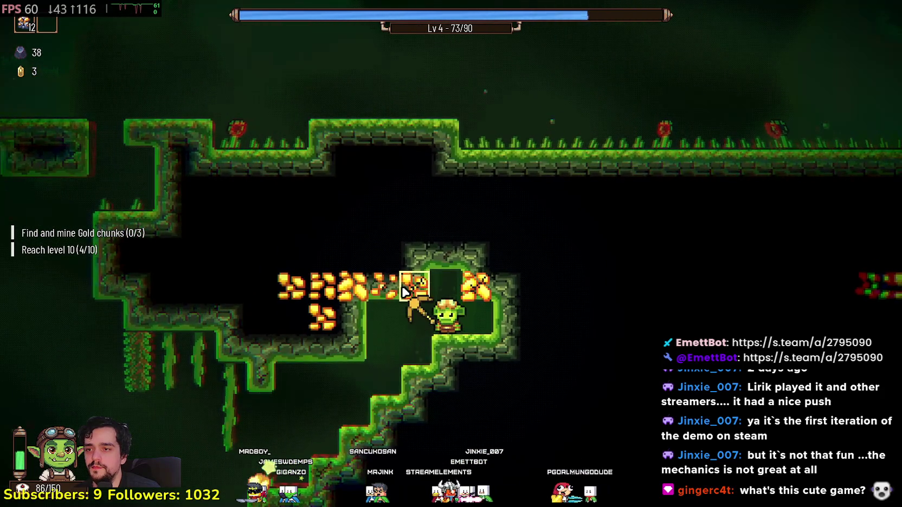
pyautogui.press('a')
pyautogui.moveTo(474, 291)
pyautogui.mouseDown()
pyautogui.moveTo(426, 307)
pyautogui.moveTo(427, 272)
pyautogui.moveTo(392, 272)
pyautogui.moveTo(394, 280)
pyautogui.moveTo(390, 271)
pyautogui.moveTo(413, 301)
pyautogui.moveTo(417, 292)
pyautogui.moveTo(412, 300)
pyautogui.moveTo(438, 306)
pyautogui.mouseUp()
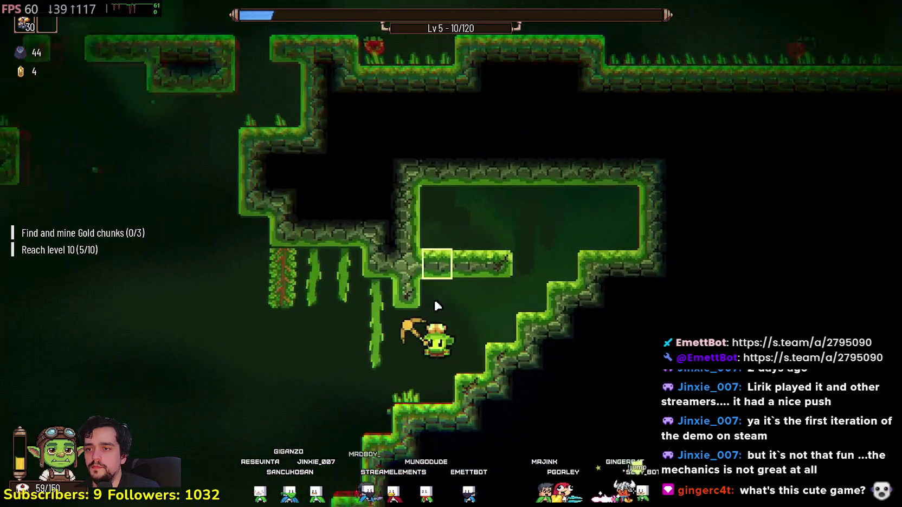
pyautogui.press('a')
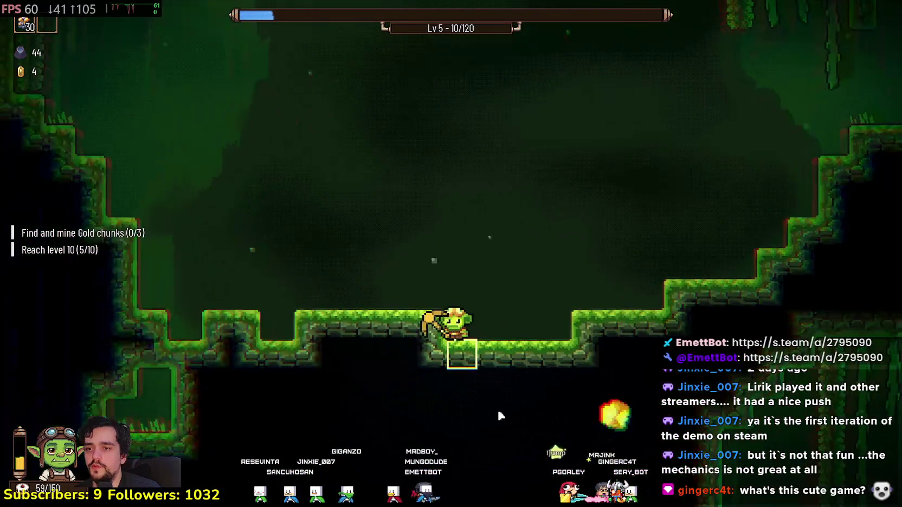
pyautogui.moveTo(500, 415)
pyautogui.mouseDown()
pyautogui.moveTo(505, 397)
pyautogui.moveTo(474, 394)
pyautogui.moveTo(459, 364)
pyautogui.moveTo(490, 353)
pyautogui.moveTo(485, 347)
pyautogui.mouseUp()
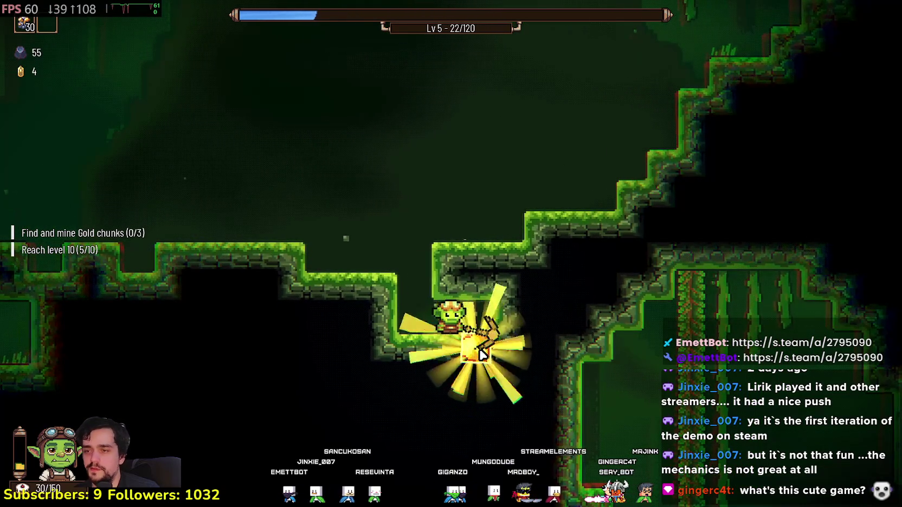
pyautogui.moveTo(477, 352)
pyautogui.mouseDown()
pyautogui.moveTo(477, 372)
pyautogui.moveTo(483, 346)
pyautogui.moveTo(495, 367)
pyautogui.moveTo(480, 363)
pyautogui.moveTo(496, 359)
pyautogui.moveTo(490, 343)
pyautogui.moveTo(500, 342)
pyautogui.moveTo(486, 343)
pyautogui.moveTo(547, 316)
pyautogui.moveTo(531, 323)
pyautogui.mouseUp()
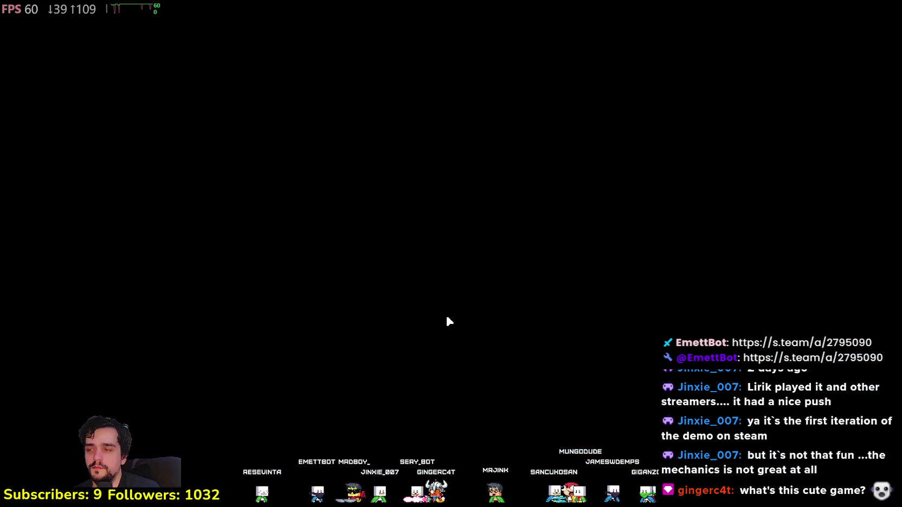
pyautogui.click(457, 372)
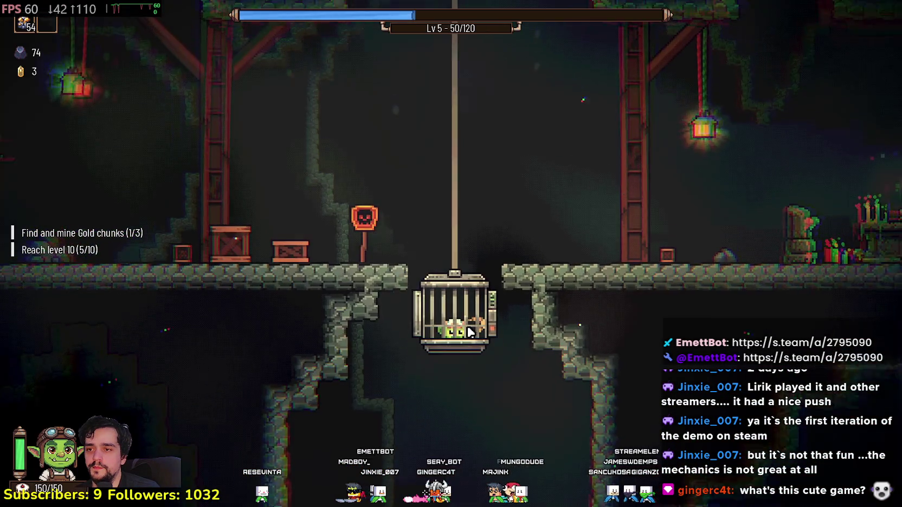
# - Walk the goblin out of the lift to the merchant and open its skill tree
pyautogui.press('a')
pyautogui.press('space')
pyautogui.press('a')
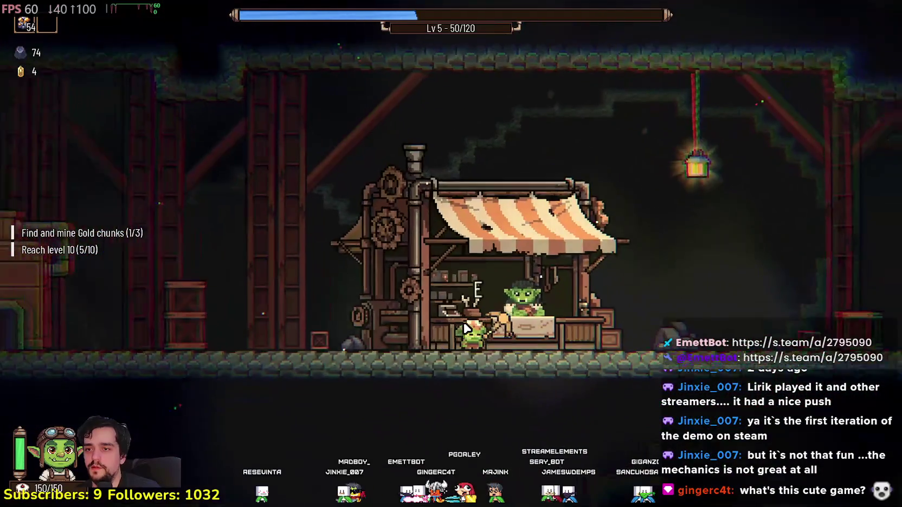
pyautogui.press('e')
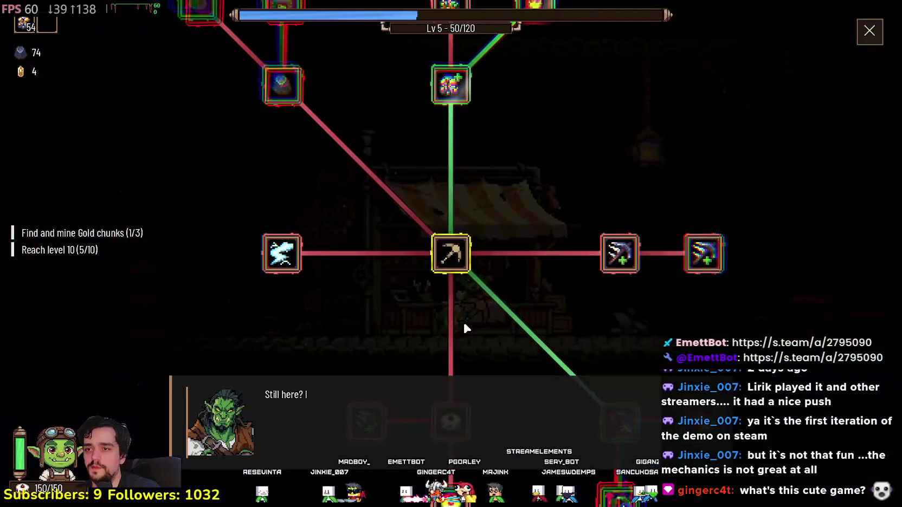
pyautogui.moveTo(517, 104); pyautogui.dragTo(516, 230)
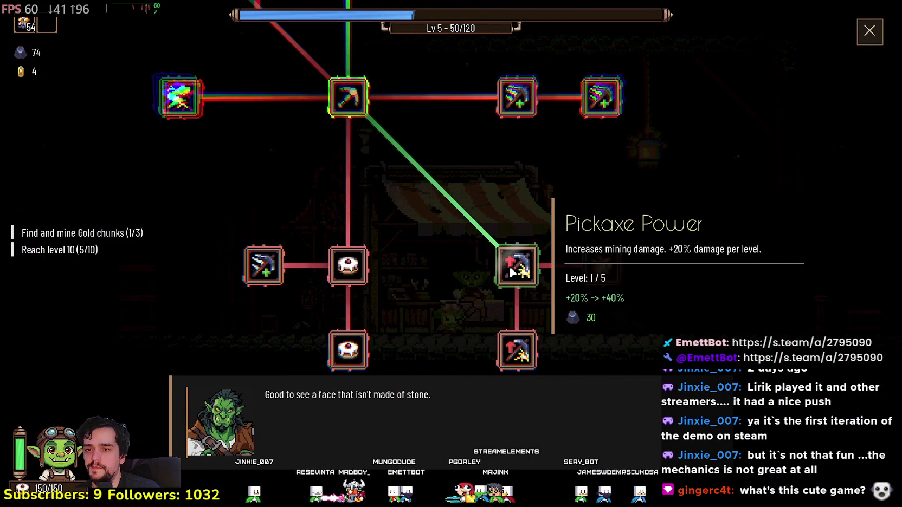
# - Buy Pickaxe Power up to level 3/5, leaving 4 stone, and close the tree
pyautogui.click(511, 271)
pyautogui.moveTo(511, 271); pyautogui.dragTo(436, 190)
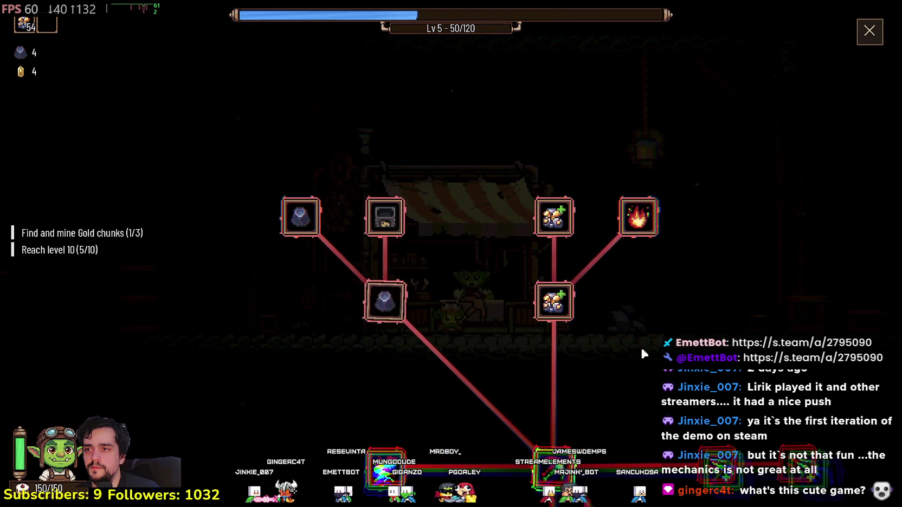
pyautogui.press('Escape')
# - Load the ore into the furnace and wait nearby while it smelts
pyautogui.press('a')
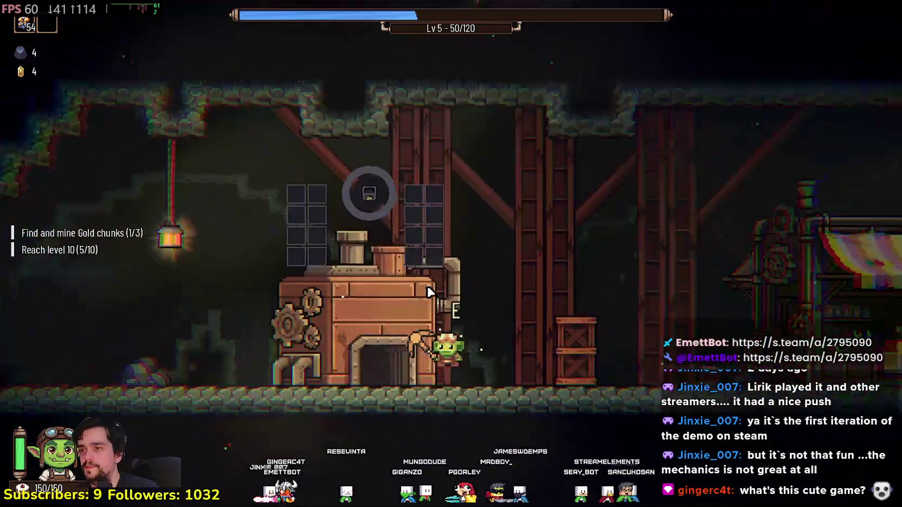
pyautogui.press('e')
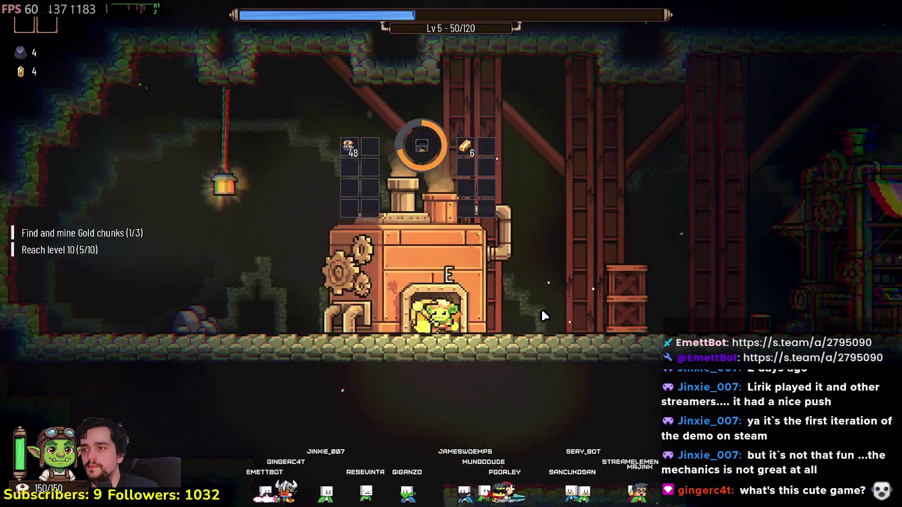
pyautogui.press('a')
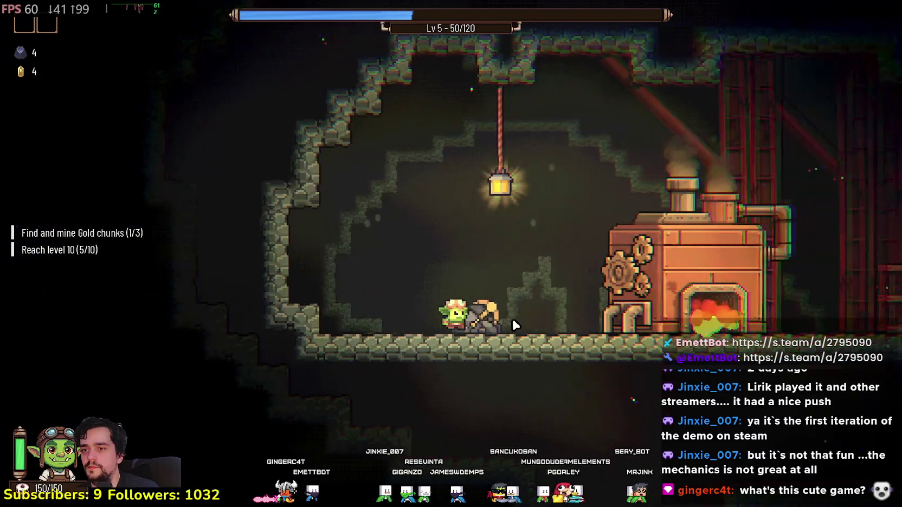
pyautogui.press('d')
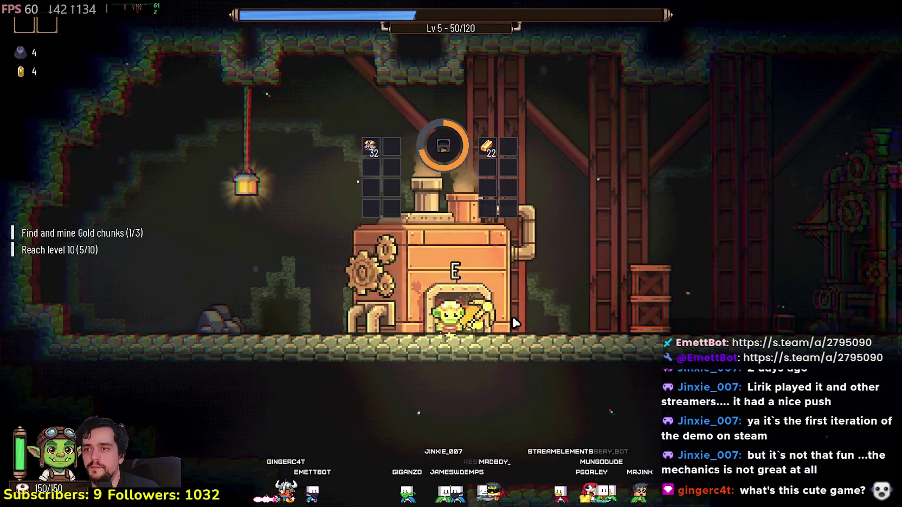
pyautogui.press('d')
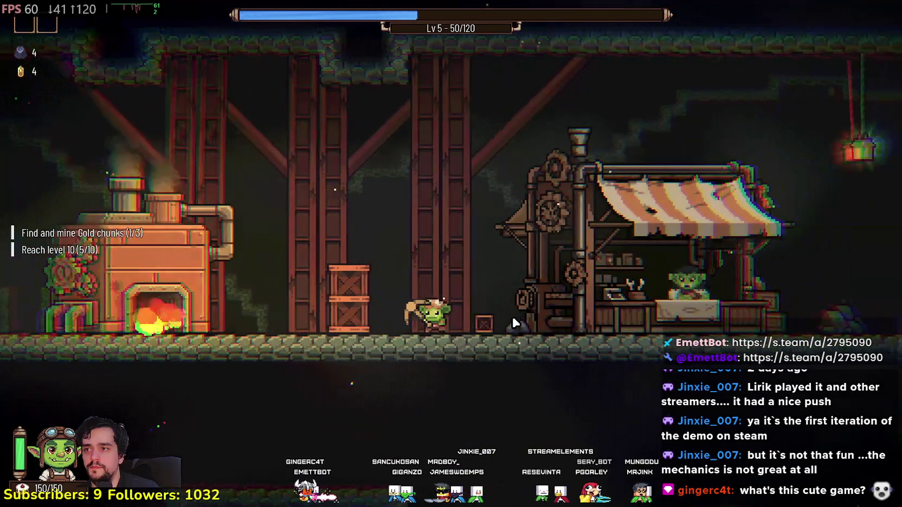
pyautogui.press('a')
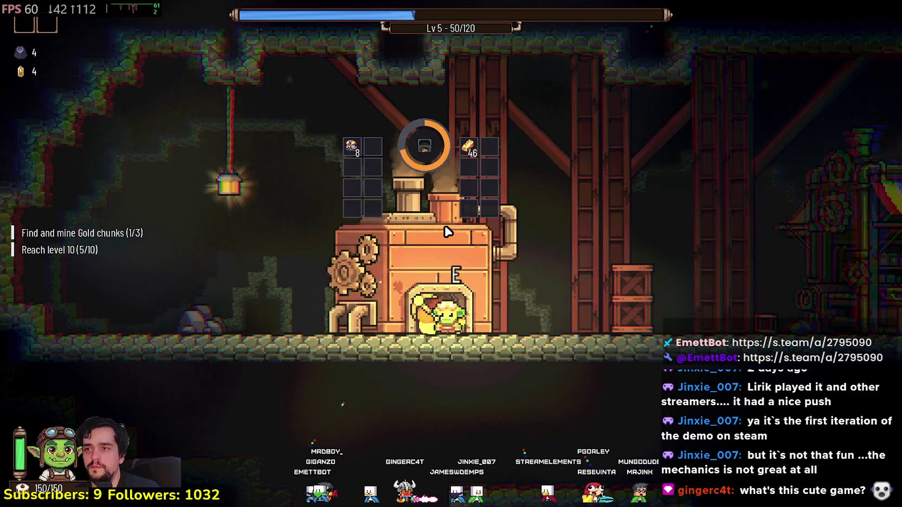
# - Collect the 54 gold ingots and walk right past the market toward the lift
pyautogui.press('e')
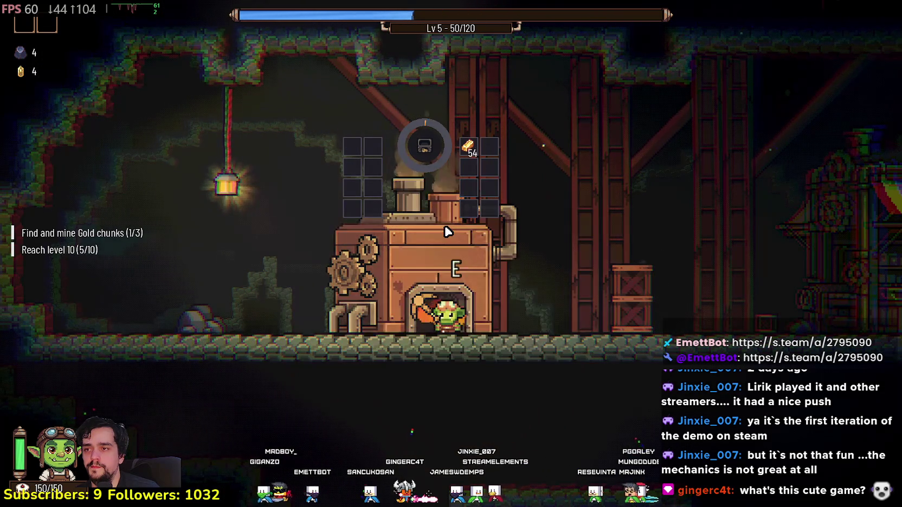
pyautogui.press('d')
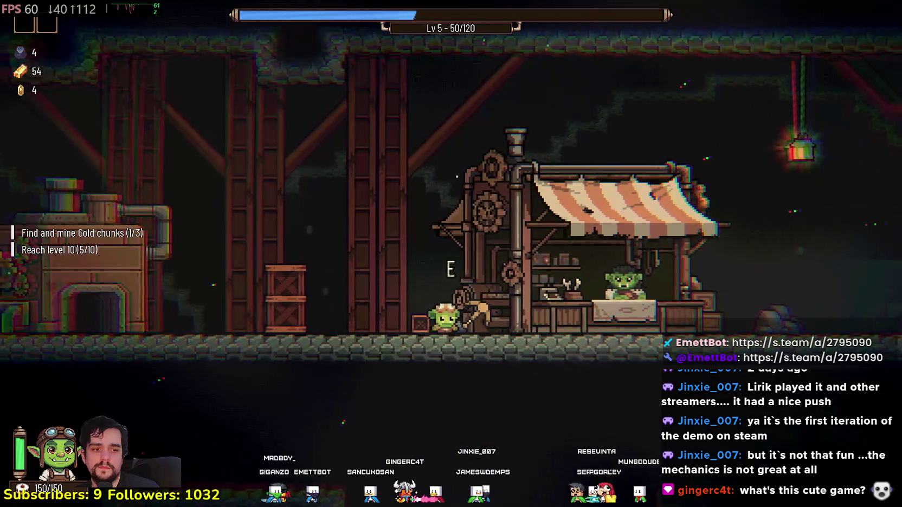
pyautogui.hotkey('alt', 'Tab')
pyautogui.click(525, 283)
pyautogui.hotkey('alt', 'Tab')
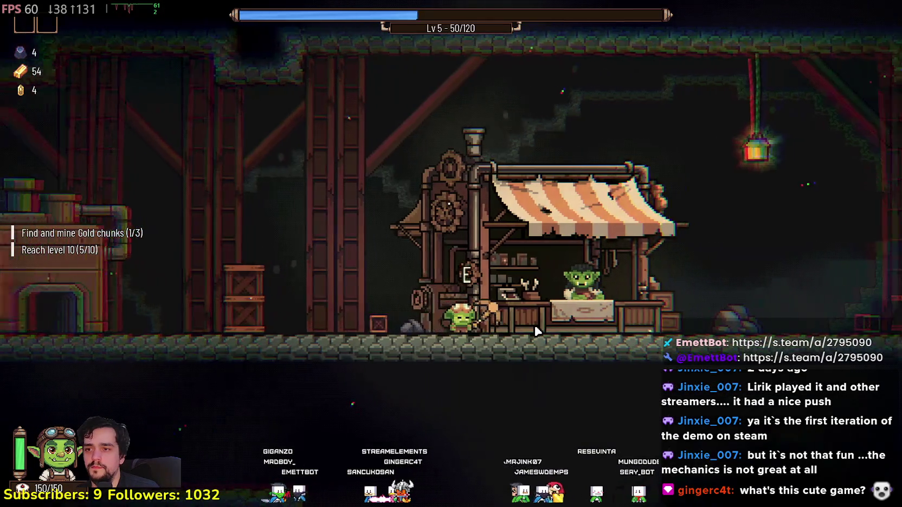
# - Browse the Token Shop at the stall and leave without buying anything
pyautogui.press('d')
pyautogui.press('d')
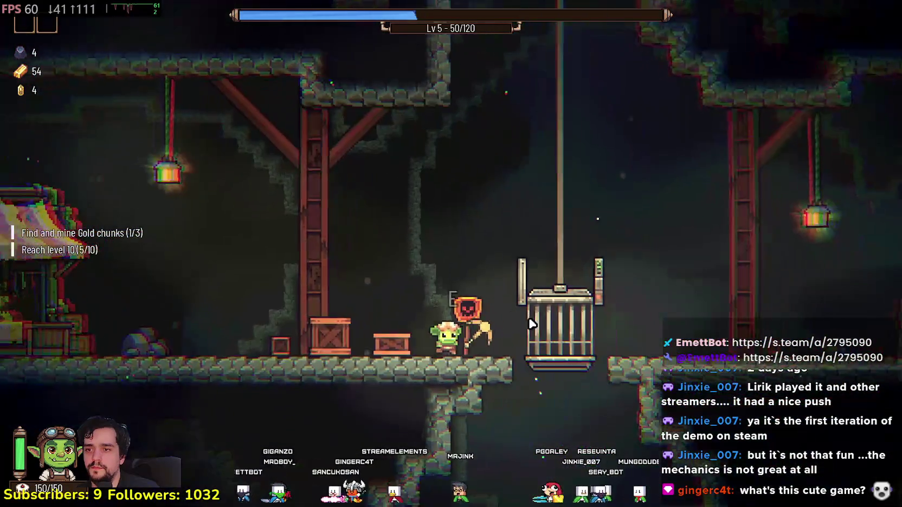
pyautogui.press('w')
pyautogui.press('d')
pyautogui.press('e')
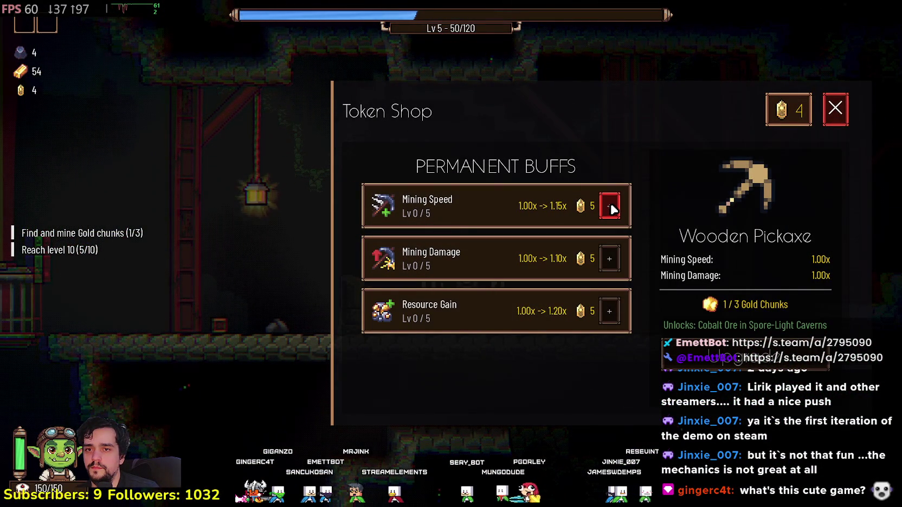
pyautogui.press('Escape')
# - Ride the elevator down to Sunken Canopy (100m) and mine the block beside the goblin
pyautogui.press('a')
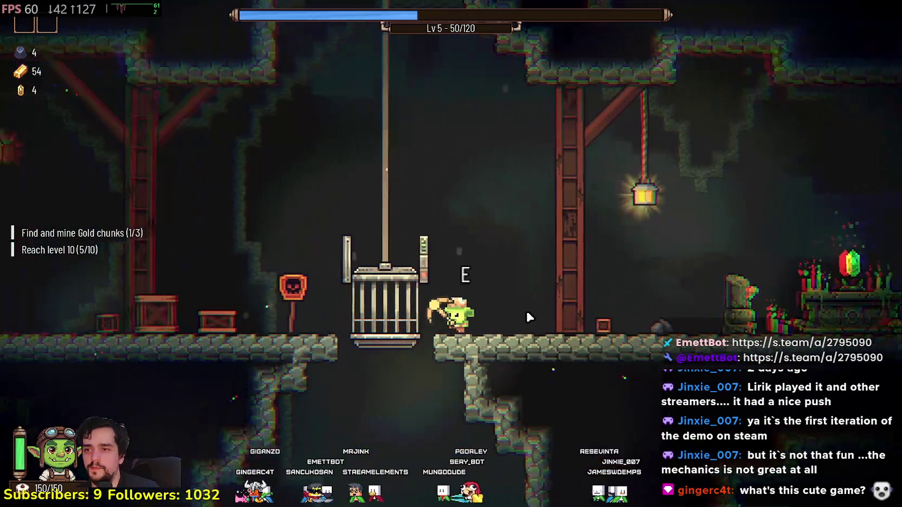
pyautogui.press('e')
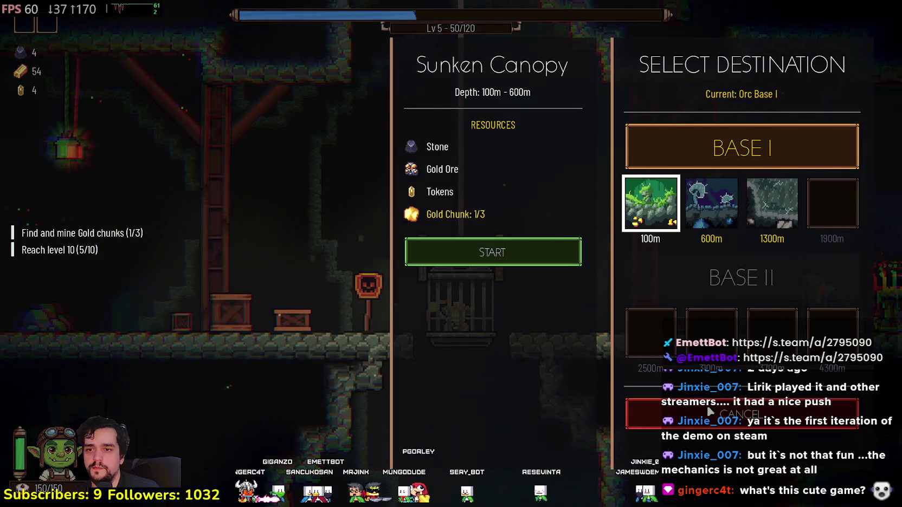
pyautogui.click(656, 207)
pyautogui.click(537, 251)
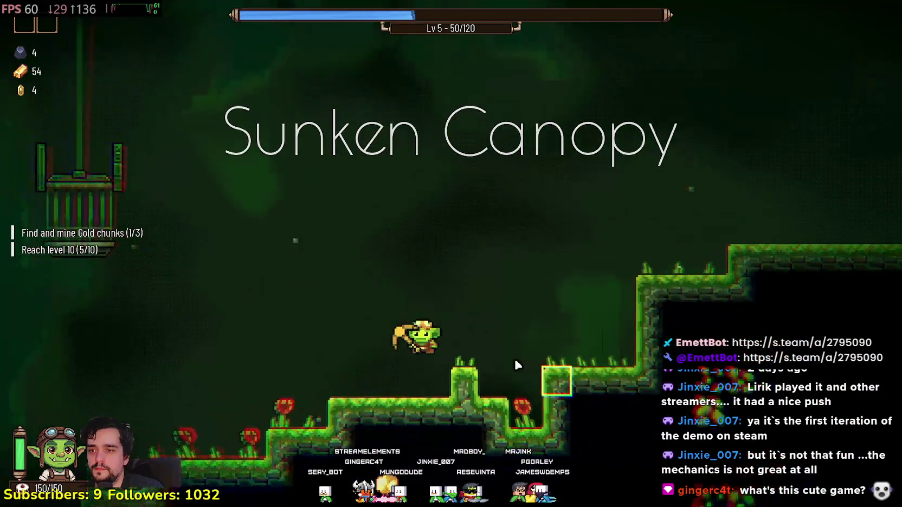
pyautogui.click(536, 355)
# - Walk right across the Sunken Canopy and dig a shaft down through the blocks
pyautogui.press('d')
pyautogui.moveTo(537, 355)
pyautogui.mouseDown()
pyautogui.moveTo(518, 326)
pyautogui.moveTo(489, 325)
pyautogui.moveTo(471, 343)
pyautogui.moveTo(479, 338)
pyautogui.moveTo(445, 341)
pyautogui.moveTo(454, 384)
pyautogui.moveTo(494, 340)
pyautogui.moveTo(485, 341)
pyautogui.moveTo(487, 323)
pyautogui.mouseUp()
pyautogui.moveTo(452, 353); pyautogui.dragTo(453, 366)
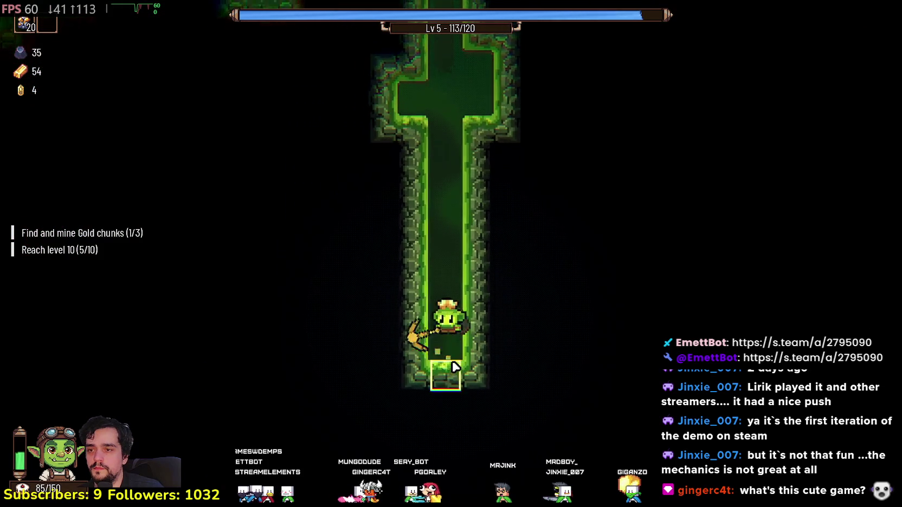
pyautogui.moveTo(452, 363); pyautogui.dragTo(452, 363)
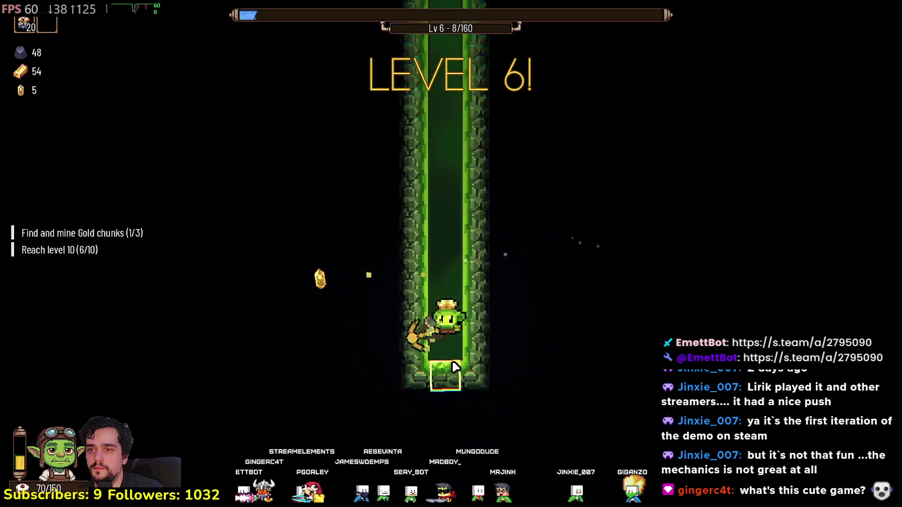
pyautogui.moveTo(454, 367); pyautogui.dragTo(454, 366)
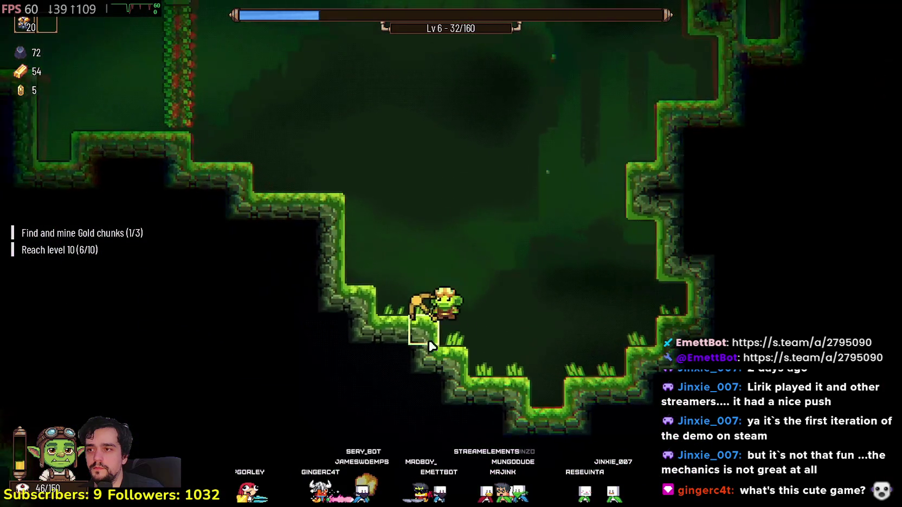
# - Climb the flowered vine, drop into the lower cavern and mine the gold ore and walls
pyautogui.press('a')
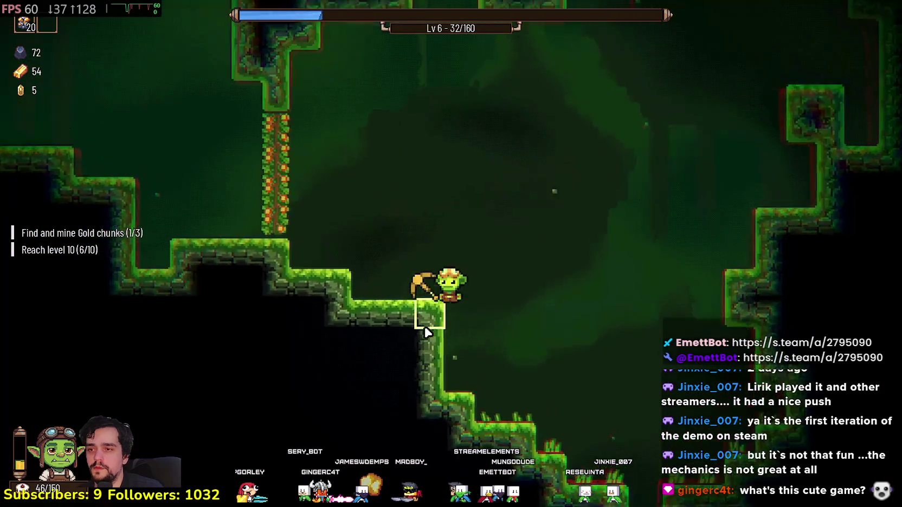
pyautogui.press('d')
pyautogui.press('w')
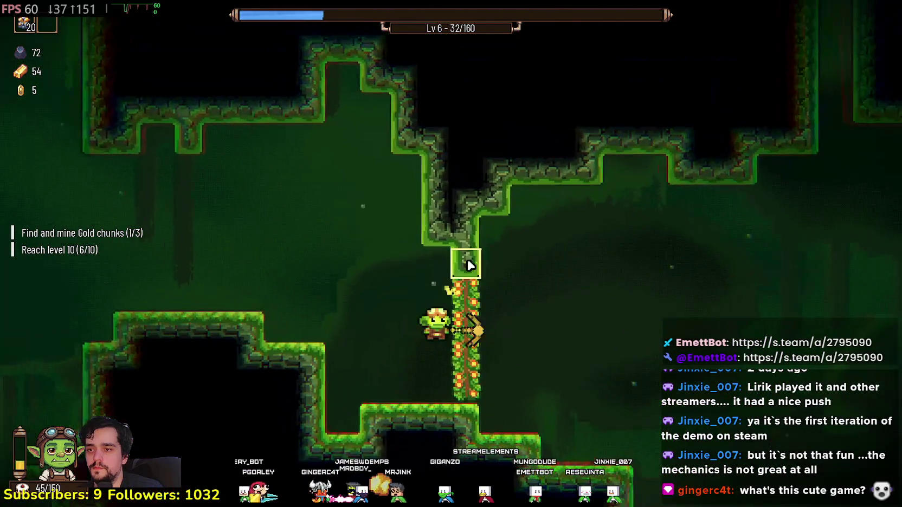
pyautogui.press('a')
pyautogui.press('d')
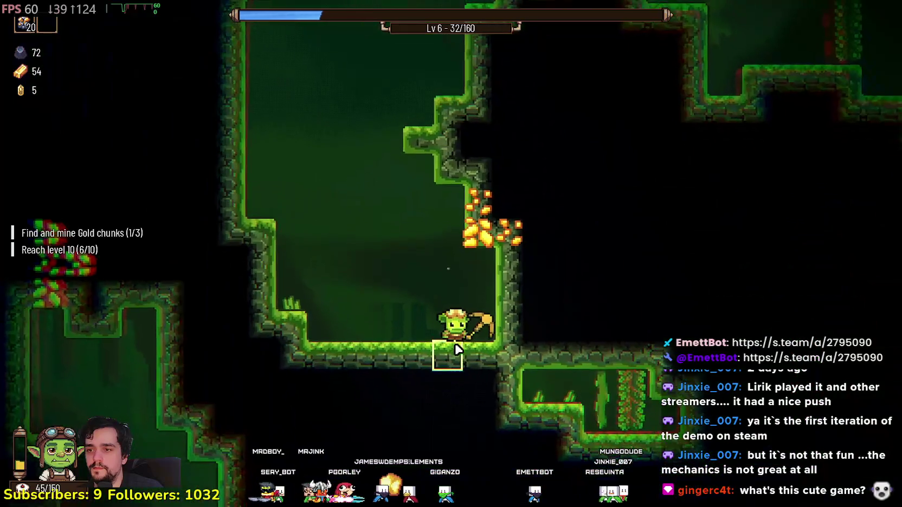
pyautogui.press('space')
pyautogui.moveTo(459, 208)
pyautogui.mouseDown()
pyautogui.moveTo(488, 249)
pyautogui.moveTo(516, 250)
pyautogui.moveTo(307, 340)
pyautogui.moveTo(372, 345)
pyautogui.moveTo(357, 330)
pyautogui.mouseUp()
pyautogui.press('a')
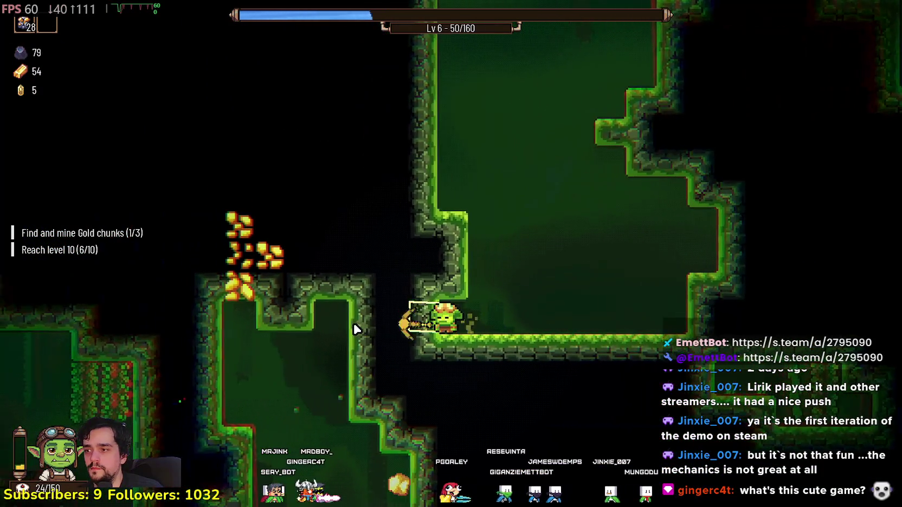
pyautogui.press('a')
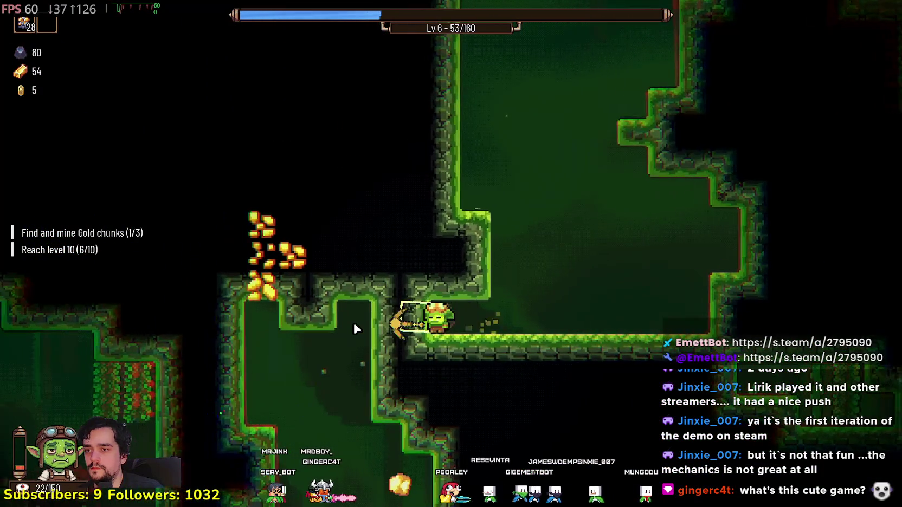
pyautogui.press('a')
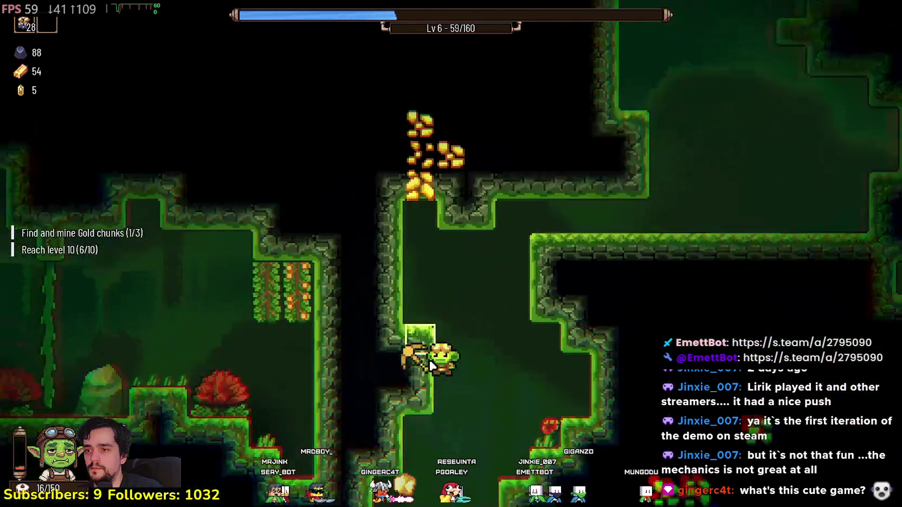
pyautogui.press('d')
pyautogui.press('d')
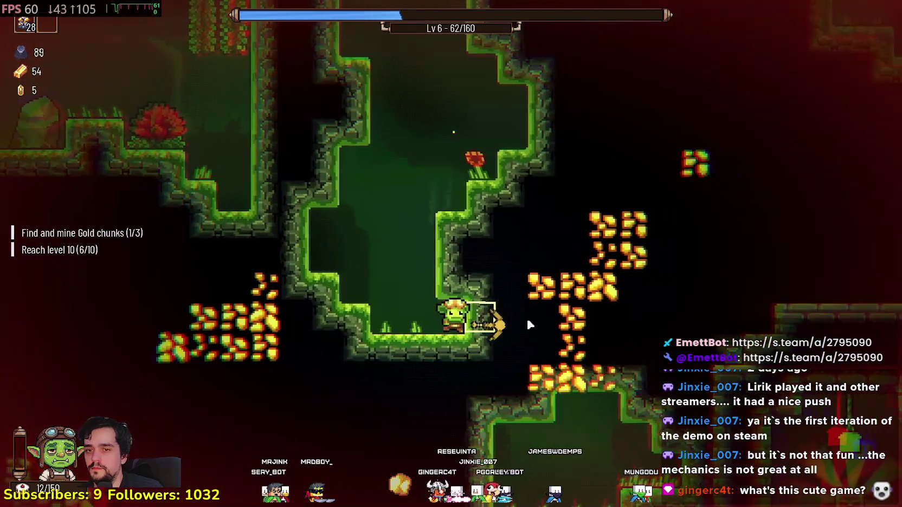
pyautogui.press('d')
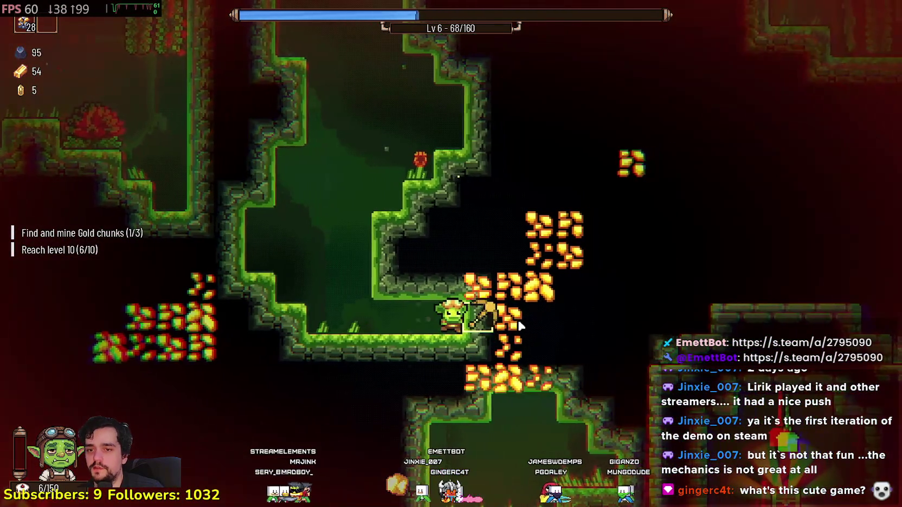
pyautogui.press('a')
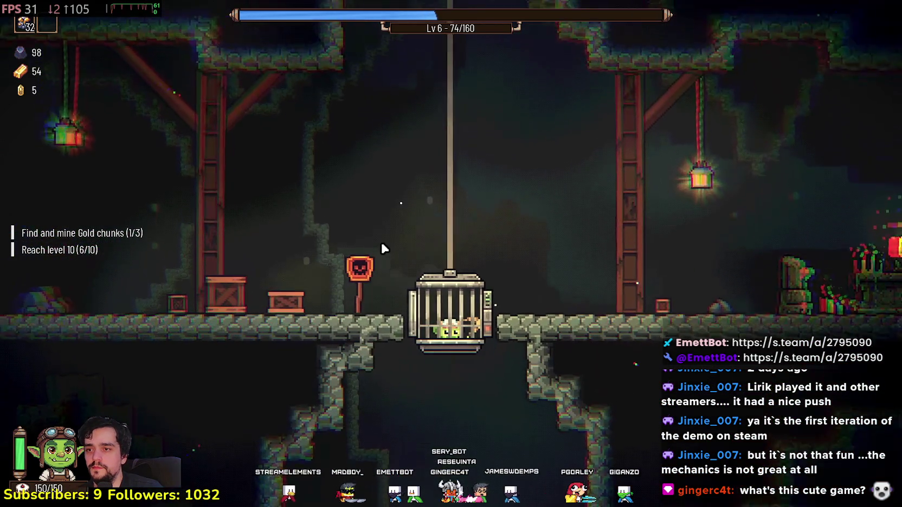
# - Back at base, walk past the smelter to the merchant's shop and open its skill tree
pyautogui.press('a')
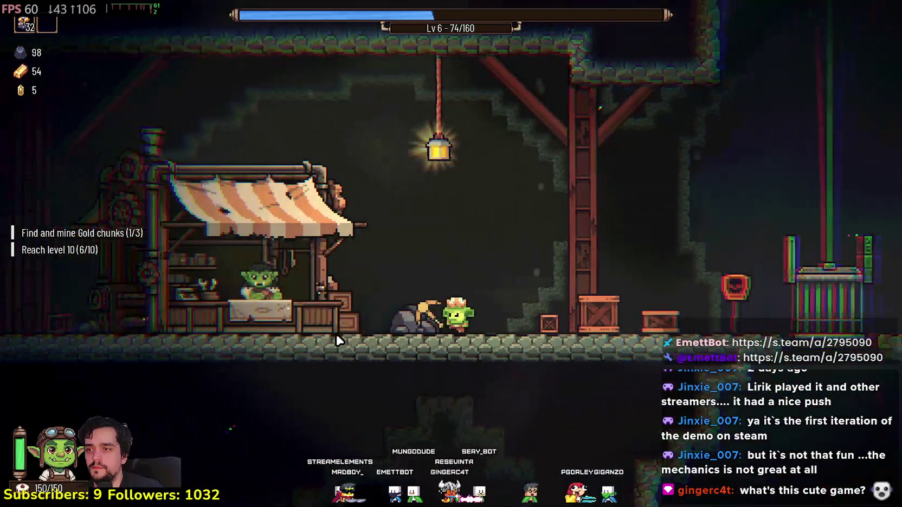
pyautogui.press('a')
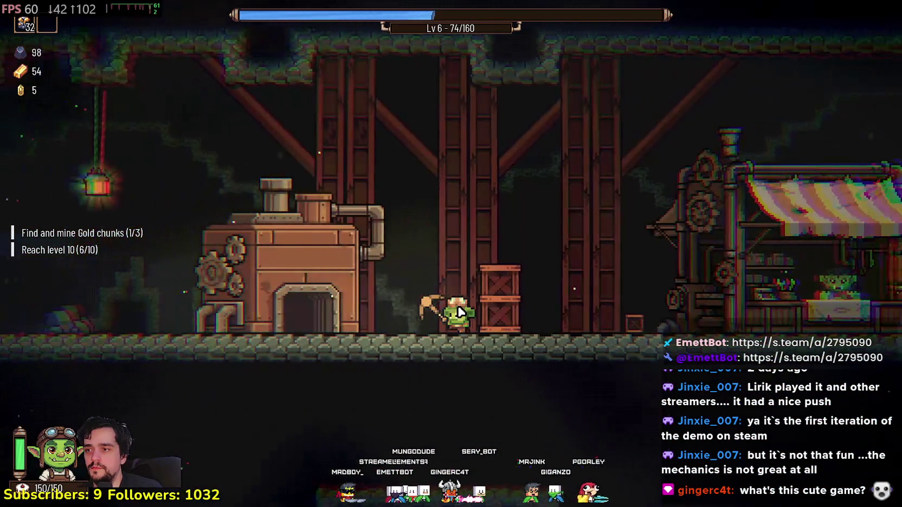
pyautogui.press('e')
pyautogui.press('d')
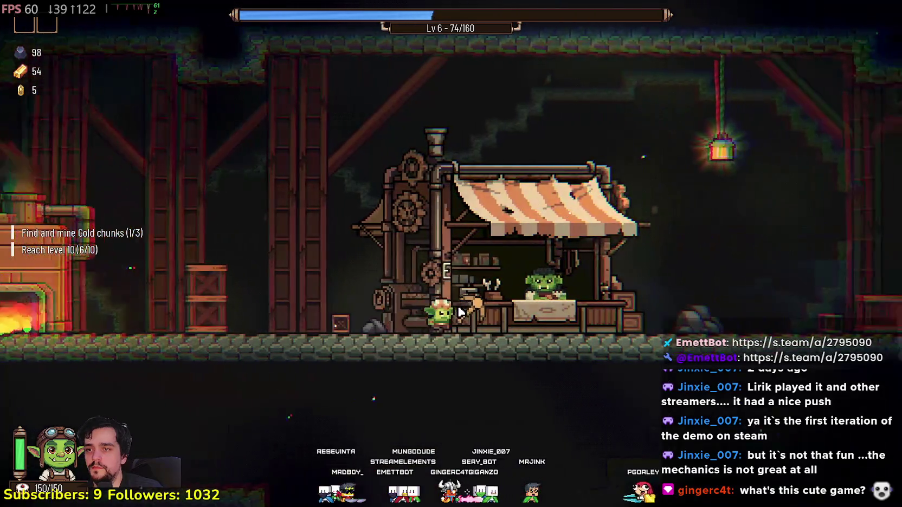
pyautogui.press('e')
pyautogui.moveTo(493, 144); pyautogui.dragTo(499, 302)
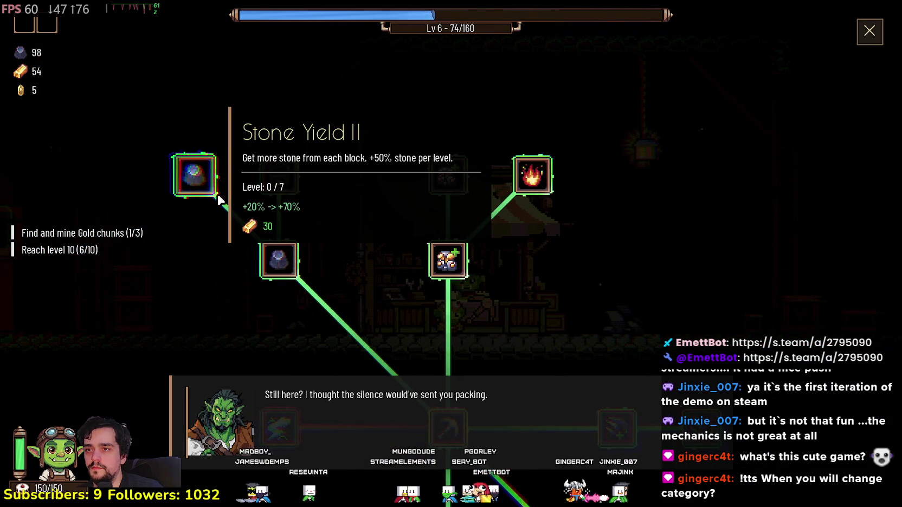
# - Buy an ore upgrade and the Mining Speed II upgrade
pyautogui.moveTo(278, 257); pyautogui.dragTo(122, 72)
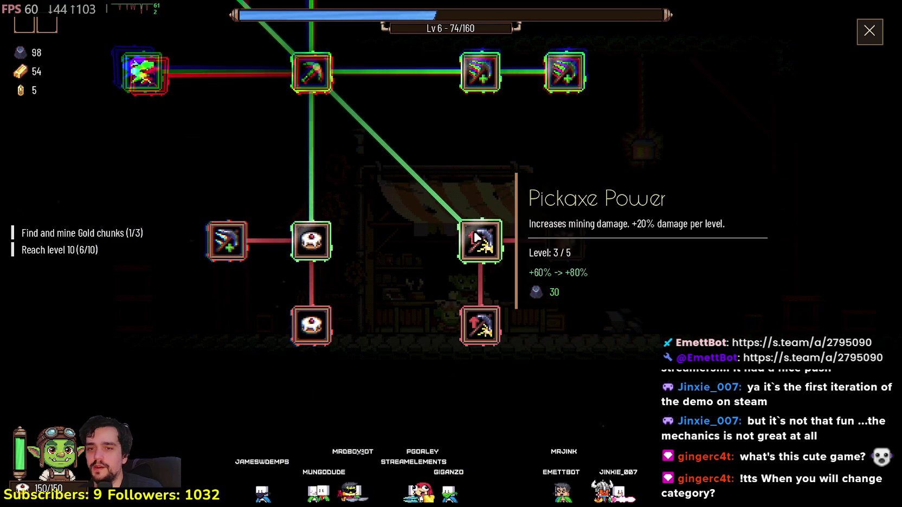
pyautogui.click(523, 272)
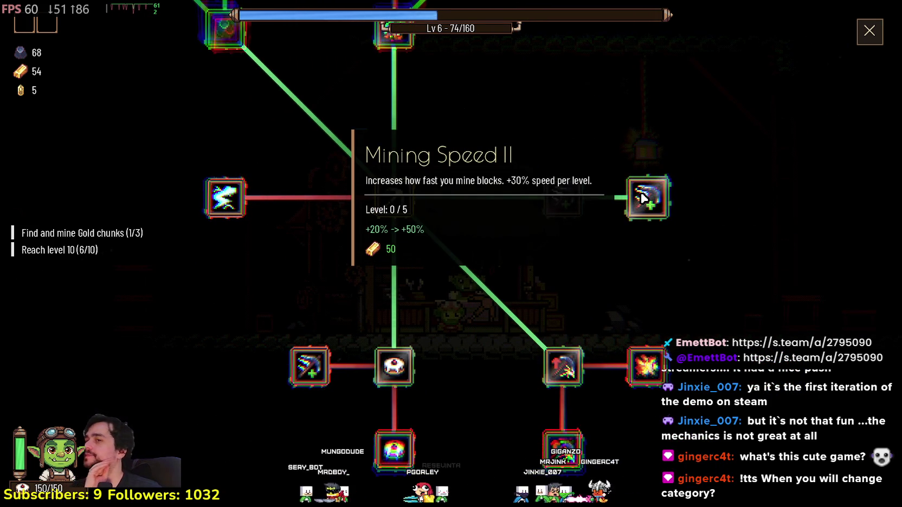
pyautogui.click(647, 198)
# - Raise Pickaxe Power to its maximum level
pyautogui.moveTo(609, 242); pyautogui.dragTo(484, 351)
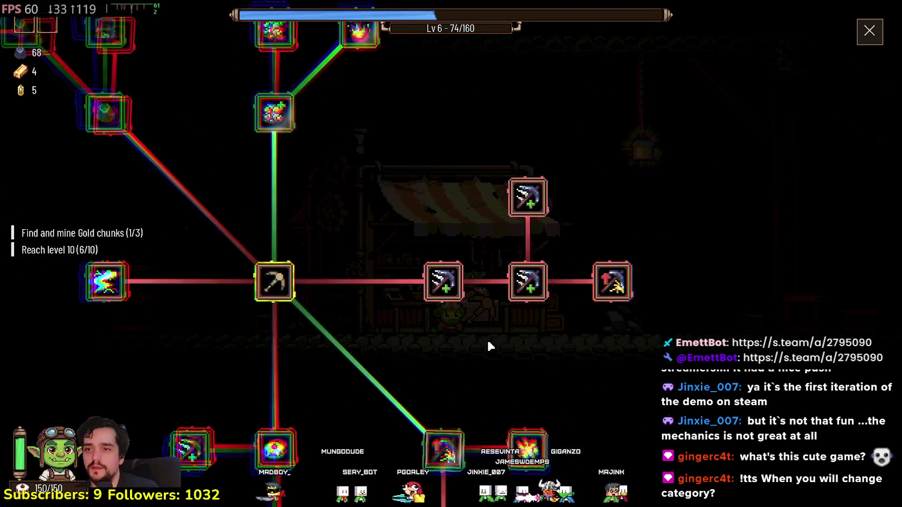
pyautogui.moveTo(331, 167); pyautogui.dragTo(393, 245)
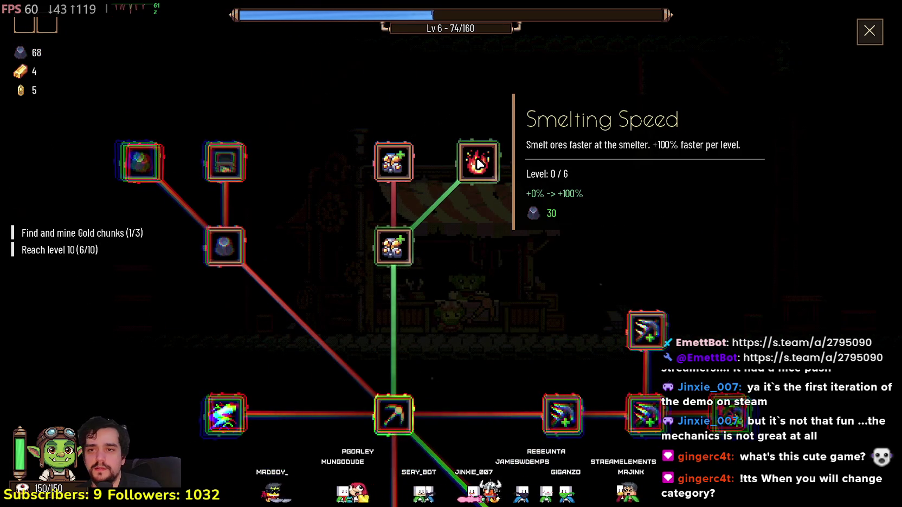
pyautogui.moveTo(486, 168); pyautogui.dragTo(449, 83)
pyautogui.moveTo(519, 364)
pyautogui.mouseDown()
pyautogui.moveTo(483, 266)
pyautogui.moveTo(411, 210)
pyautogui.mouseUp()
pyautogui.click(503, 407)
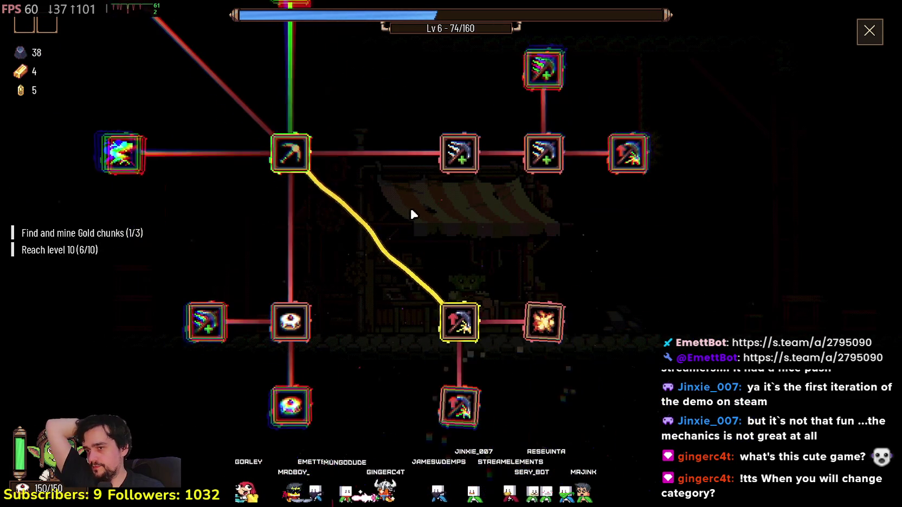
# - Buy Gold Yield I, leaving 28 stone, and close the skill tree
pyautogui.moveTo(400, 158); pyautogui.dragTo(477, 393)
pyautogui.click(387, 234)
pyautogui.moveTo(445, 315)
pyautogui.mouseDown()
pyautogui.moveTo(432, 212)
pyautogui.moveTo(366, 103)
pyautogui.mouseUp()
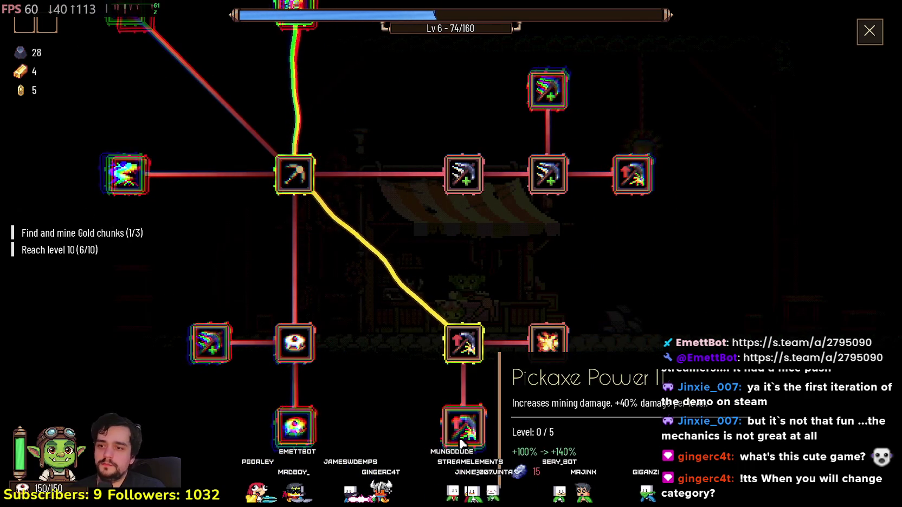
pyautogui.moveTo(398, 283); pyautogui.dragTo(511, 264)
pyautogui.press('Escape')
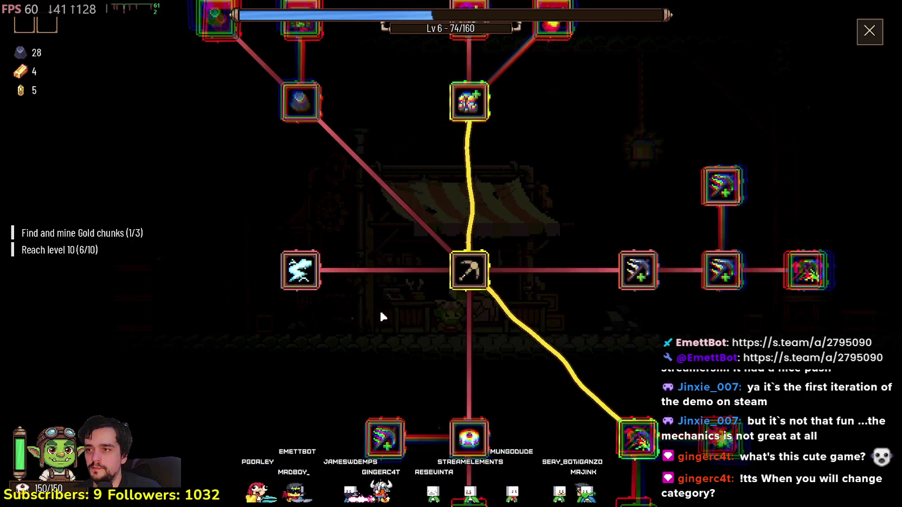
# - Pause Rock Bottom Demo, return to its main menu and exit the game
pyautogui.press('a')
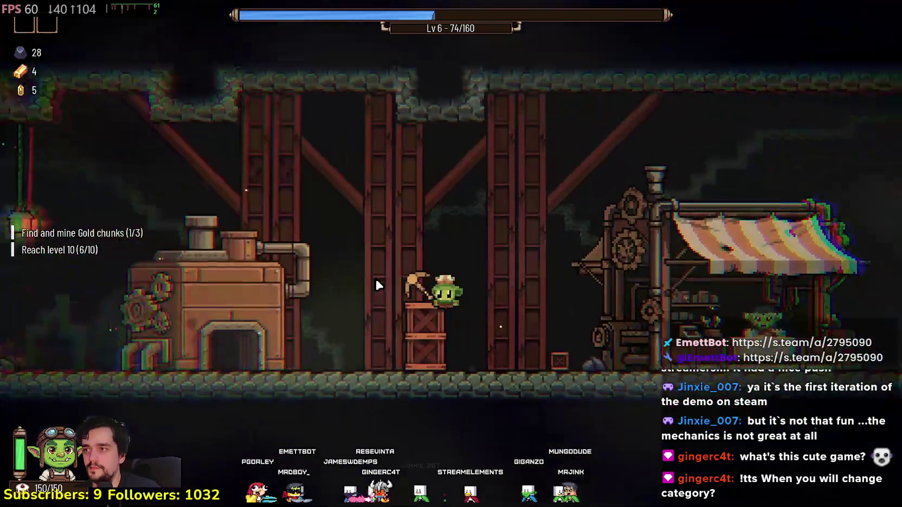
pyautogui.press('Escape')
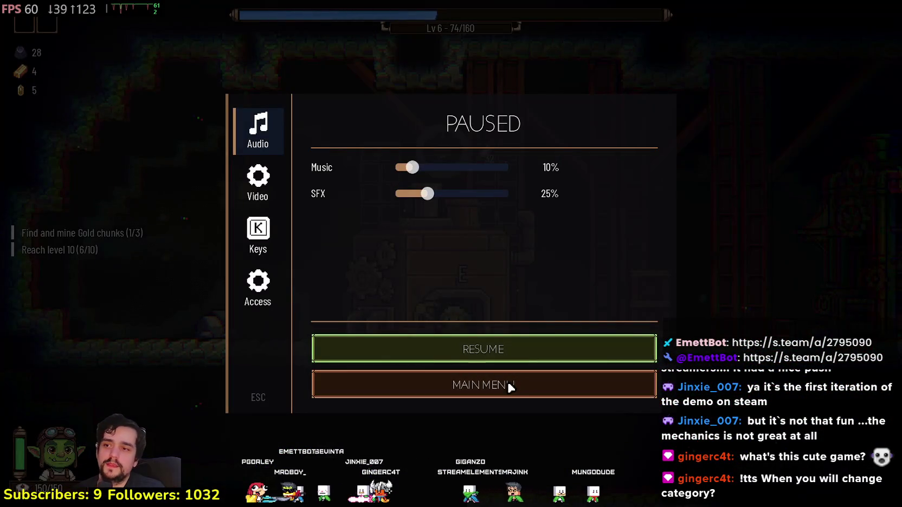
pyautogui.click(510, 387)
pyautogui.click(453, 390)
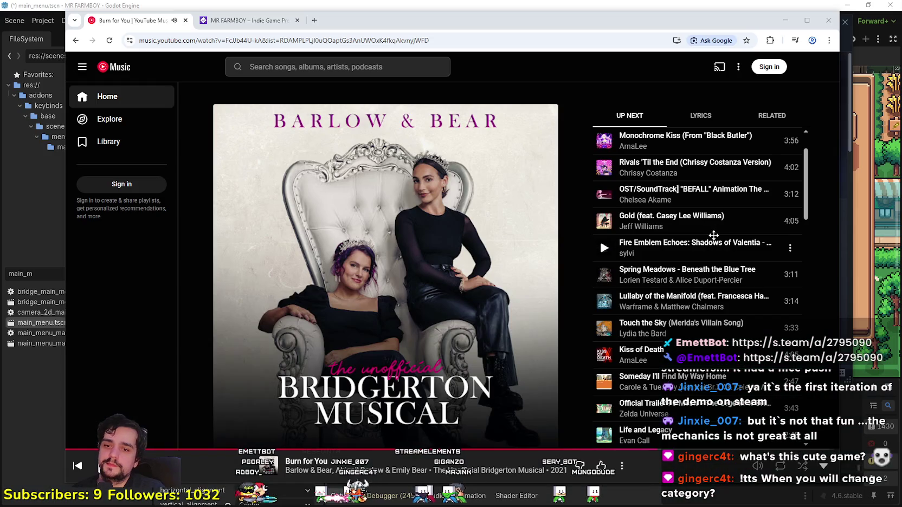
# - Minimize the music player and Steam windows to bring the Godot editor forward
pyautogui.click(784, 20)
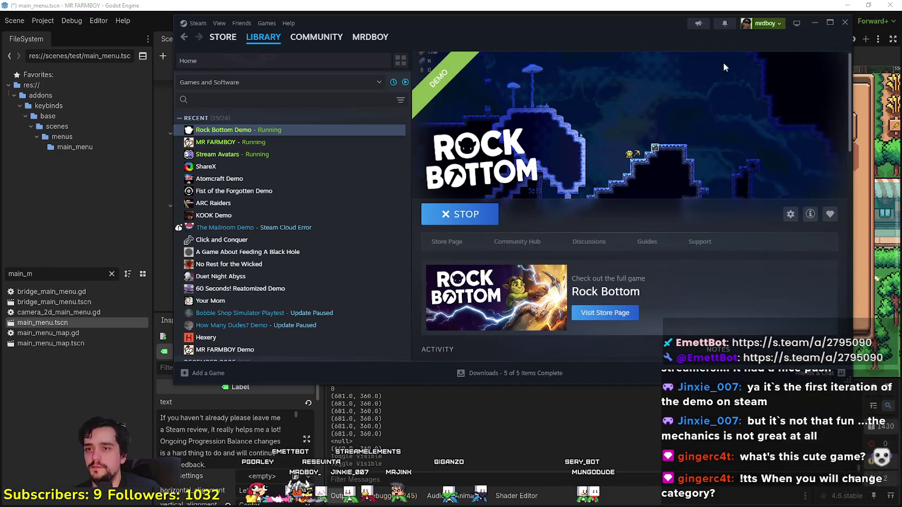
pyautogui.click(814, 24)
pyautogui.scroll(1, 633, 211)
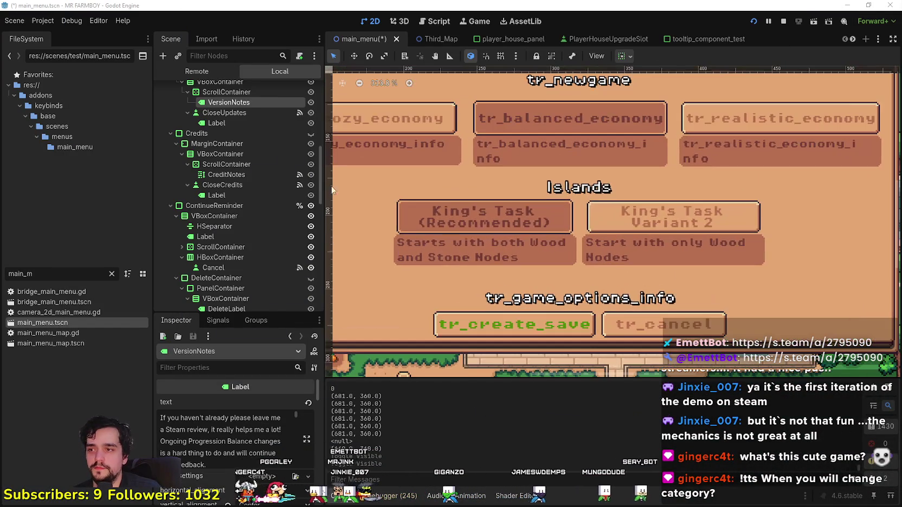
# - Select the NewGameLabel2 heading under NewGameContainer > MarginContainer in the Scene dock
pyautogui.scroll(-6, 266, 223)
pyautogui.scroll(-3, 263, 238)
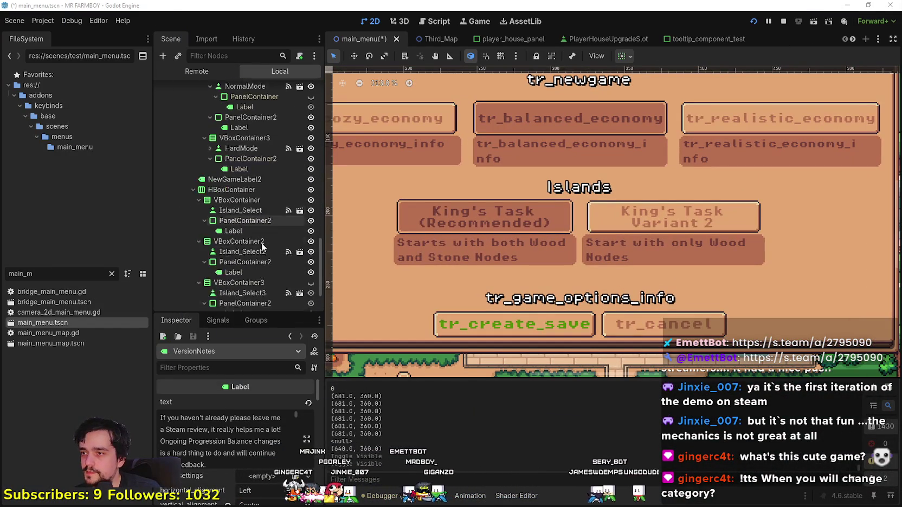
pyautogui.scroll(-2, 266, 240)
pyautogui.scroll(4, 272, 250)
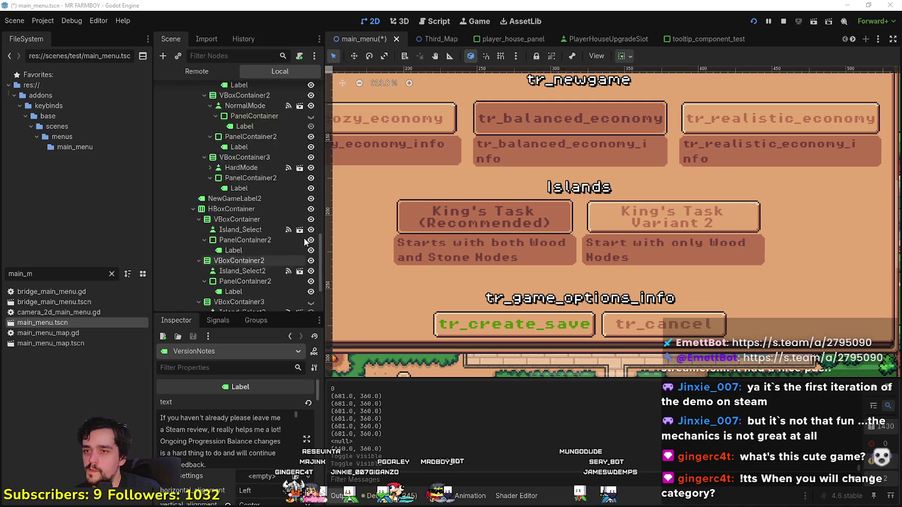
pyautogui.click(444, 214)
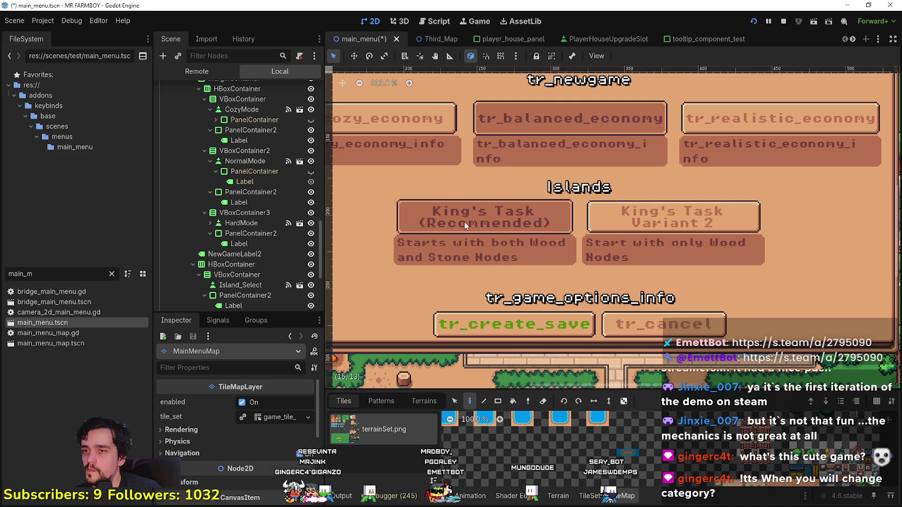
pyautogui.scroll(5, 268, 220)
pyautogui.scroll(-5, 253, 234)
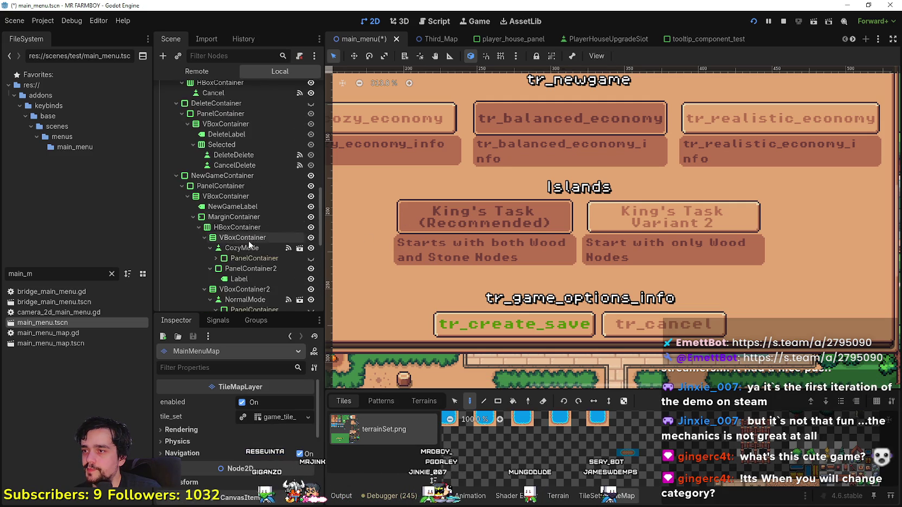
pyautogui.scroll(4, 255, 135)
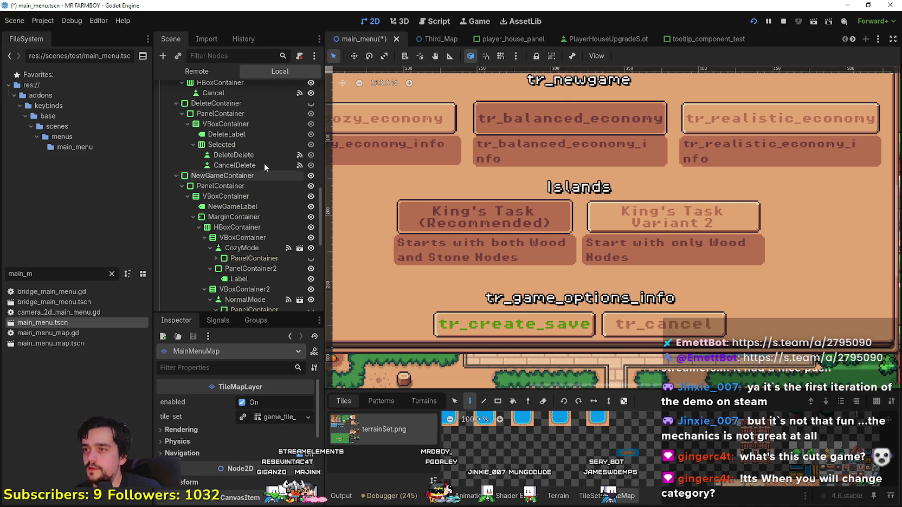
pyautogui.click(254, 179)
pyautogui.click(250, 217)
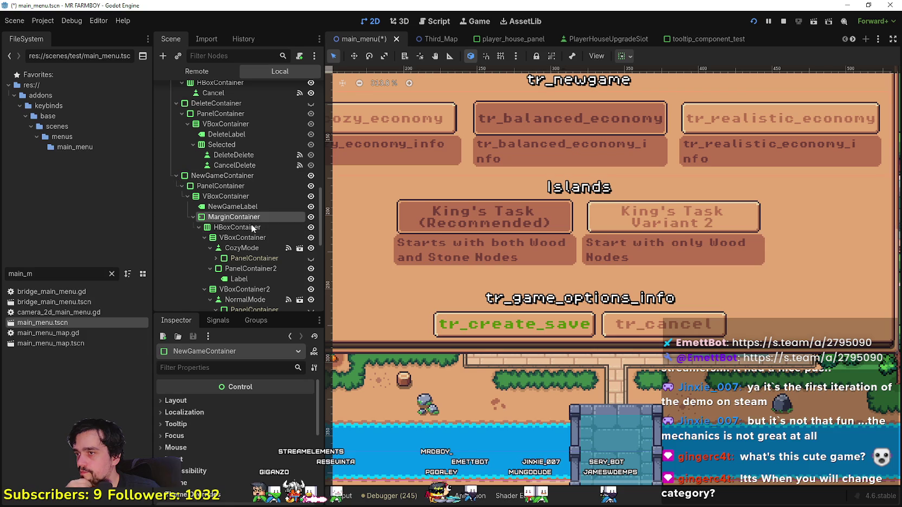
pyautogui.scroll(-5, 249, 255)
pyautogui.click(238, 254)
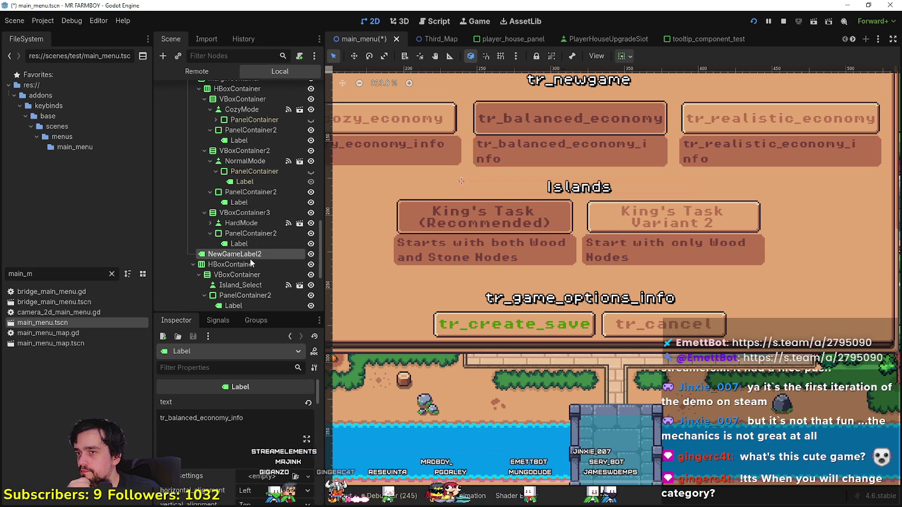
# - Replace the heading's Text 'Islands' with 'Normal Mode' and collapse the MarginContainer branch
pyautogui.scroll(-1, 607, 230)
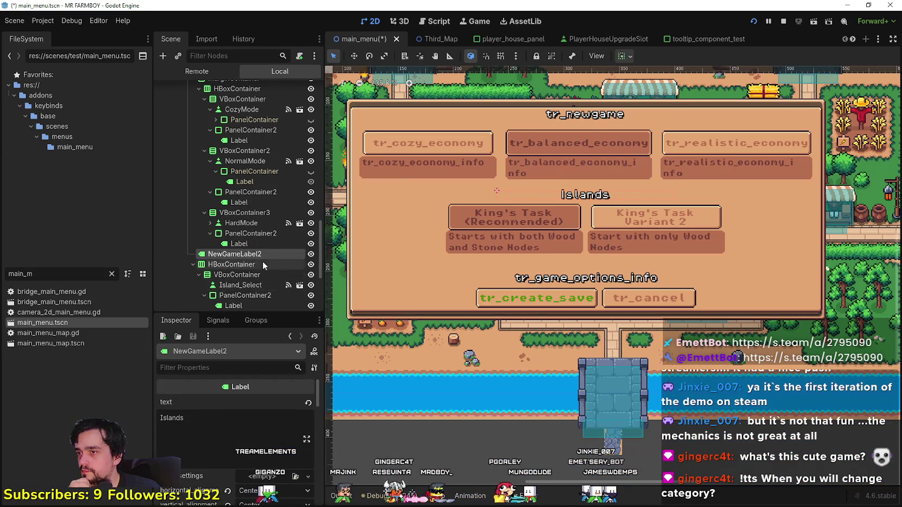
pyautogui.scroll(-2, 263, 261)
pyautogui.doubleClick(171, 418)
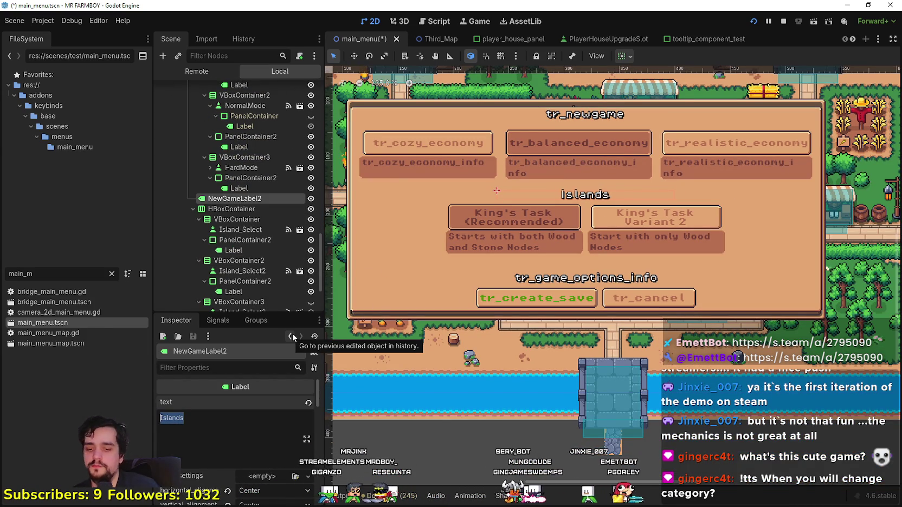
pyautogui.write('Normal Mode')
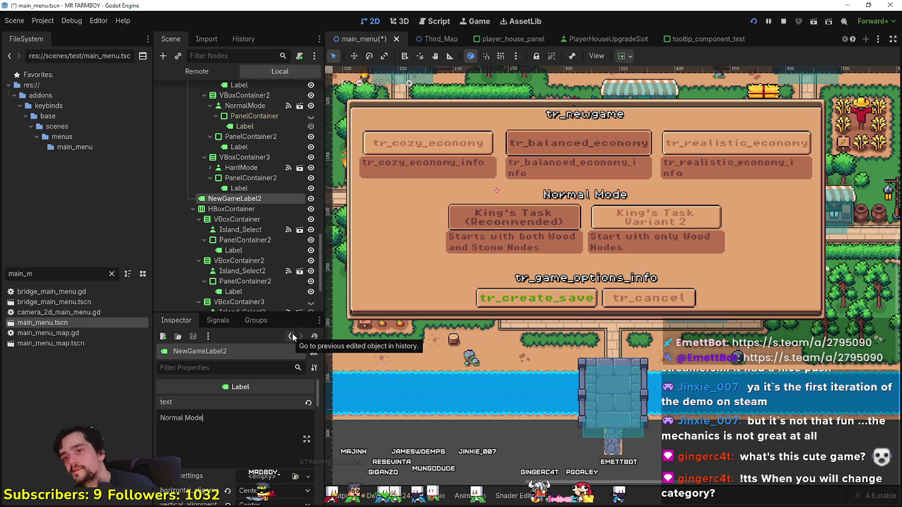
pyautogui.scroll(1, 585, 217)
pyautogui.scroll(-1, 585, 217)
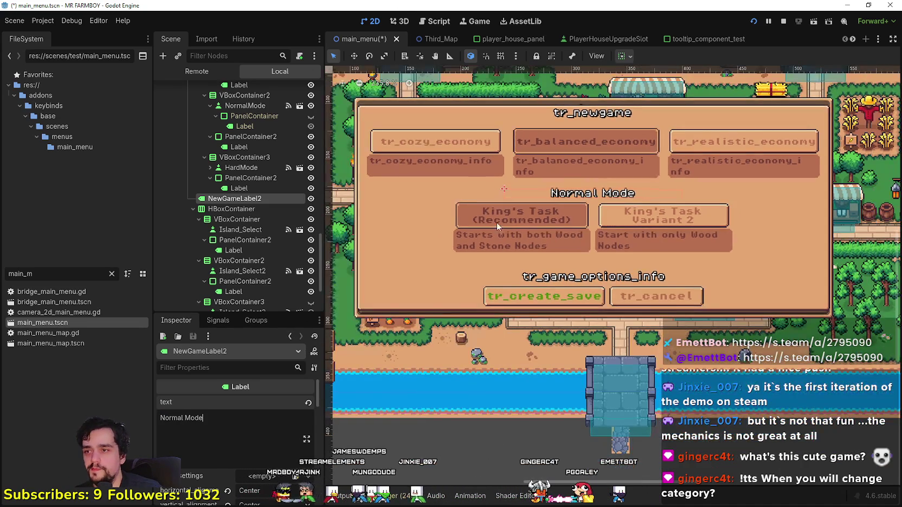
pyautogui.scroll(5, 247, 206)
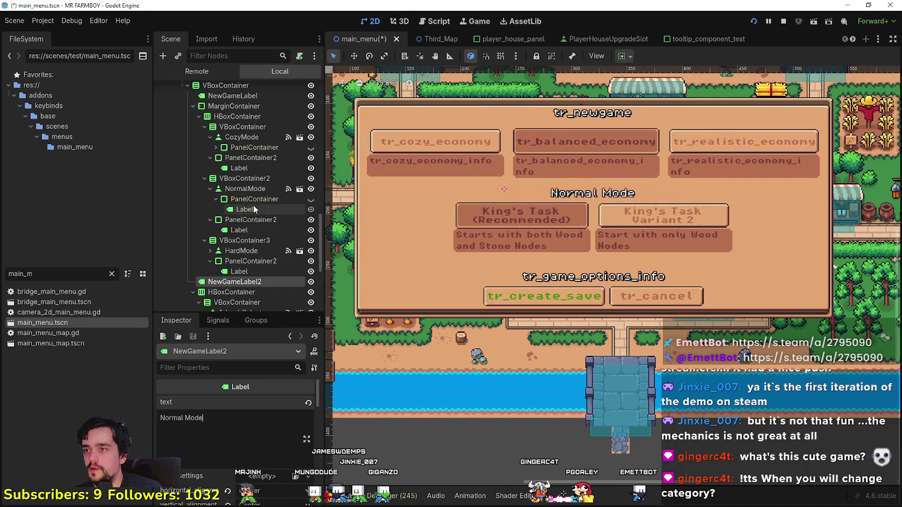
pyautogui.click(193, 161)
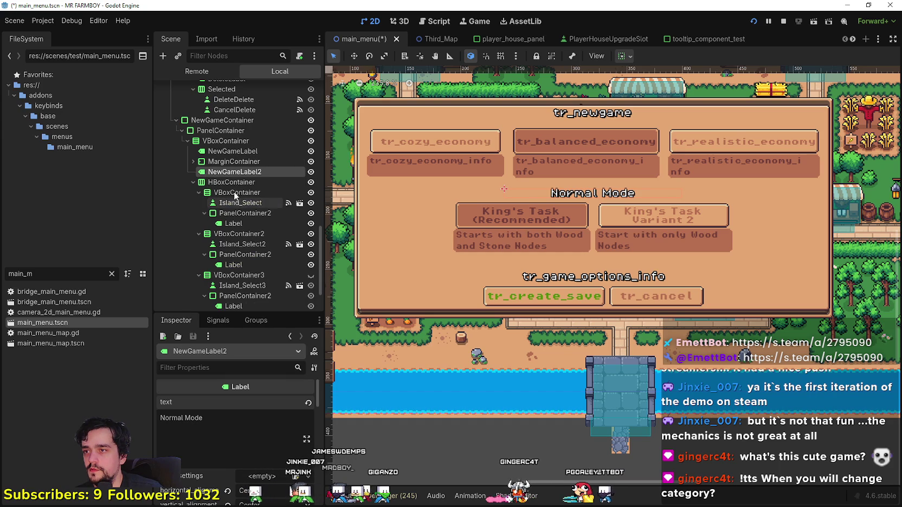
# - Inspect the island column, description, heading and options nodes in the Scene tree
pyautogui.click(236, 193)
pyautogui.click(240, 214)
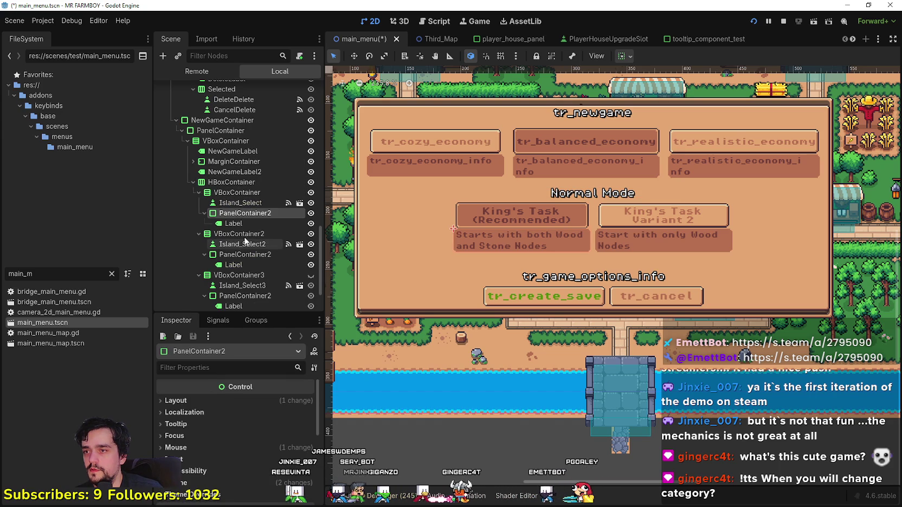
pyautogui.click(244, 223)
pyautogui.click(240, 171)
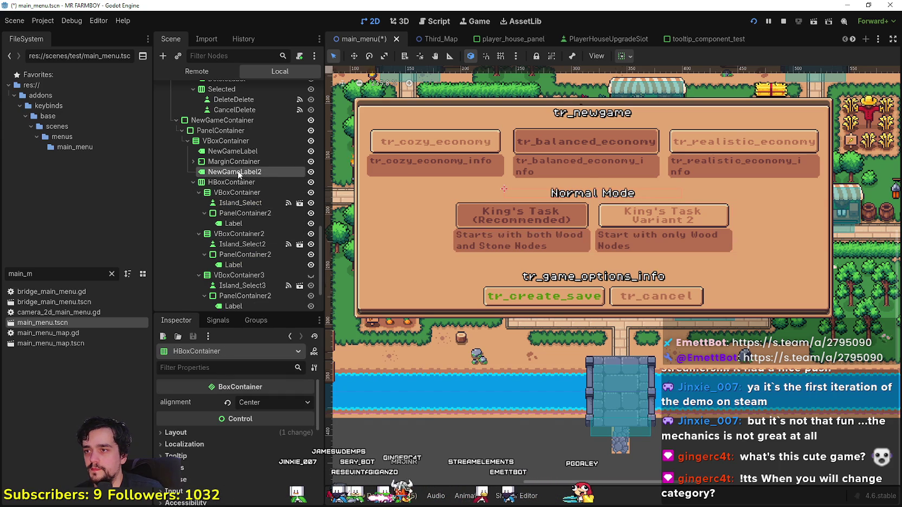
pyautogui.moveTo(241, 170)
pyautogui.mouseDown()
pyautogui.moveTo(240, 156)
pyautogui.moveTo(242, 173)
pyautogui.mouseUp()
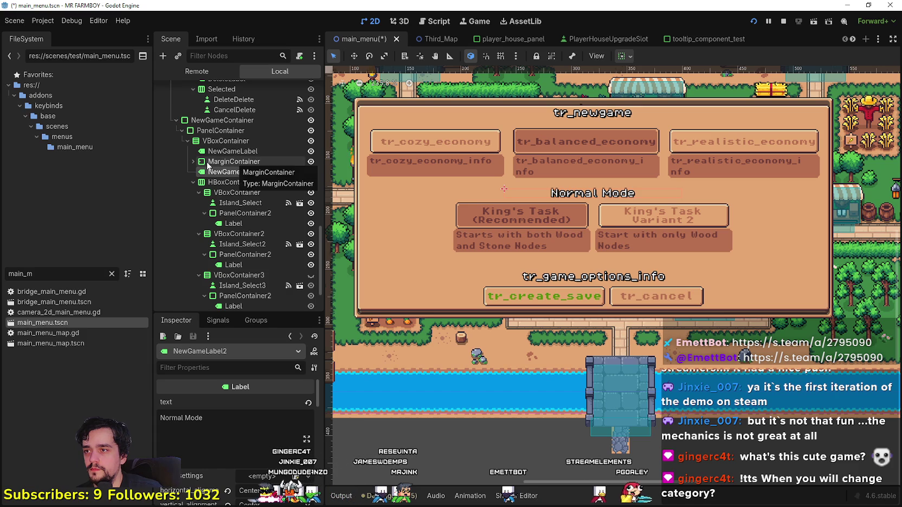
pyautogui.click(192, 182)
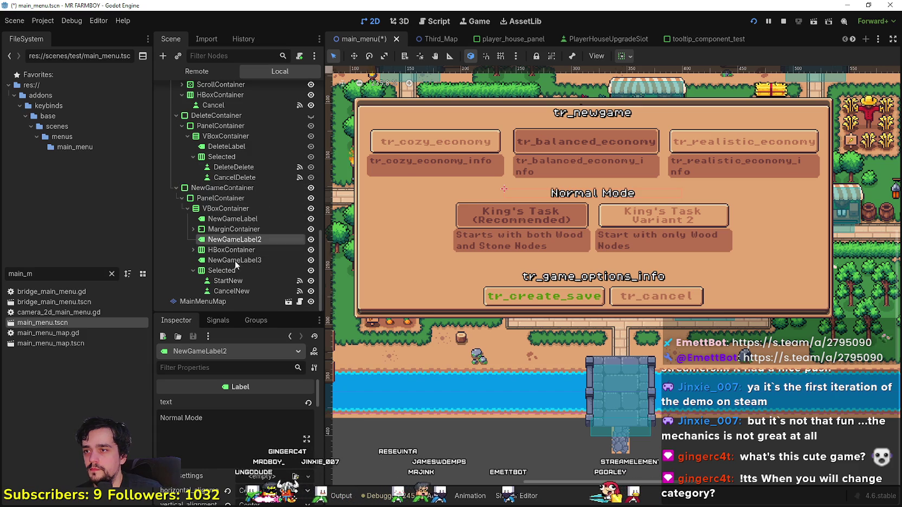
pyautogui.click(236, 248)
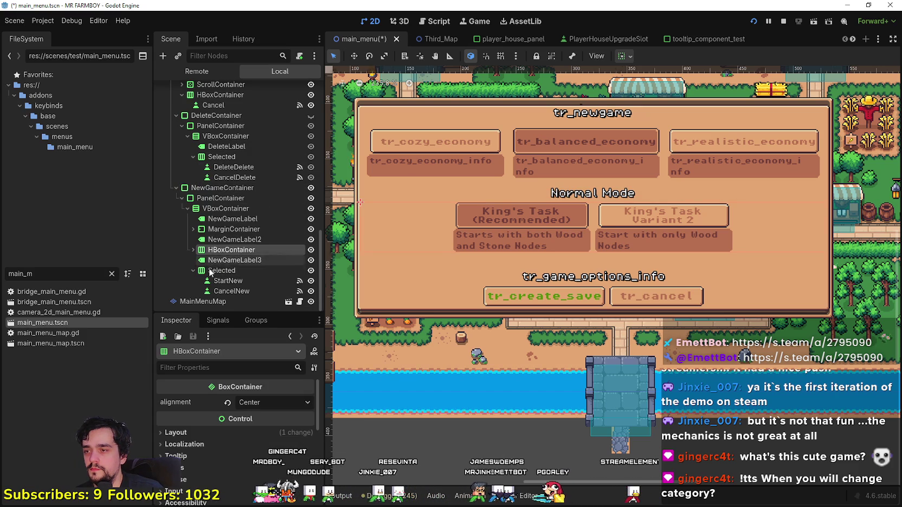
pyautogui.click(222, 263)
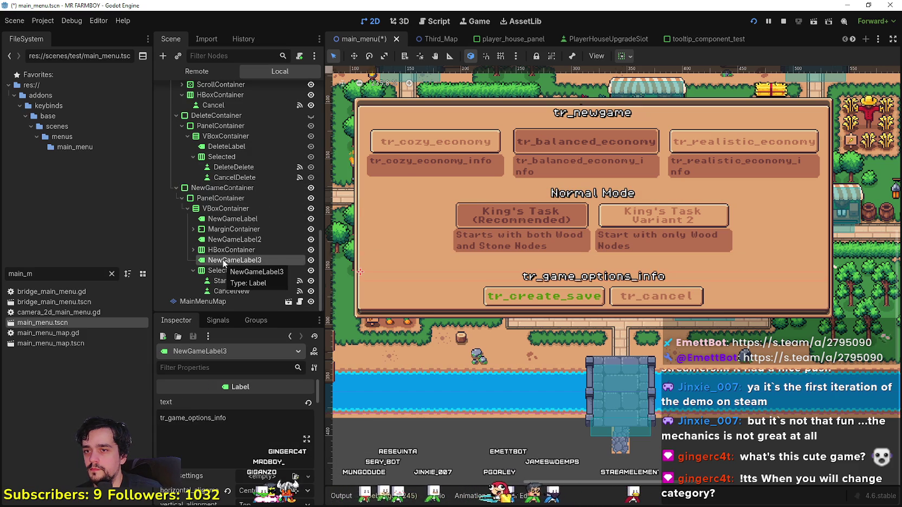
pyautogui.click(230, 250)
pyautogui.click(232, 240)
pyautogui.click(233, 229)
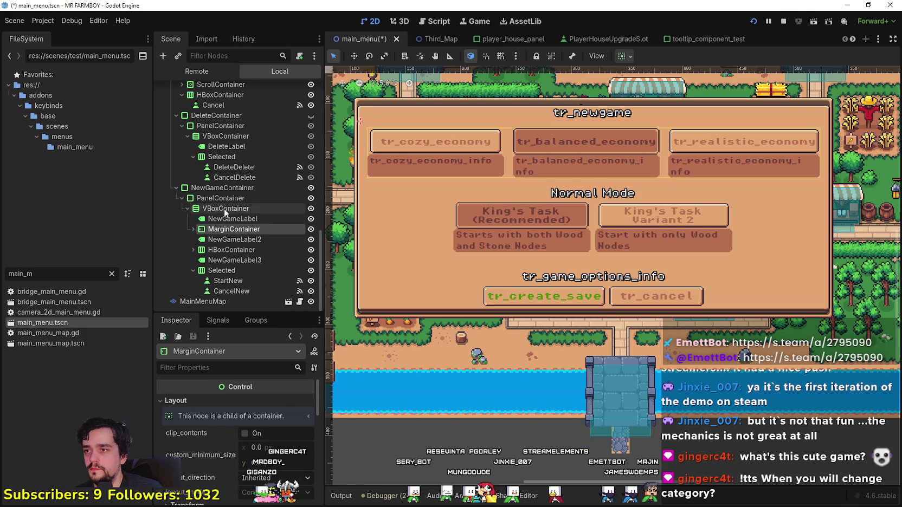
# - Add an HBoxContainer to the new-game VBoxContainer and move the Normal Mode heading into it
pyautogui.rightClick(224, 209)
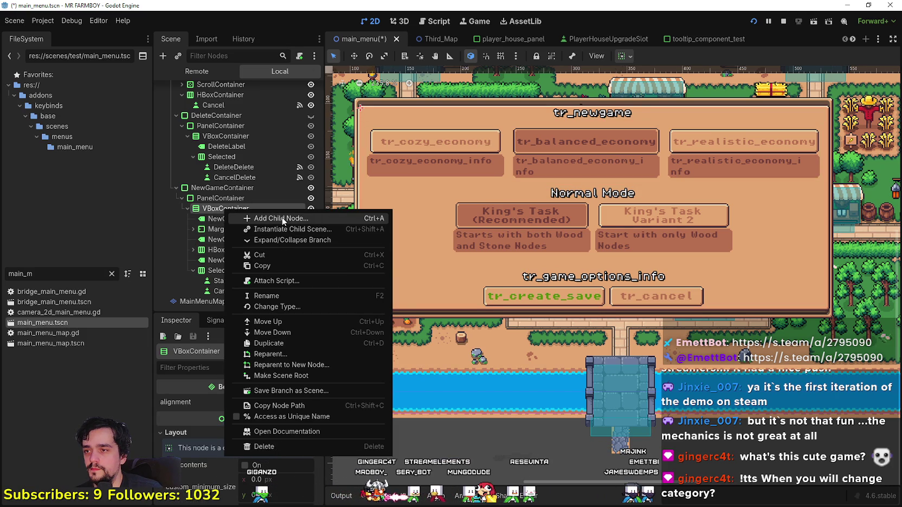
pyautogui.click(282, 219)
pyautogui.write('vbno')
pyautogui.press('BackSpace')
pyautogui.press('BackSpace')
pyautogui.press('BackSpace')
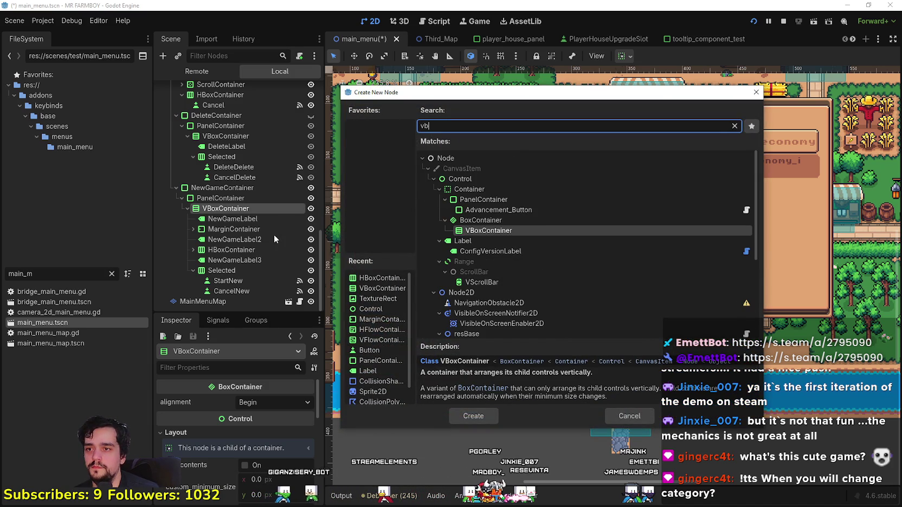
pyautogui.write('hbox')
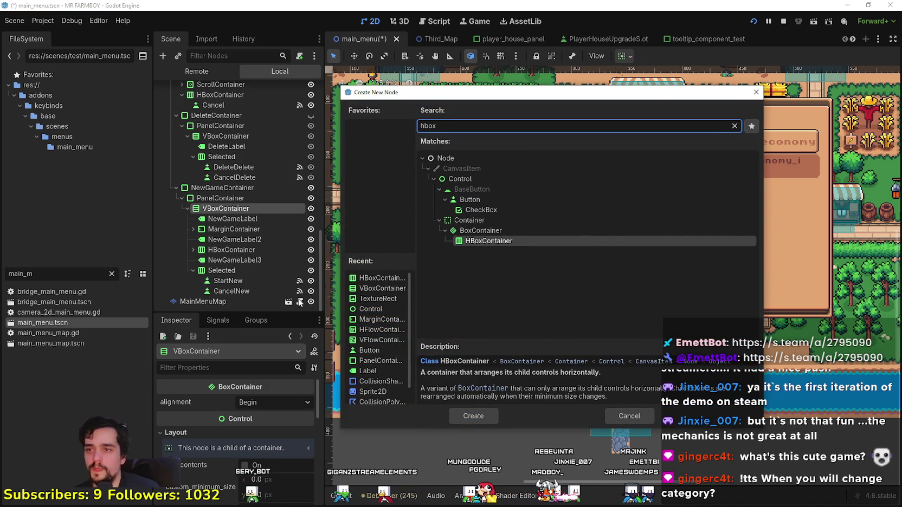
pyautogui.click(473, 416)
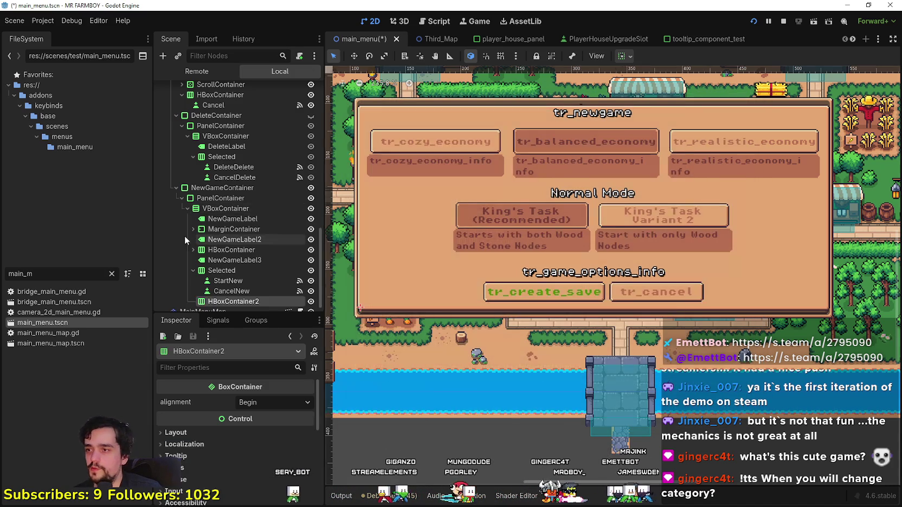
pyautogui.moveTo(227, 276)
pyautogui.mouseDown()
pyautogui.moveTo(229, 235)
pyautogui.moveTo(247, 247)
pyautogui.moveTo(240, 237)
pyautogui.mouseUp()
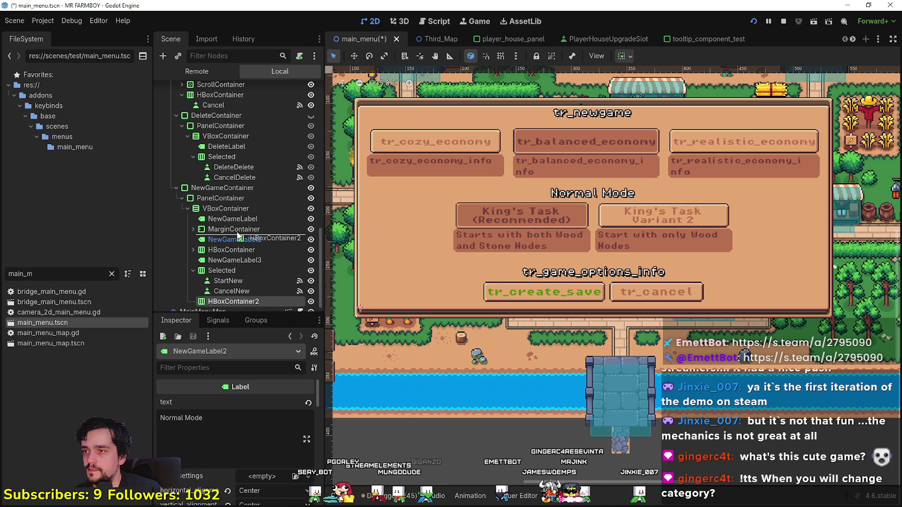
pyautogui.click(238, 250)
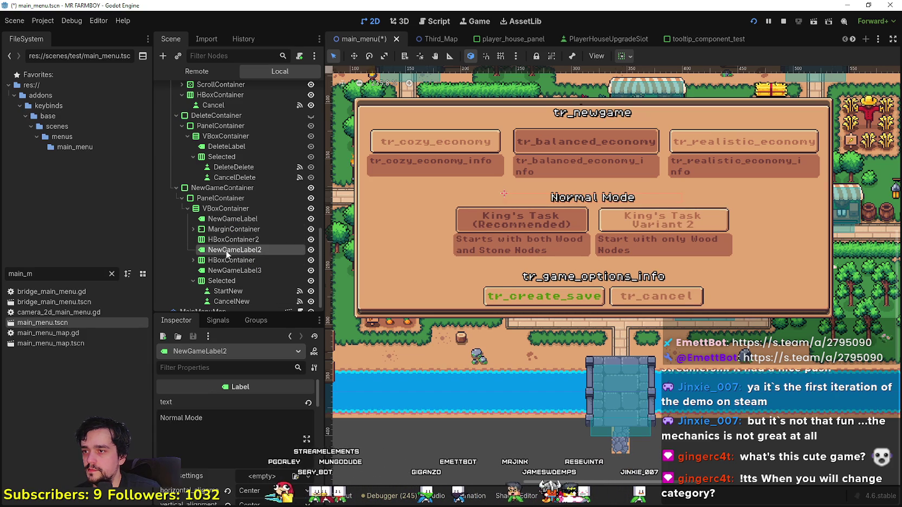
pyautogui.moveTo(221, 251)
pyautogui.mouseDown()
pyautogui.moveTo(228, 245)
pyautogui.moveTo(233, 273)
pyautogui.moveTo(234, 241)
pyautogui.mouseUp()
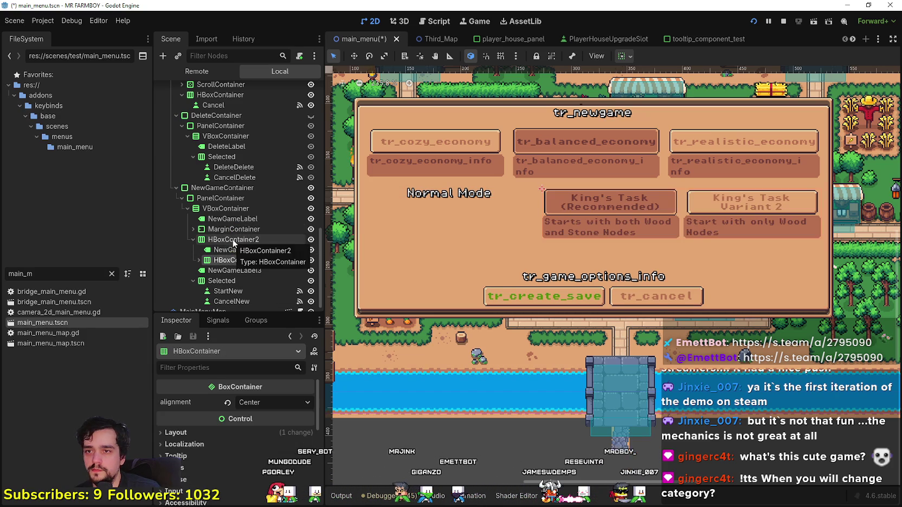
# - Nest a VBoxContainer in the row holding the Normal Mode heading and King's Task options
pyautogui.rightClick(232, 240)
pyautogui.click(285, 245)
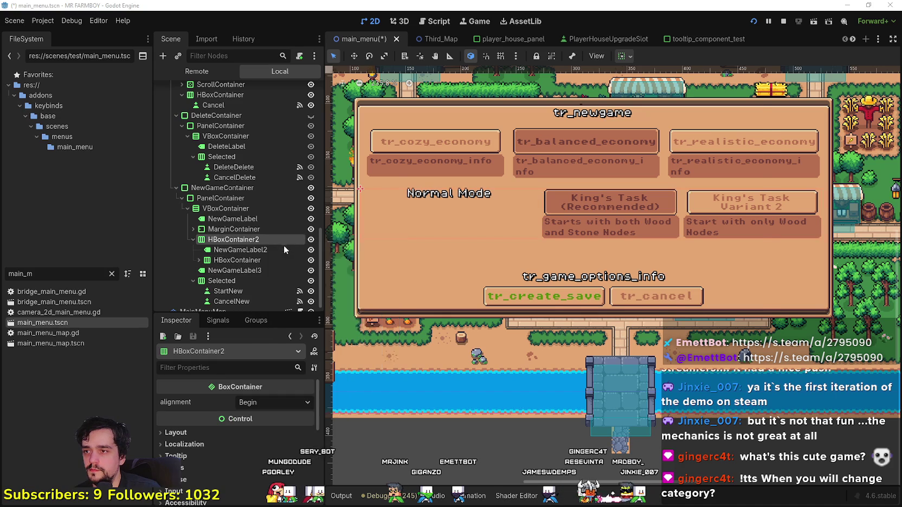
pyautogui.write('vbox')
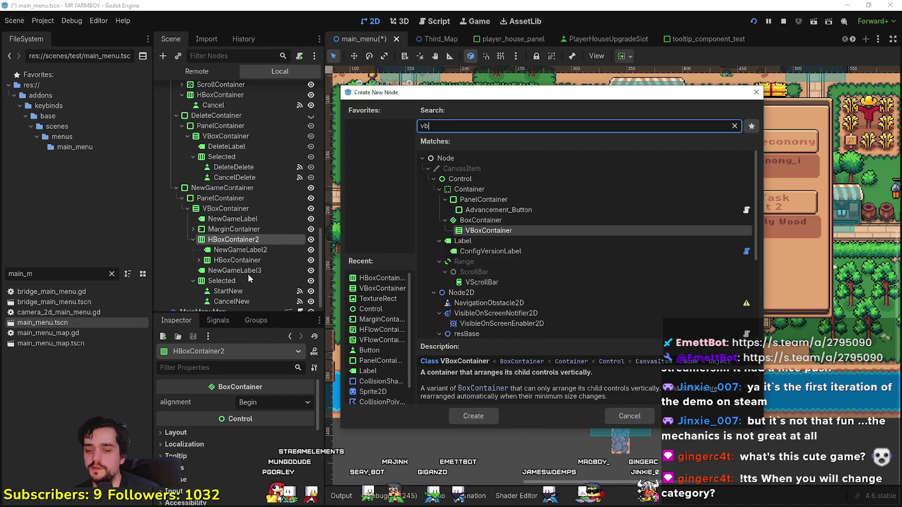
pyautogui.click(456, 410)
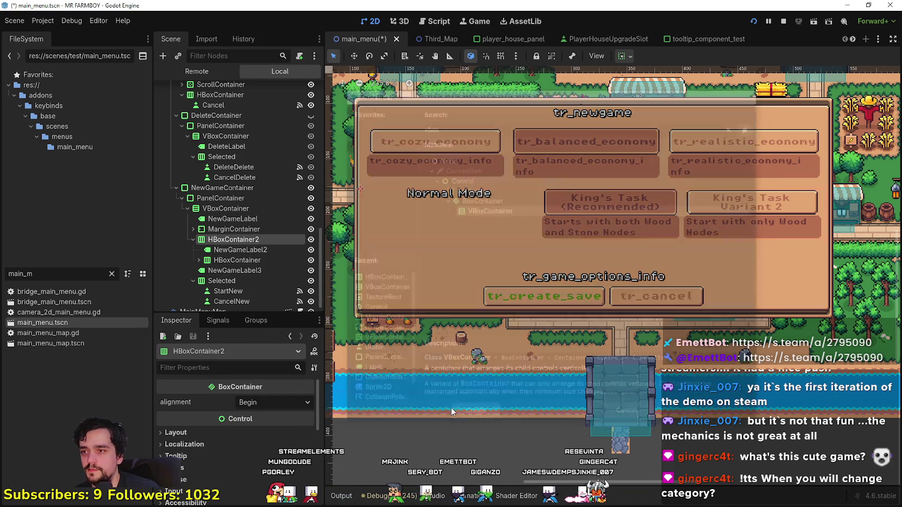
pyautogui.moveTo(233, 274); pyautogui.dragTo(242, 251)
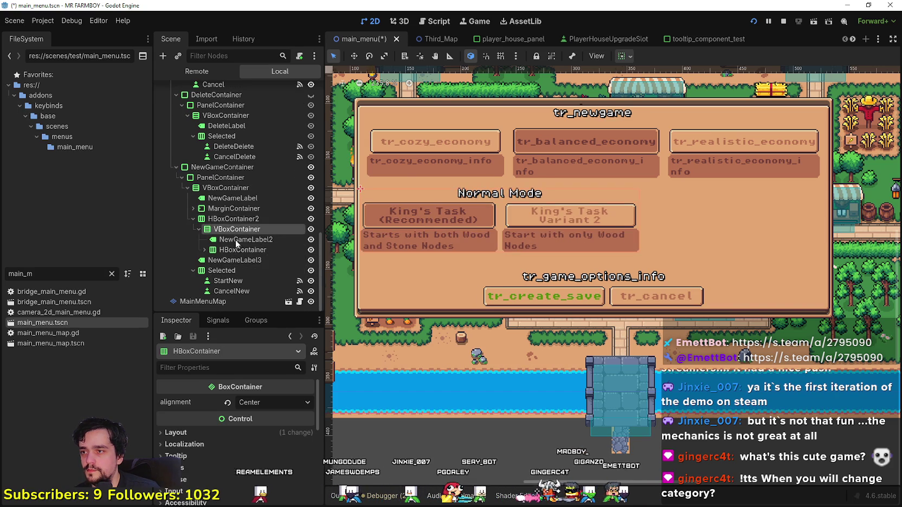
# - Duplicate the Normal Mode heading with Ctrl+D and drag the copy into the horizontal row
pyautogui.click(232, 259)
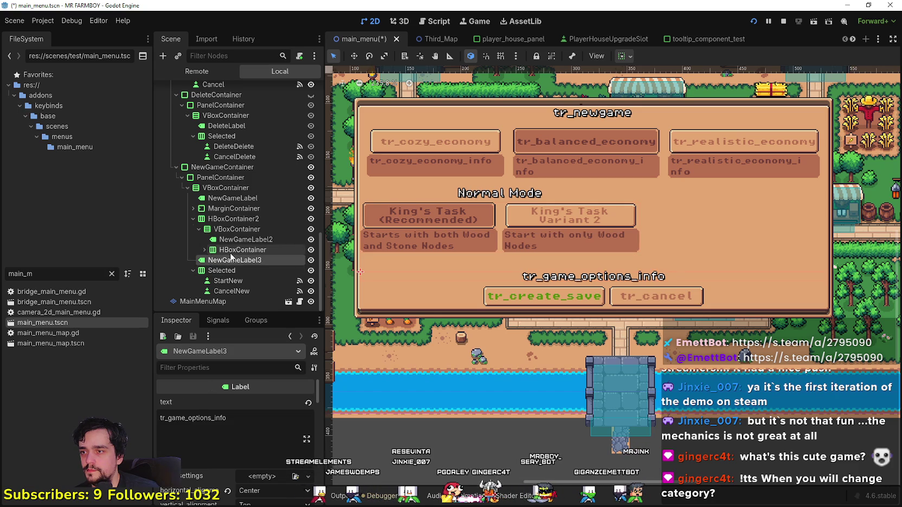
pyautogui.click(211, 250)
pyautogui.click(233, 240)
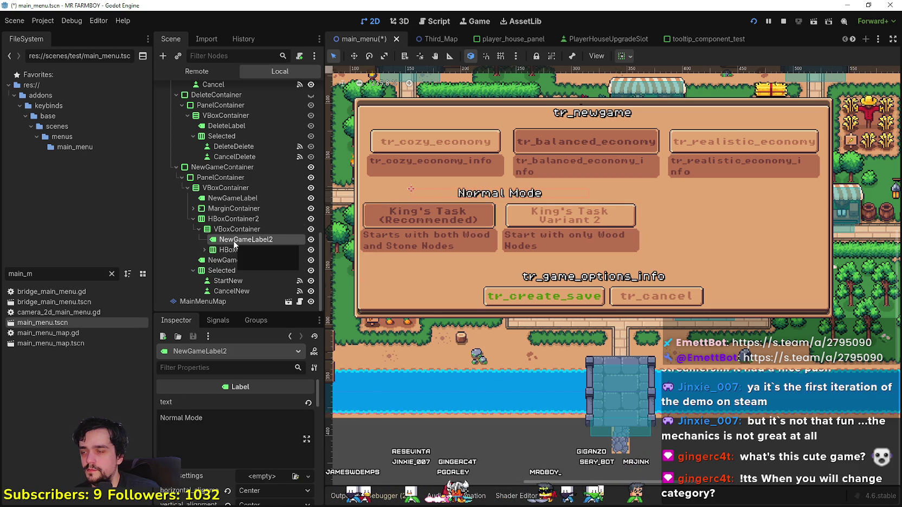
pyautogui.hotkey('ctrl', 'd')
pyautogui.moveTo(258, 228); pyautogui.dragTo(248, 233)
pyautogui.rightClick(234, 220)
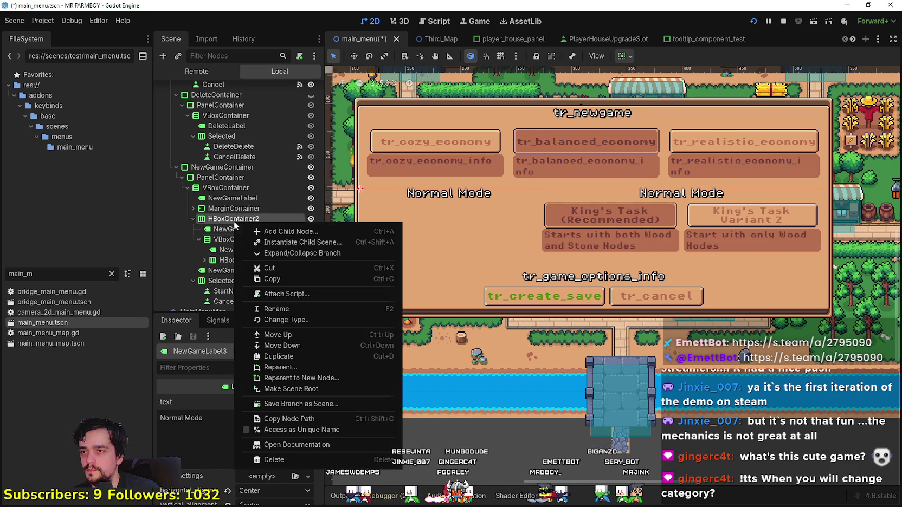
# - Add VBoxContainer2 to HBoxContainer2 and move the NewGameLabel3 heading into it
pyautogui.click(301, 235)
pyautogui.write('vbox')
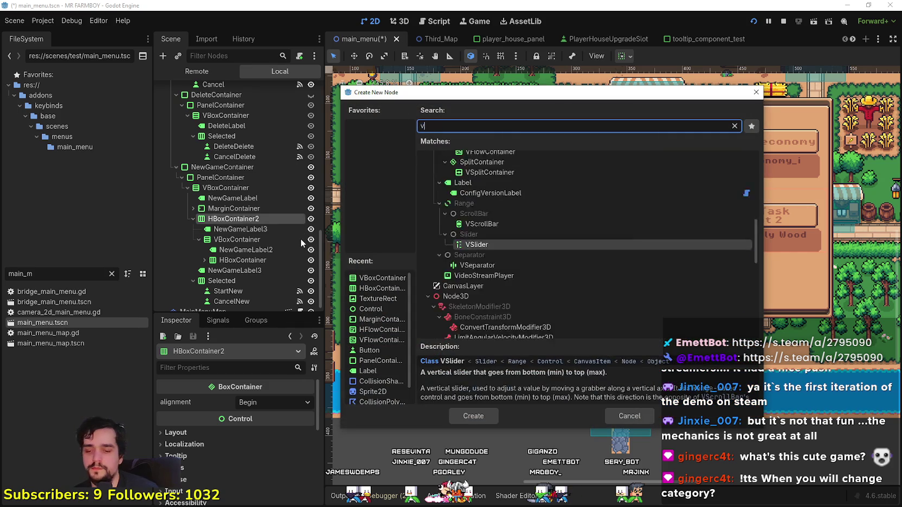
pyautogui.press('Return')
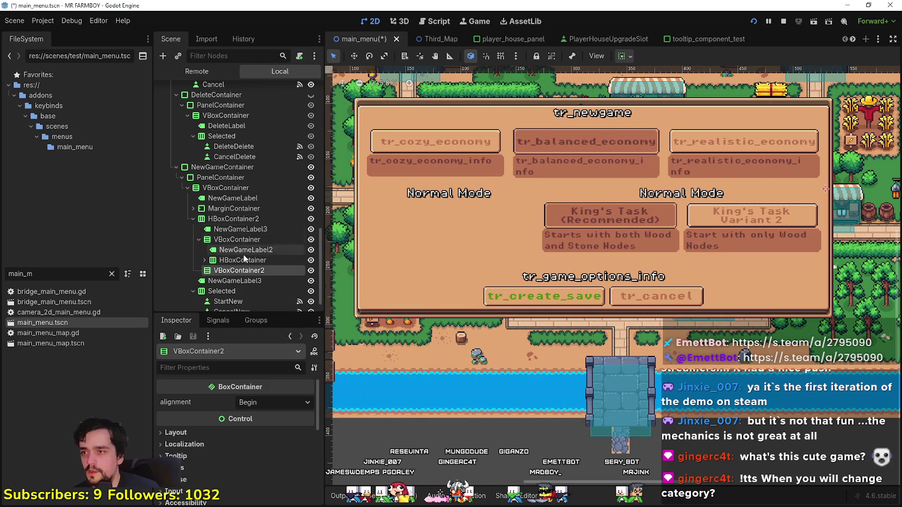
pyautogui.moveTo(245, 232)
pyautogui.mouseDown()
pyautogui.moveTo(226, 237)
pyautogui.moveTo(235, 244)
pyautogui.moveTo(233, 232)
pyautogui.mouseUp()
pyautogui.click(230, 261)
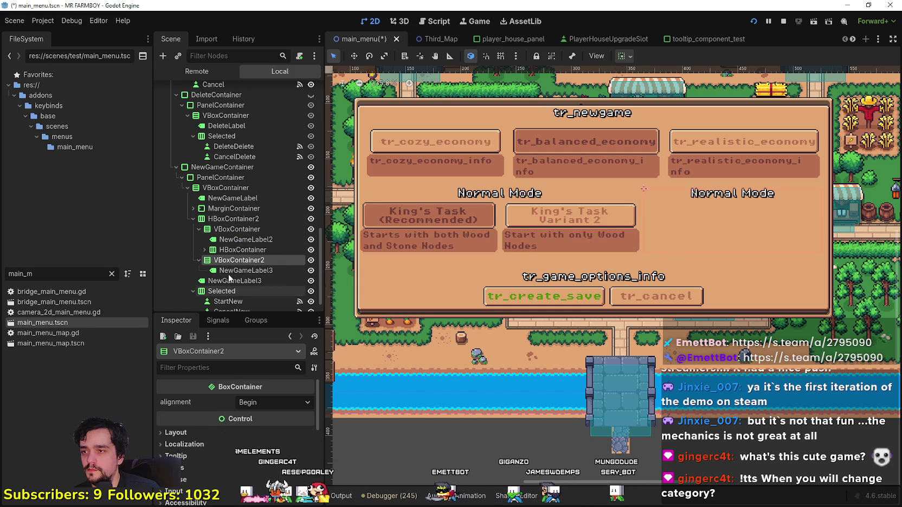
# - Move VBoxContainer3 into the new column and make The Endless option visible
pyautogui.click(224, 251)
pyautogui.scroll(-4, 237, 273)
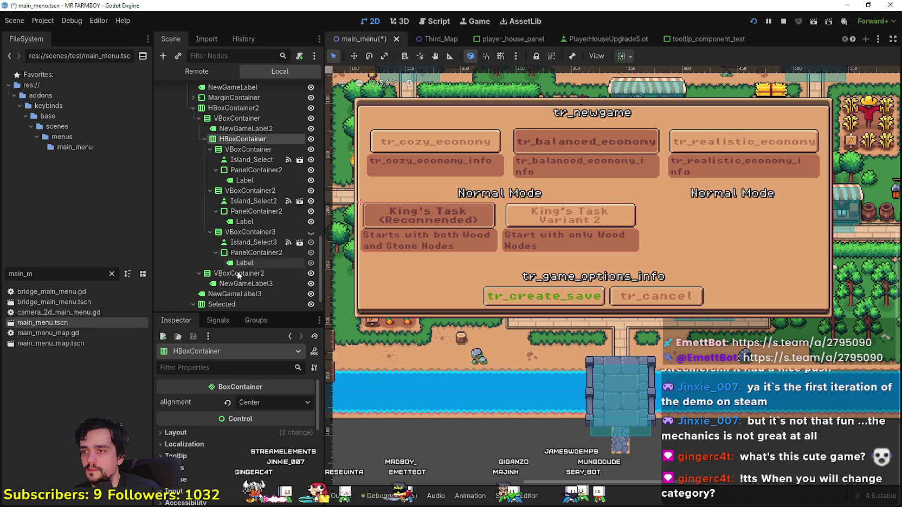
pyautogui.click(235, 233)
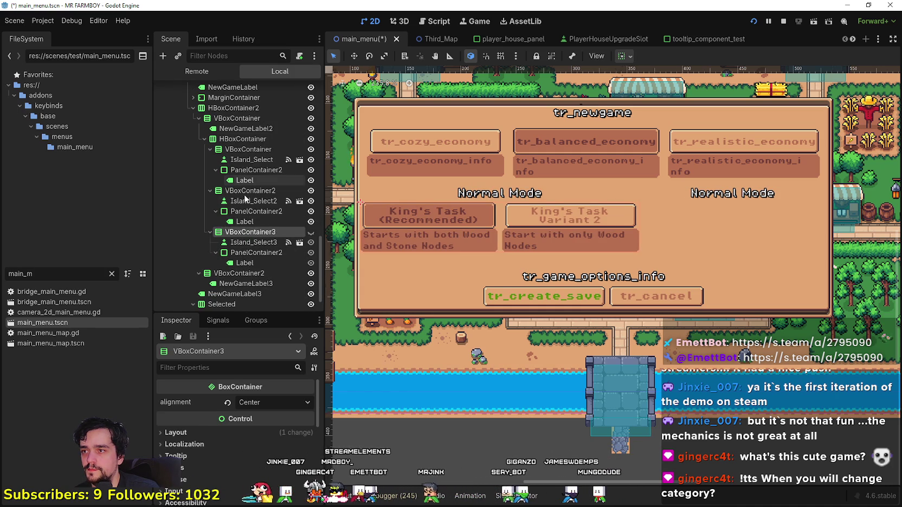
pyautogui.moveTo(241, 258); pyautogui.dragTo(242, 274)
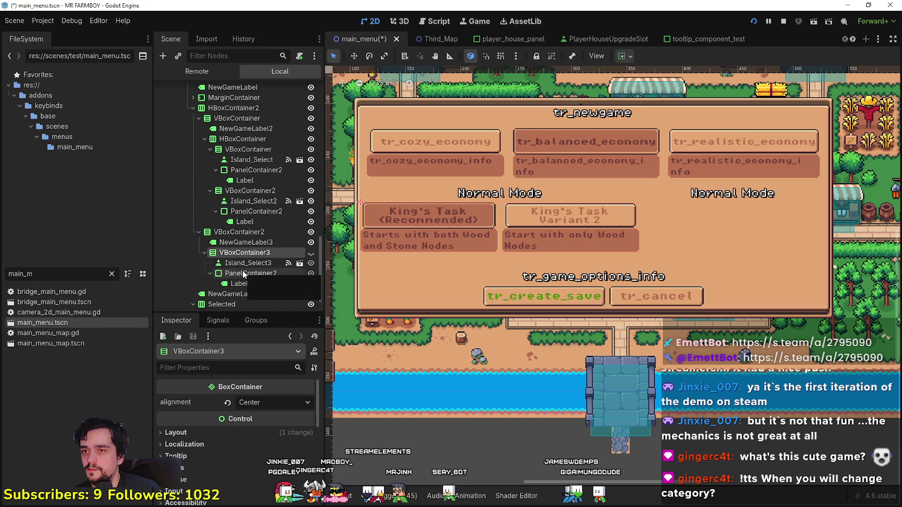
pyautogui.click(310, 253)
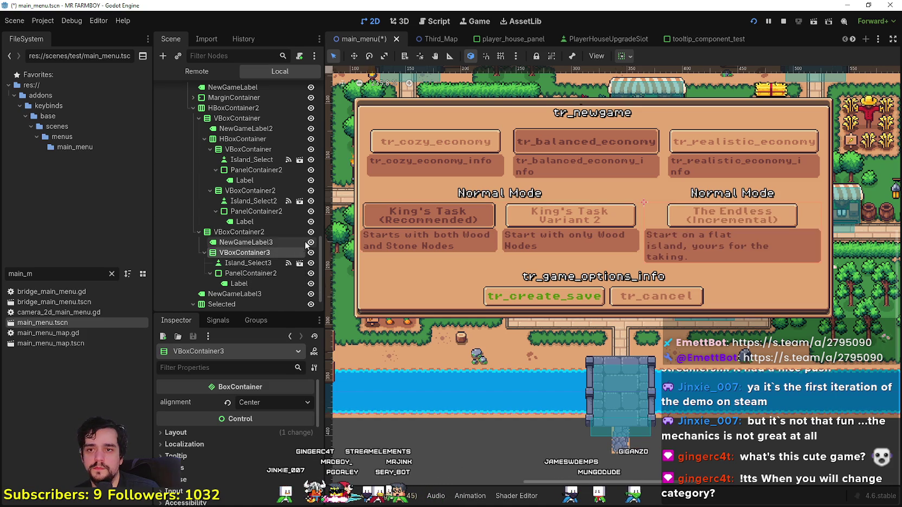
# - Collapse the old scene-tree branches and expand only the new column's children
pyautogui.click(198, 231)
pyautogui.scroll(3, 239, 251)
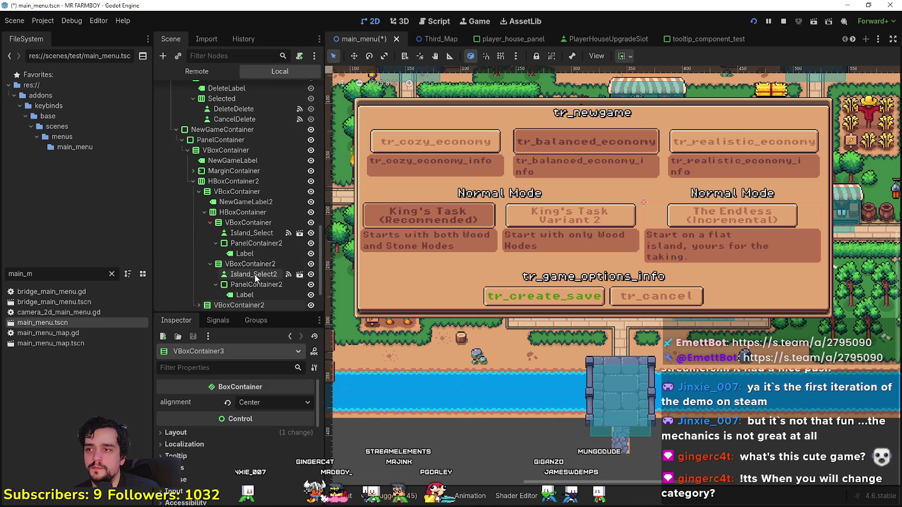
pyautogui.click(203, 211)
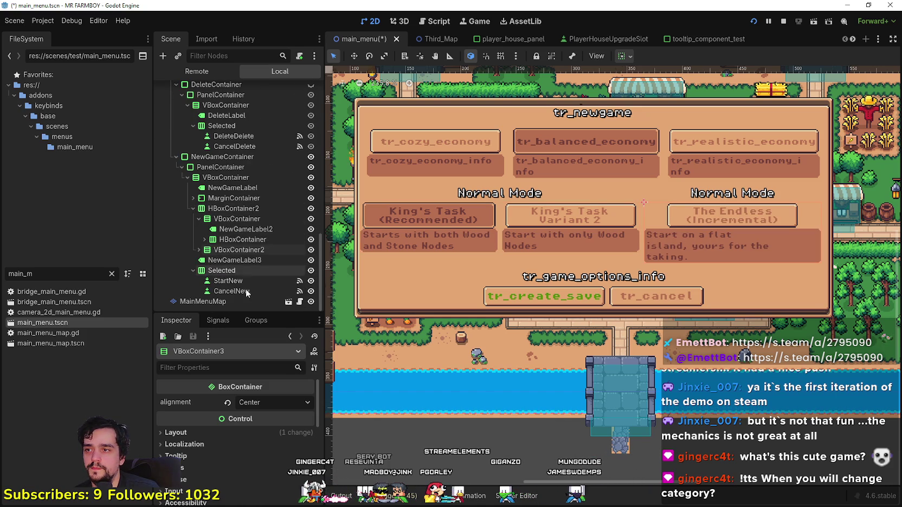
pyautogui.click(244, 237)
pyautogui.click(245, 230)
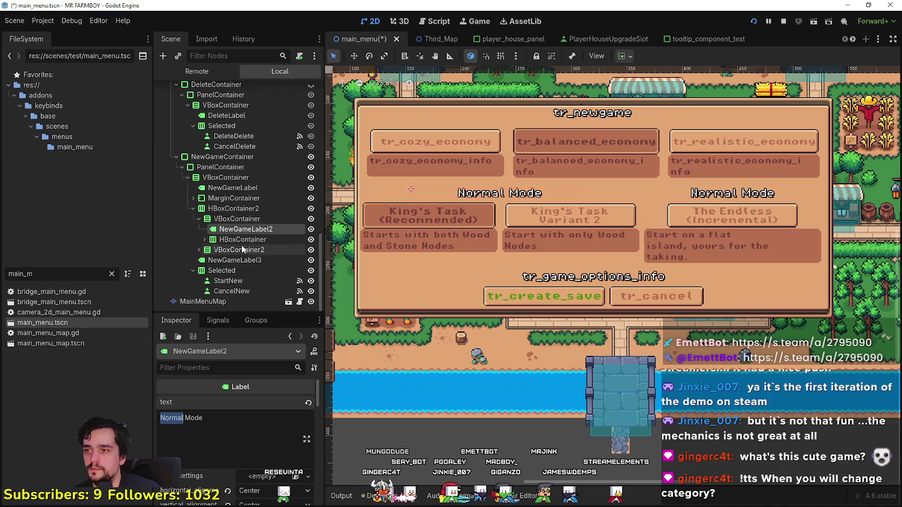
pyautogui.click(198, 218)
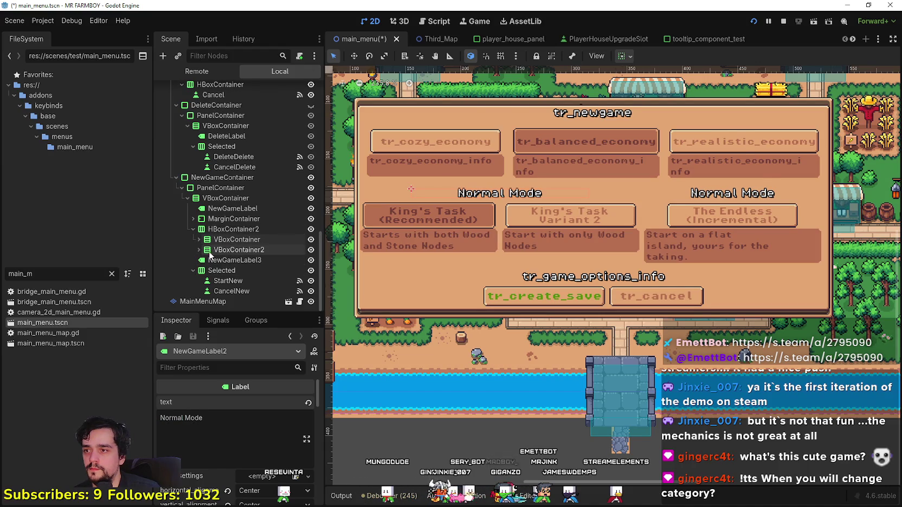
pyautogui.click(209, 251)
pyautogui.scroll(-1, 549, 273)
pyautogui.click(198, 250)
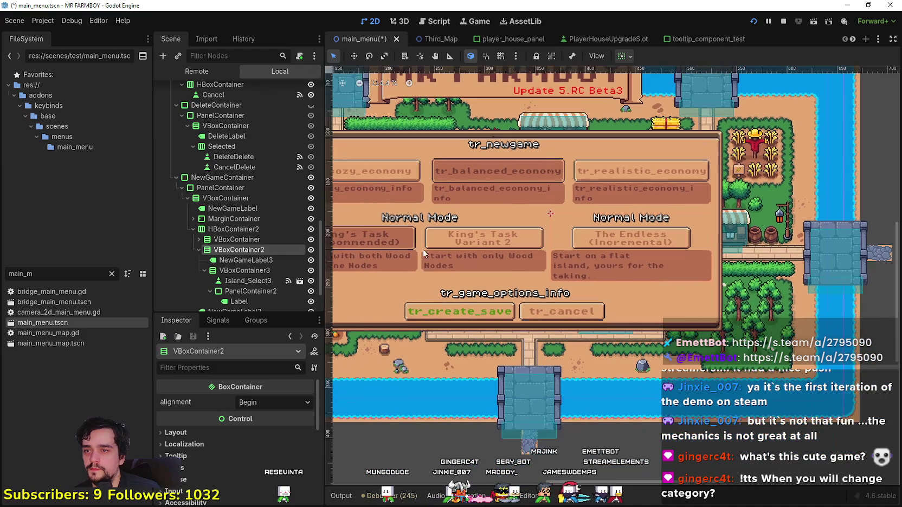
# - Rename the new column's heading text to 'Incremental Mode'
pyautogui.scroll(-2, 244, 217)
pyautogui.click(245, 209)
pyautogui.click(200, 417)
pyautogui.hotkey('ctrl', 'a')
pyautogui.write('Incremental Mode')
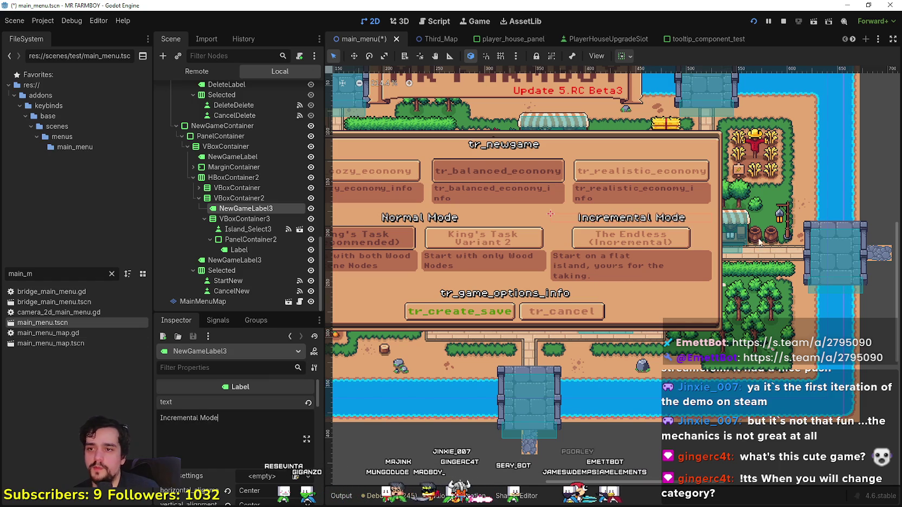
pyautogui.scroll(3, 657, 216)
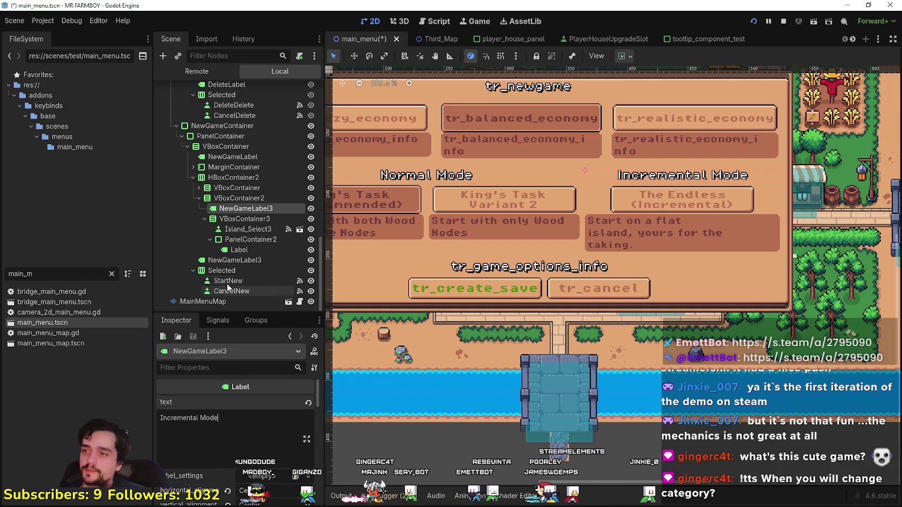
# - Relabel The Endless button to 'The Endless (Recommended)' with a proper closing parenthesis
pyautogui.click(249, 228)
pyautogui.doubleClick(179, 429)
pyautogui.press('BackSpace')
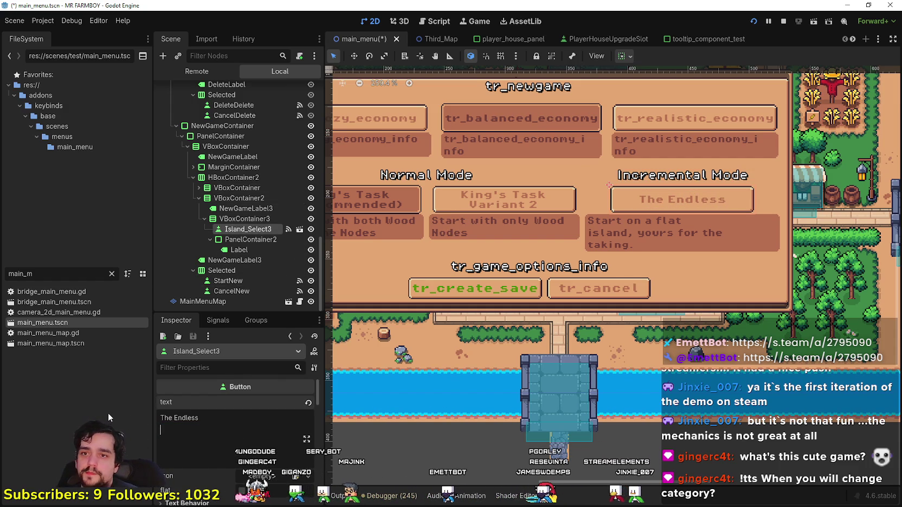
pyautogui.write('R')
pyautogui.write('(')
pyautogui.write('ecommend')
pyautogui.write('ed')
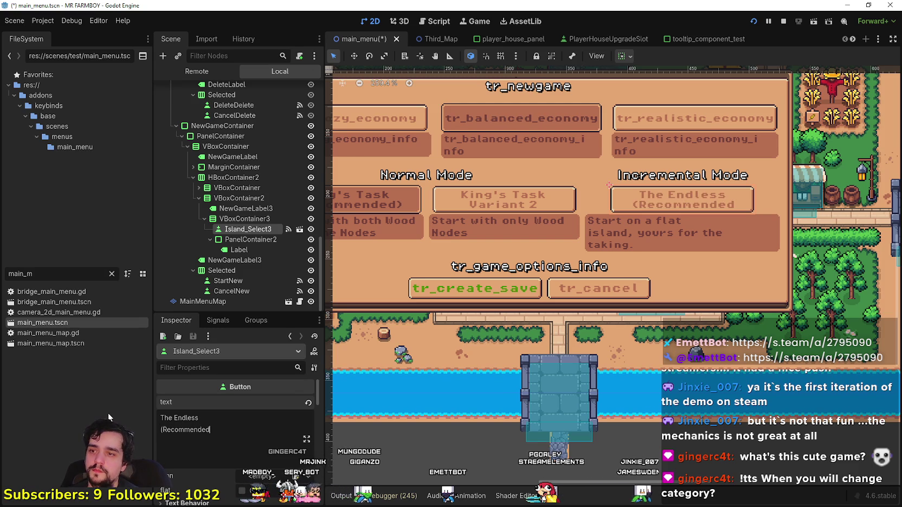
pyautogui.write('0')
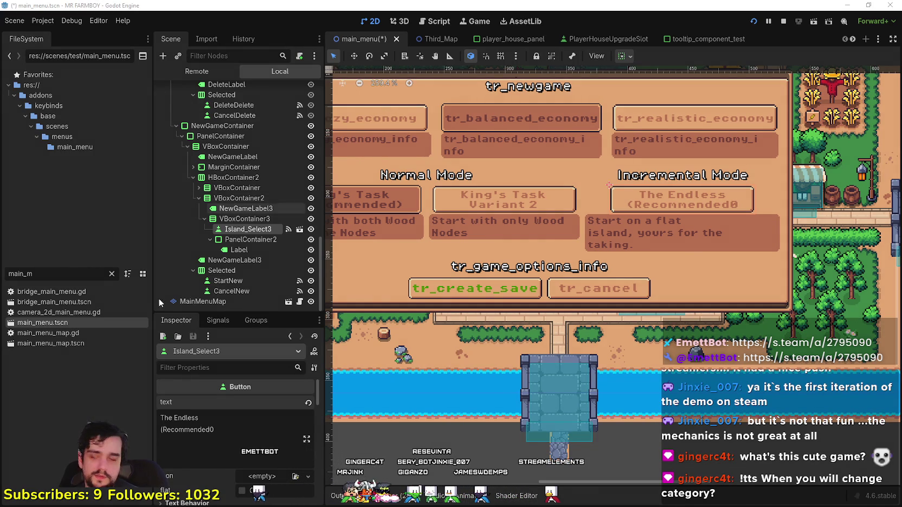
pyautogui.click(237, 432)
pyautogui.press('BackSpace')
pyautogui.write(')')
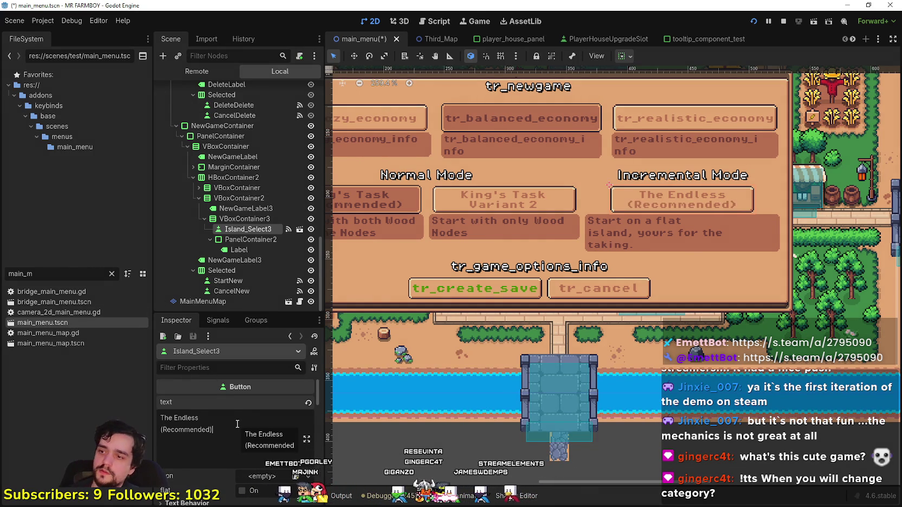
# - Select the Endless description's Label node in the scene tree
pyautogui.scroll(-2, 629, 220)
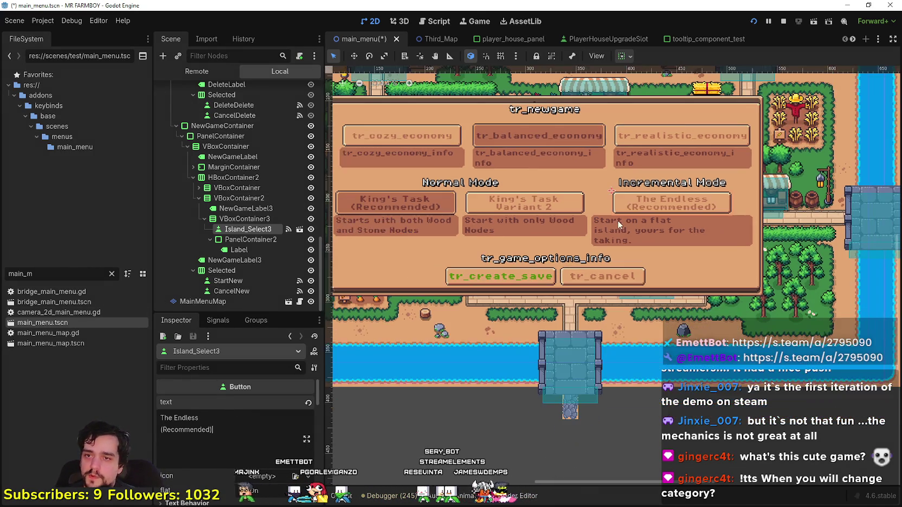
pyautogui.scroll(2, 606, 268)
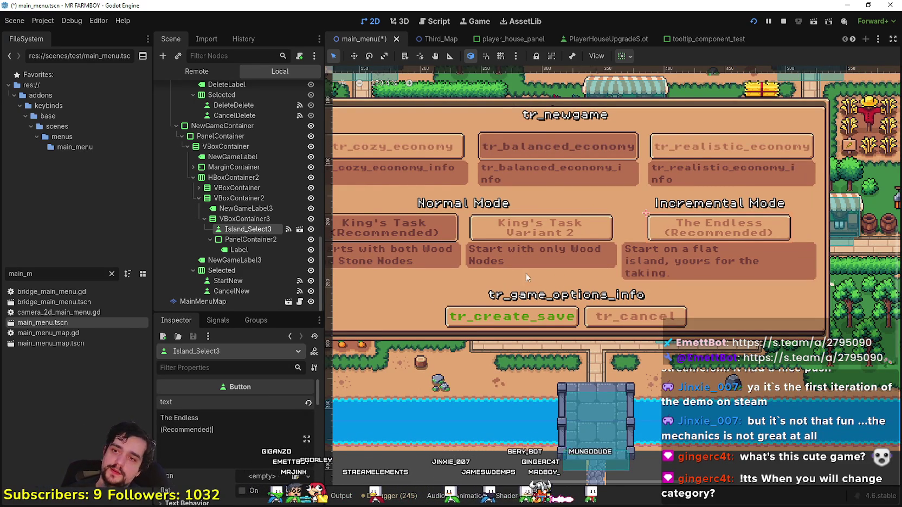
pyautogui.scroll(-3, 537, 287)
pyautogui.scroll(2, 574, 255)
pyautogui.scroll(3, 574, 259)
pyautogui.scroll(-3, 573, 259)
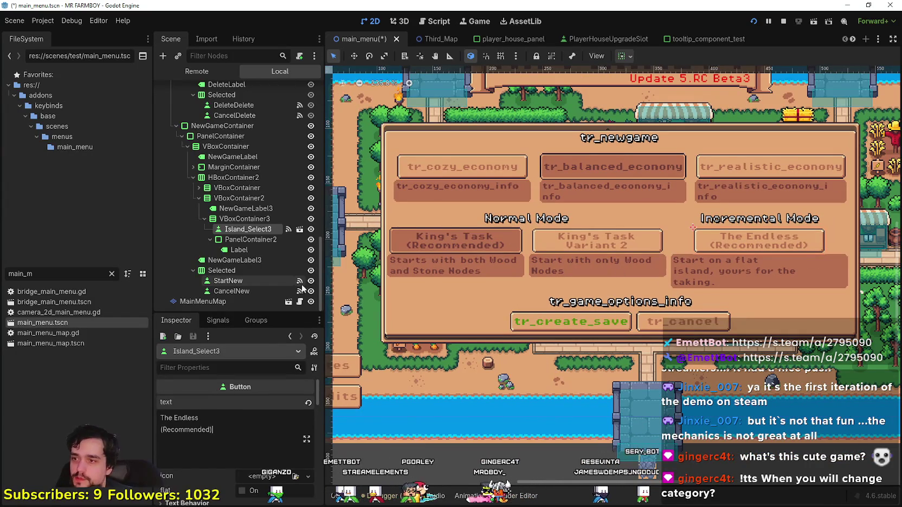
pyautogui.click(267, 251)
# - Reduce the description Label's Layout custom_minimum x width
pyautogui.click(252, 239)
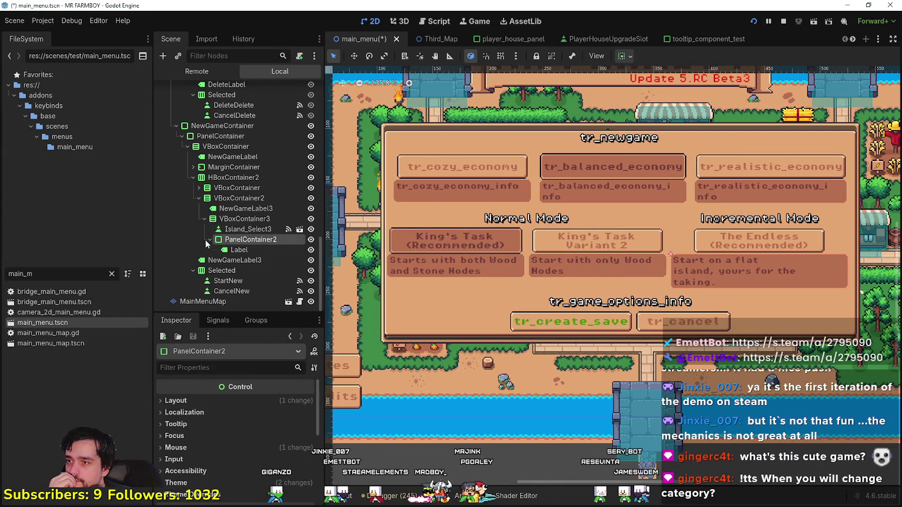
pyautogui.click(248, 228)
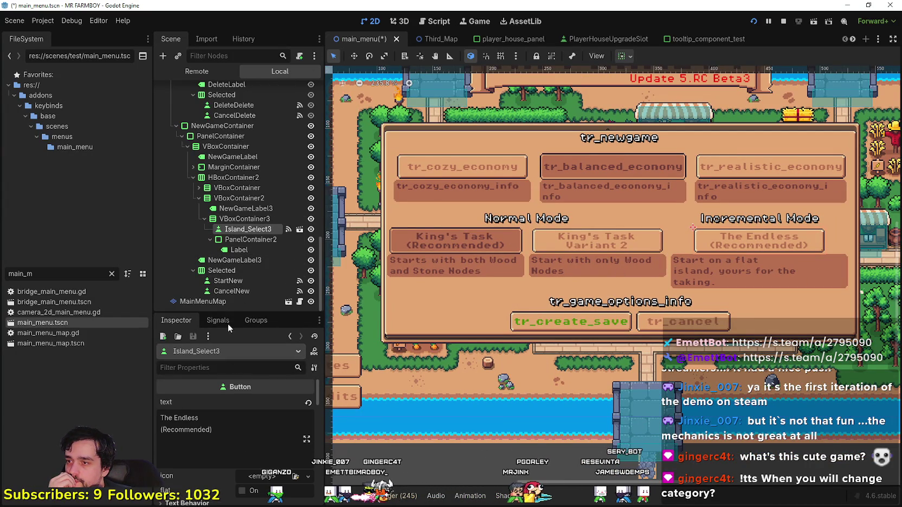
pyautogui.click(251, 239)
pyautogui.click(239, 250)
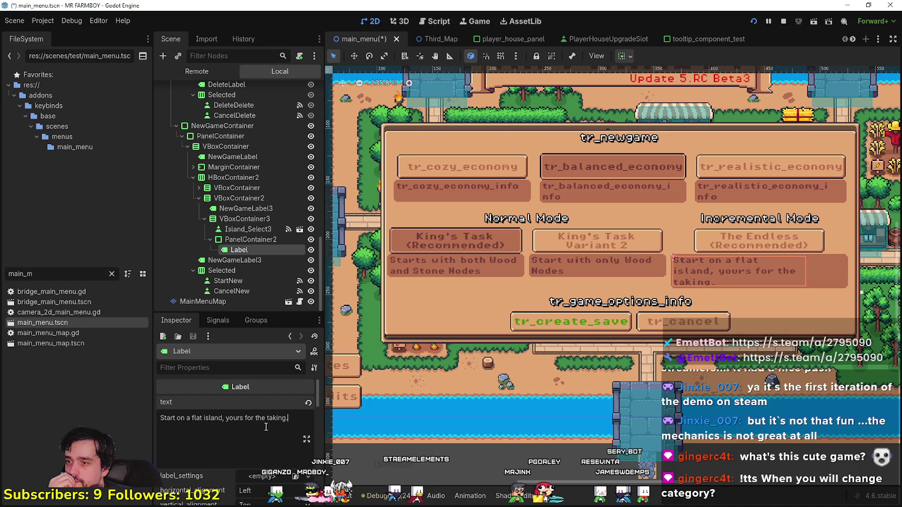
pyautogui.tripleClick(247, 428)
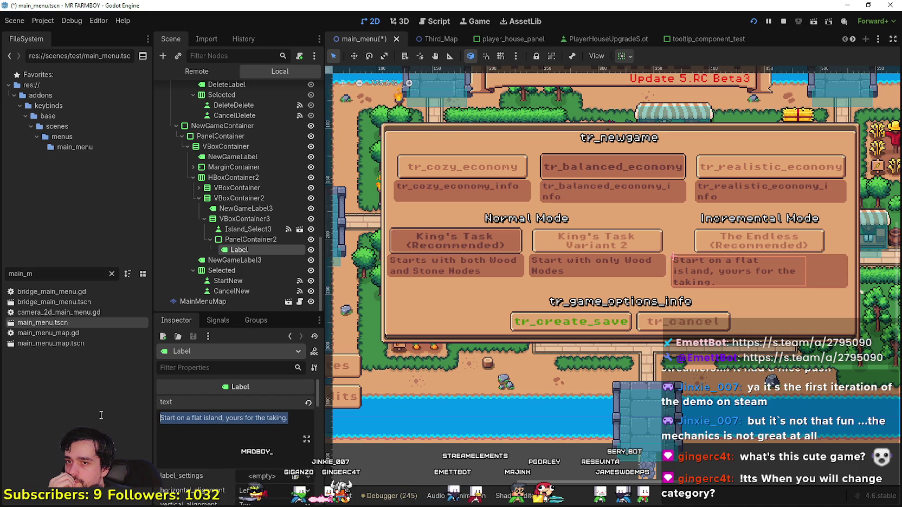
pyautogui.scroll(-10, 238, 455)
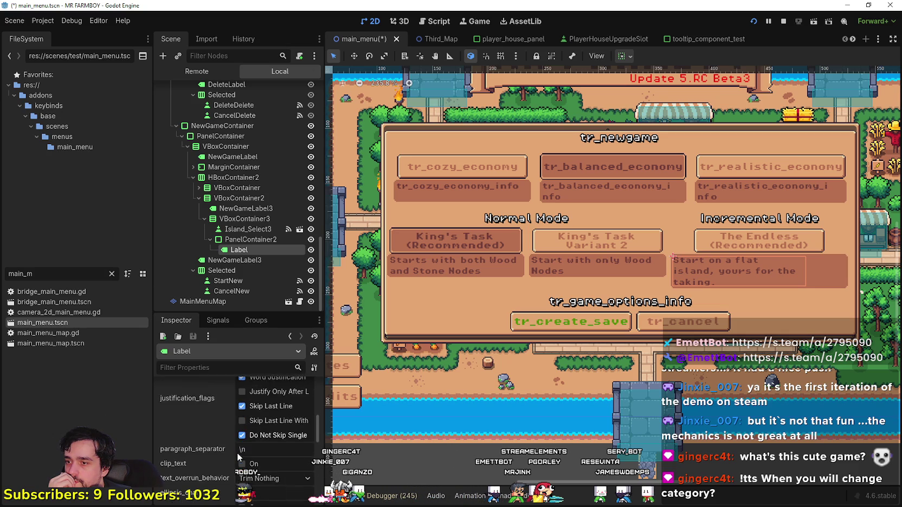
pyautogui.click(244, 450)
pyautogui.scroll(-4, 245, 449)
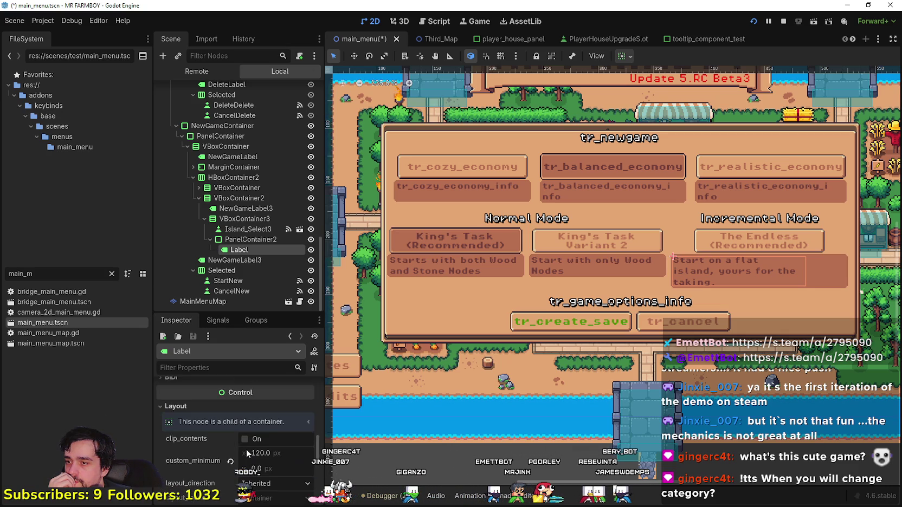
pyautogui.moveTo(275, 406)
pyautogui.mouseDown()
pyautogui.moveTo(265, 406)
pyautogui.moveTo(282, 406)
pyautogui.mouseUp()
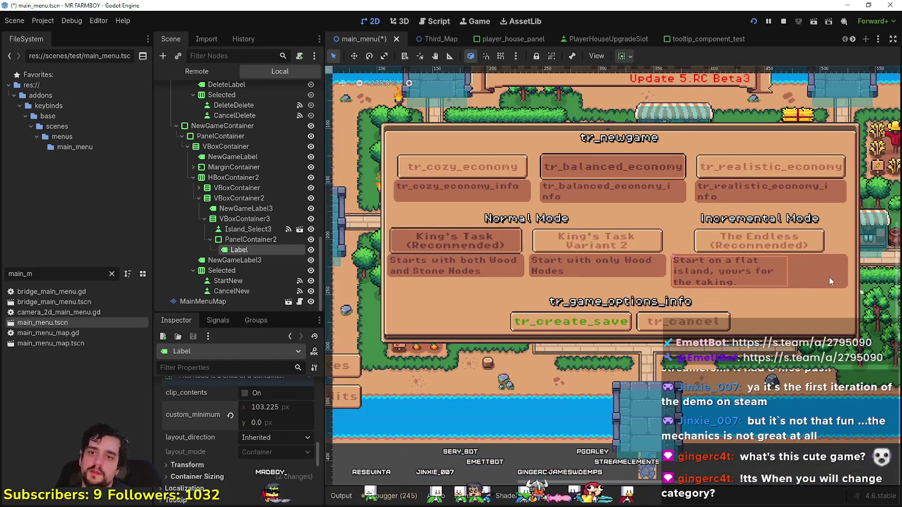
pyautogui.click(829, 278)
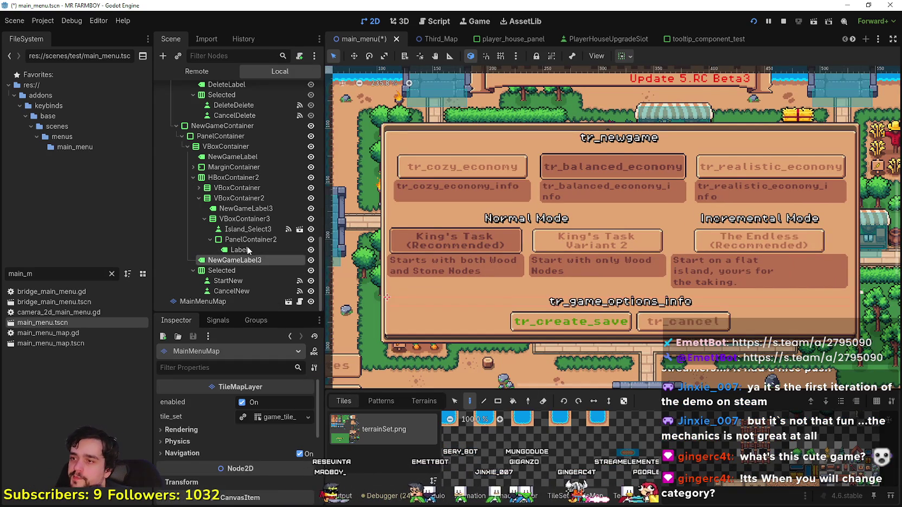
# - Set PanelContainer2's horizontal container sizing to shrink center
pyautogui.click(247, 250)
pyautogui.click(249, 240)
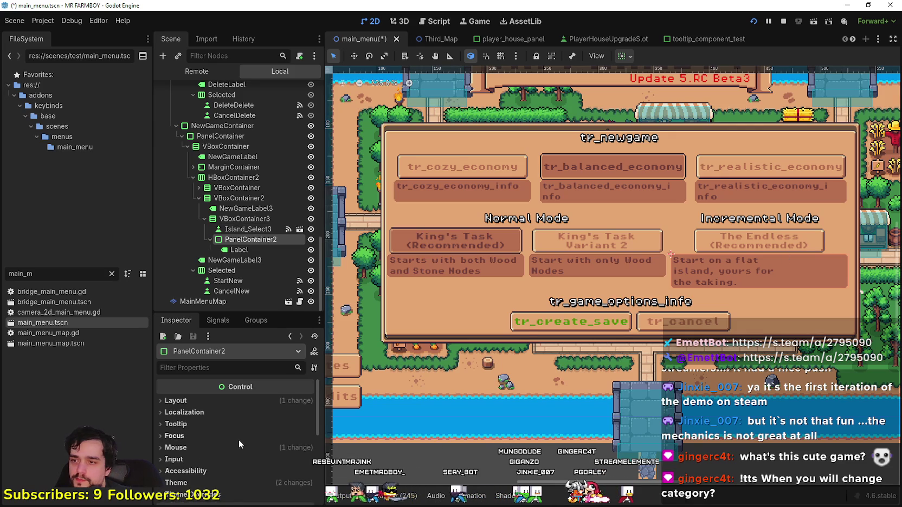
pyautogui.click(223, 399)
pyautogui.scroll(-1, 271, 455)
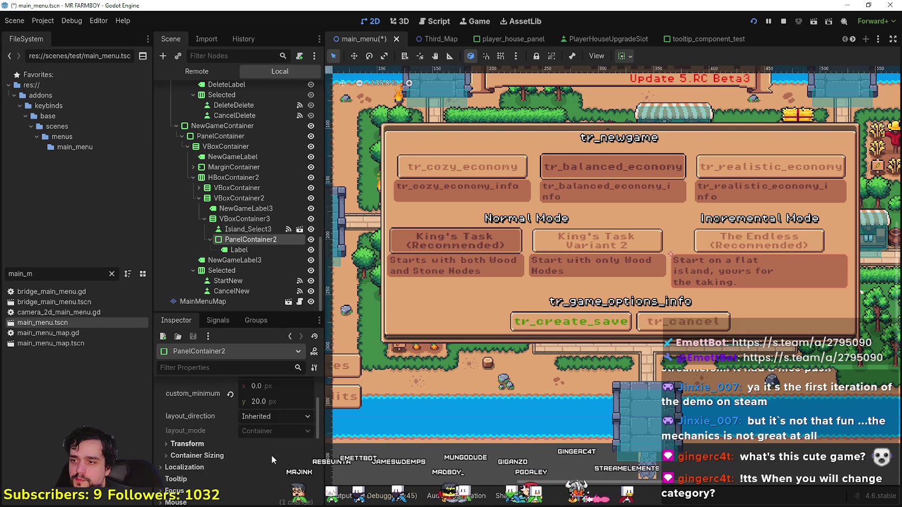
pyautogui.scroll(-3, 268, 451)
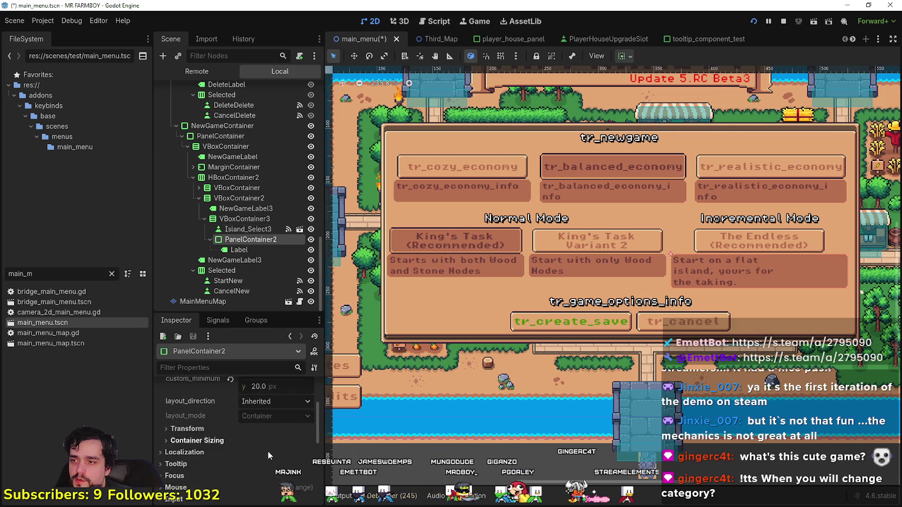
pyautogui.click(627, 56)
pyautogui.click(662, 91)
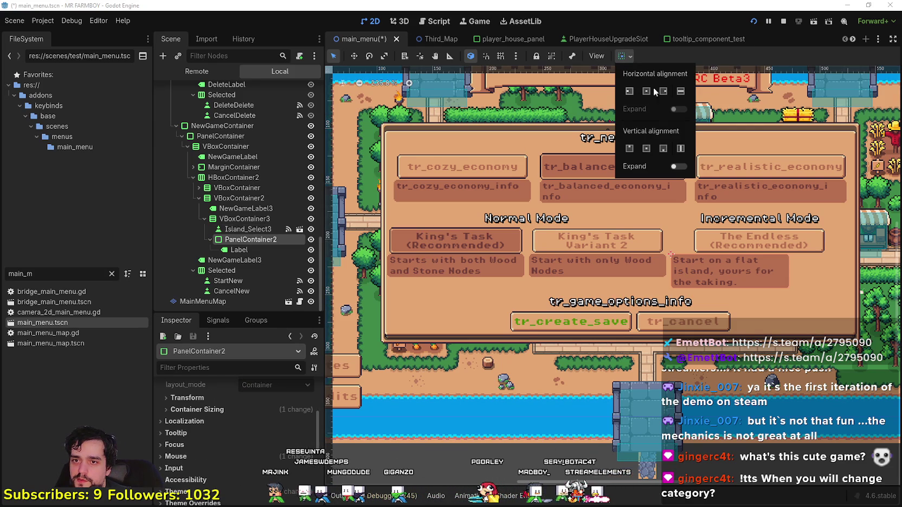
pyautogui.click(646, 91)
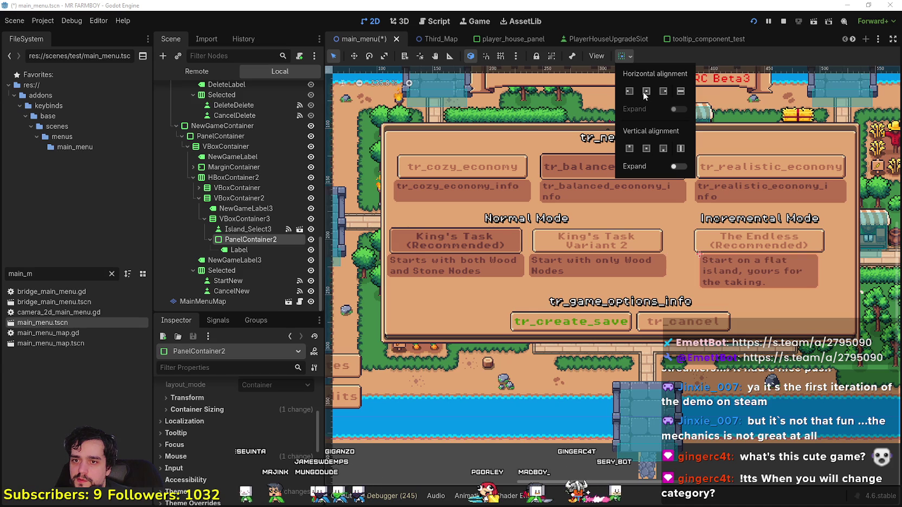
pyautogui.click(748, 56)
# - Pan the viewport to check both mode columns across the whole menu
pyautogui.scroll(2, 710, 284)
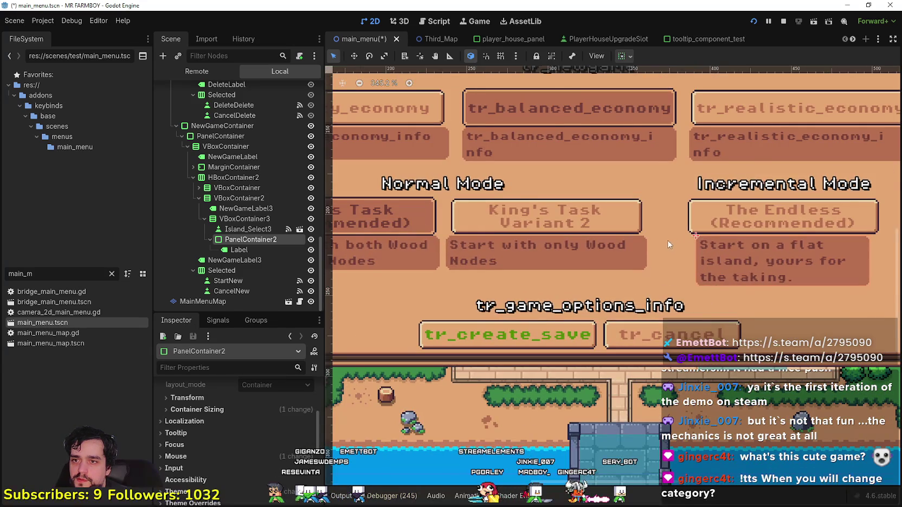
pyautogui.scroll(-2, 668, 240)
pyautogui.hscroll(3, 617, 240)
pyautogui.scroll(4, 512, 257)
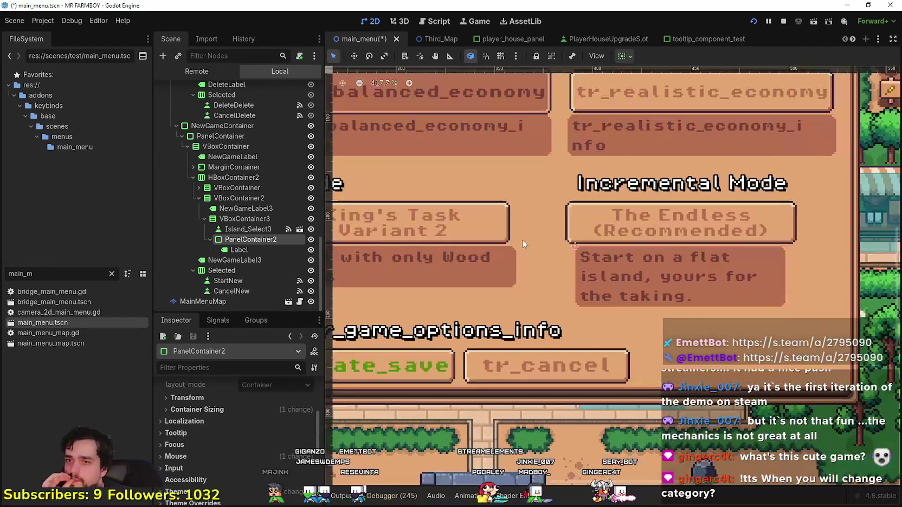
pyautogui.scroll(-4, 611, 245)
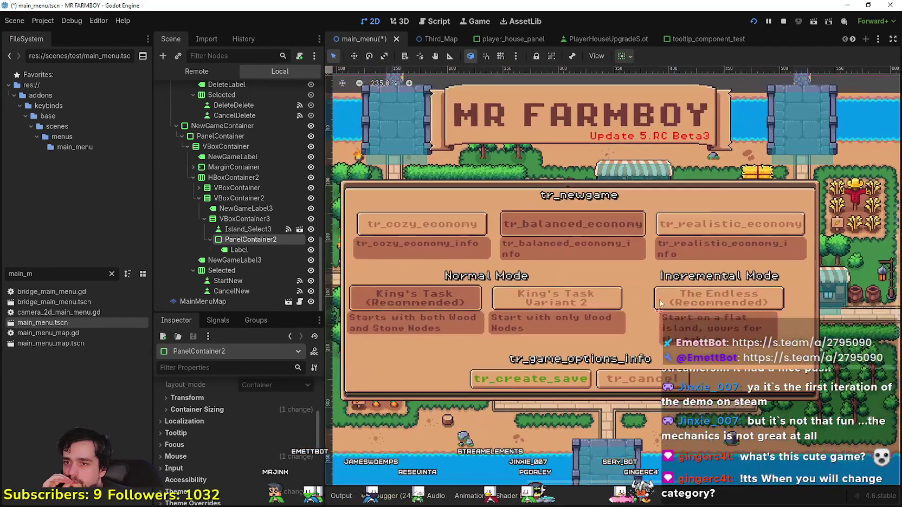
pyautogui.scroll(-1, 577, 349)
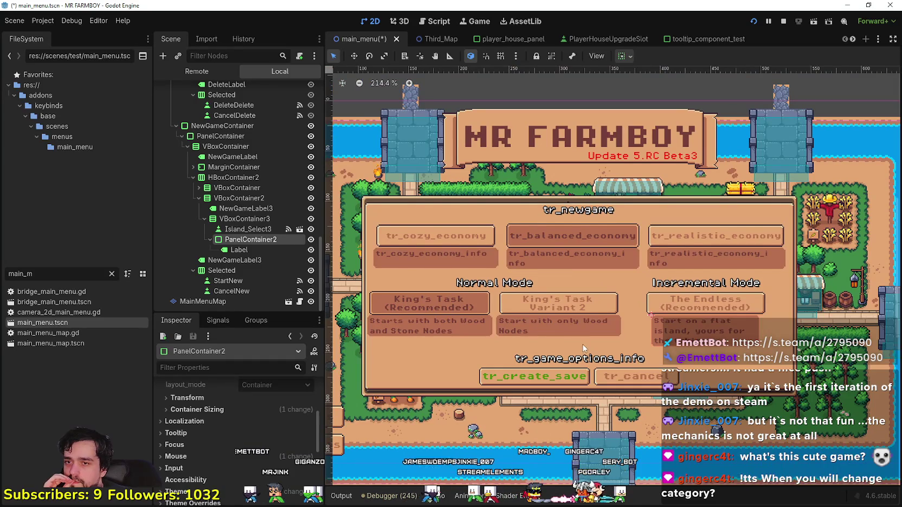
pyautogui.moveTo(583, 348); pyautogui.dragTo(540, 326)
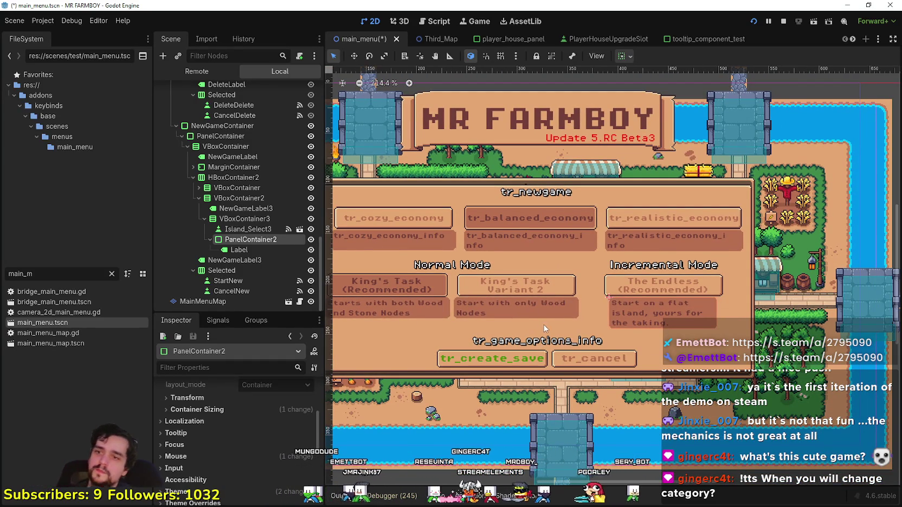
pyautogui.moveTo(568, 304); pyautogui.dragTo(671, 269)
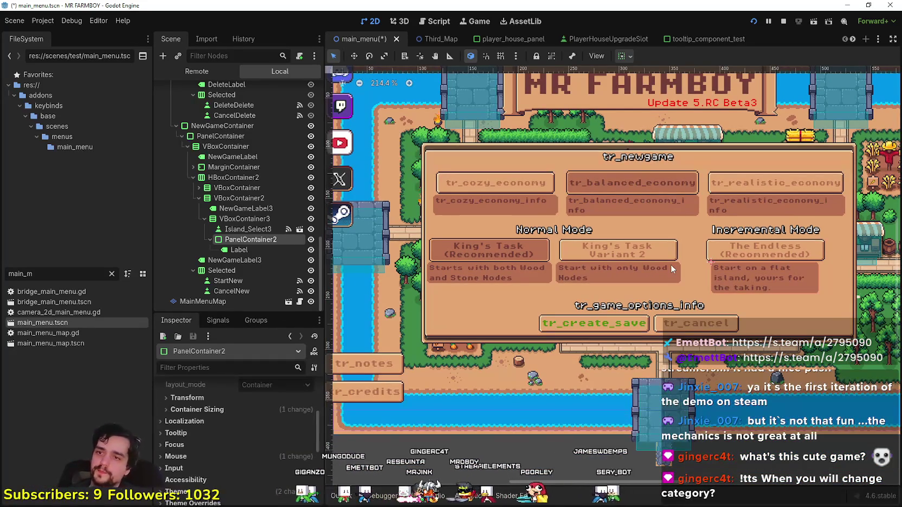
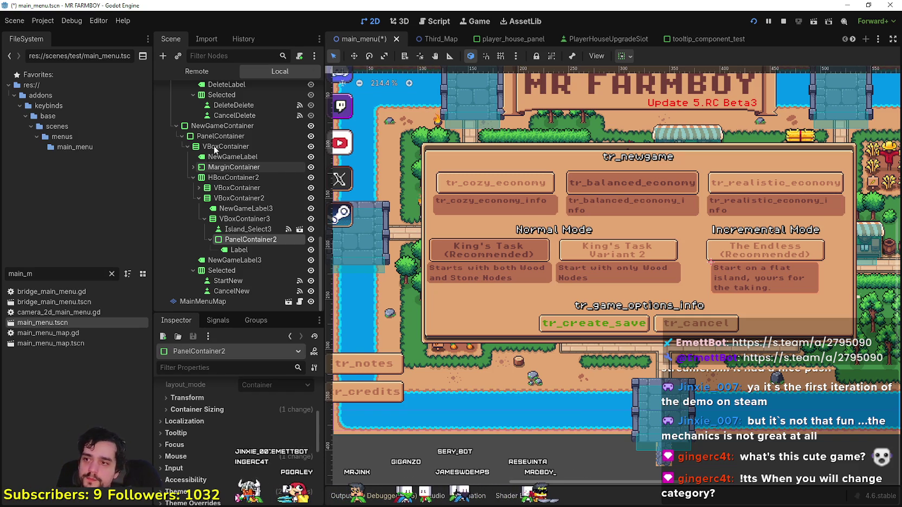
# - Hide the description panel under The Endless, settling on hidden after toggling it back and forth
pyautogui.scroll(2, 519, 230)
pyautogui.scroll(-1, 520, 229)
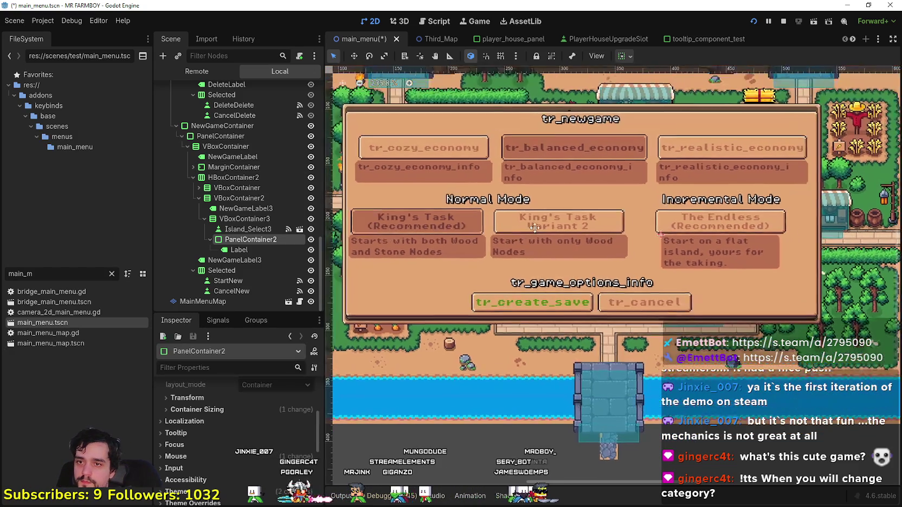
pyautogui.hscroll(-1, 541, 229)
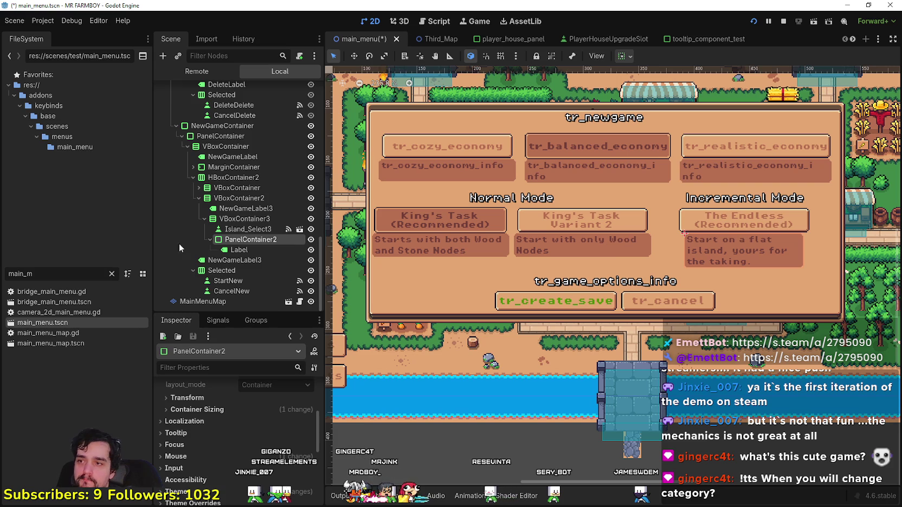
pyautogui.click(262, 249)
pyautogui.click(311, 250)
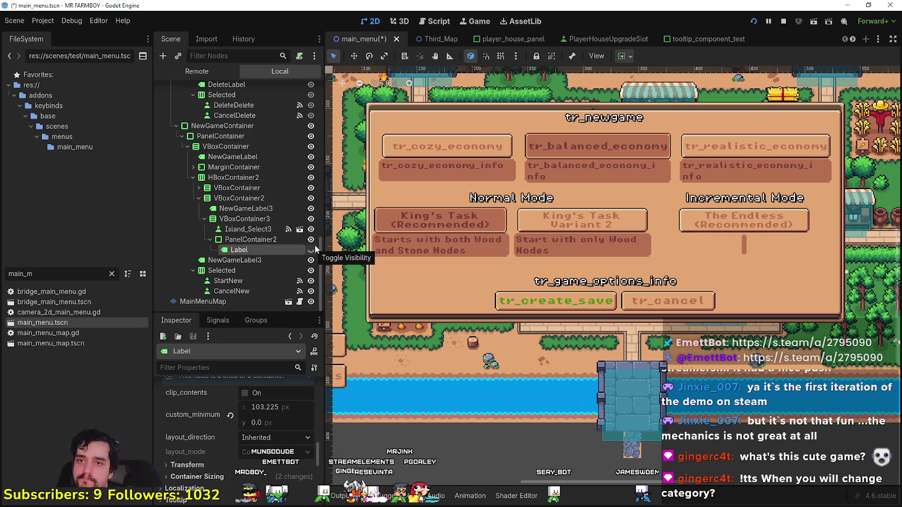
pyautogui.click(311, 250)
pyautogui.click(312, 239)
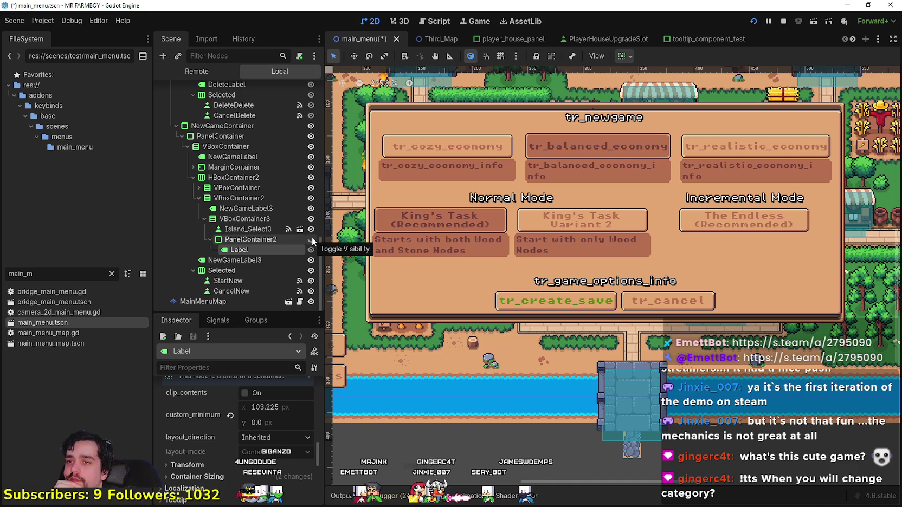
pyautogui.click(312, 239)
pyautogui.click(311, 239)
pyautogui.click(312, 239)
pyautogui.click(311, 238)
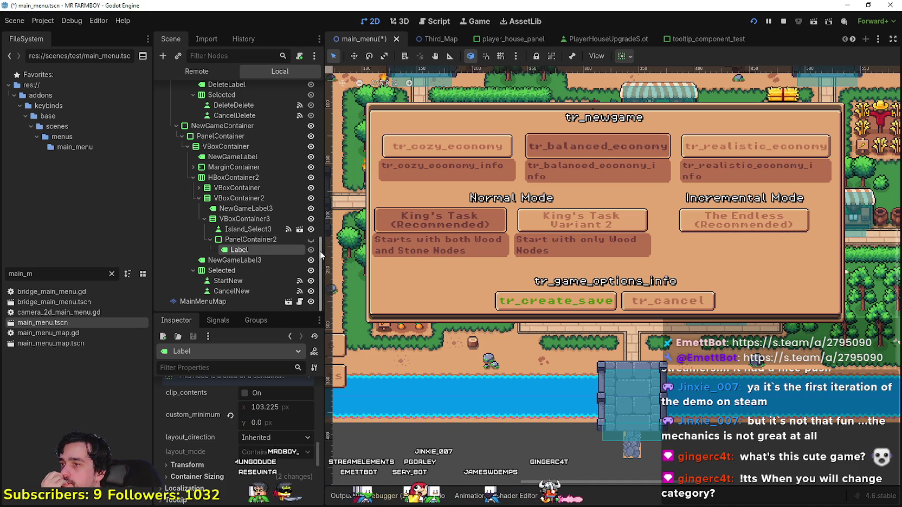
# - Expand the mode columns and hide the descriptions under King's Task and King's Task Variant 2
pyautogui.click(199, 188)
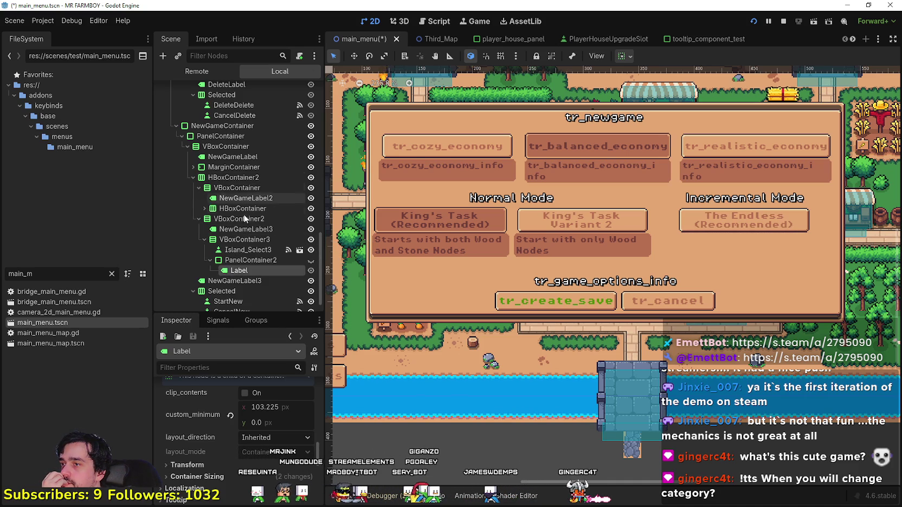
pyautogui.click(204, 209)
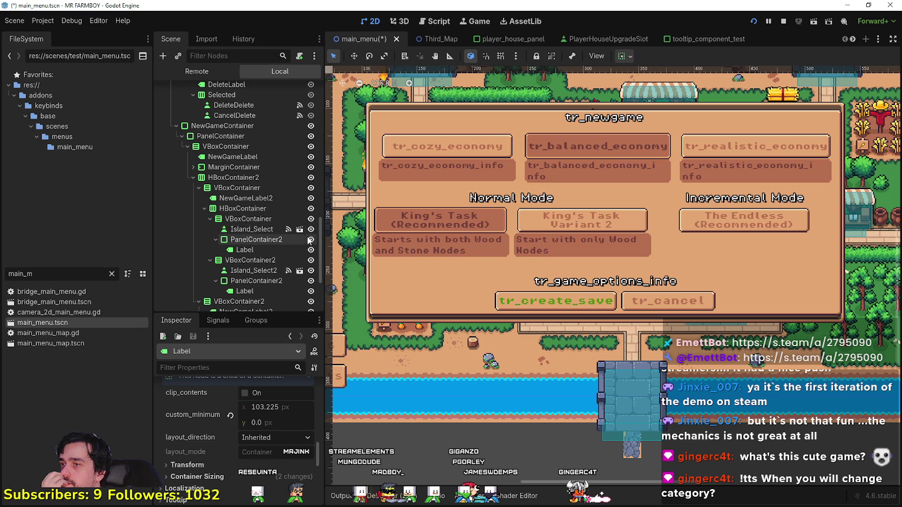
pyautogui.click(310, 239)
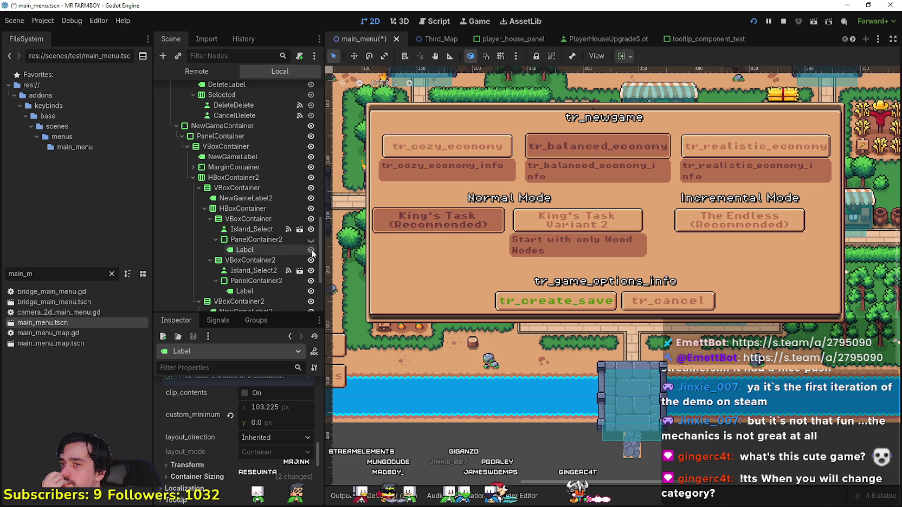
pyautogui.click(312, 279)
pyautogui.scroll(-1, 586, 259)
pyautogui.scroll(-1, 585, 261)
pyautogui.scroll(1, 583, 257)
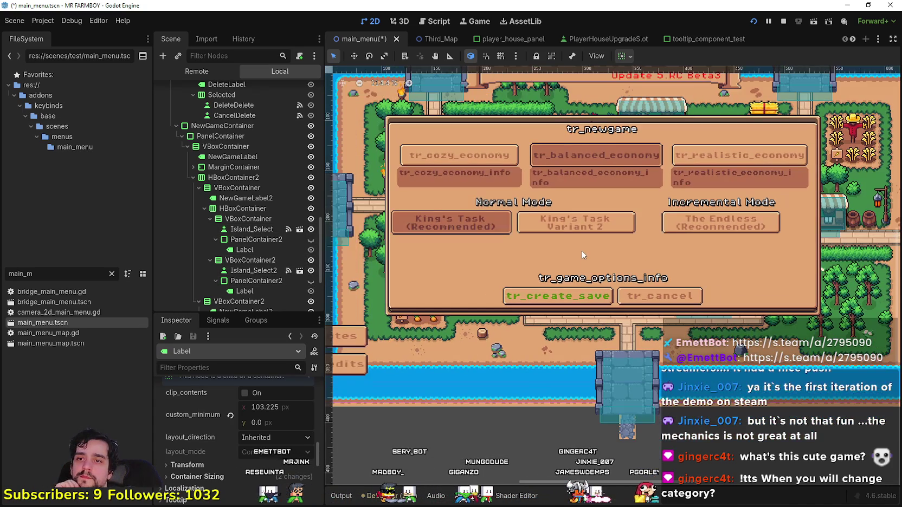
# - Set the alignment of the mode-options row (HBoxContainer2) to Center
pyautogui.click(248, 187)
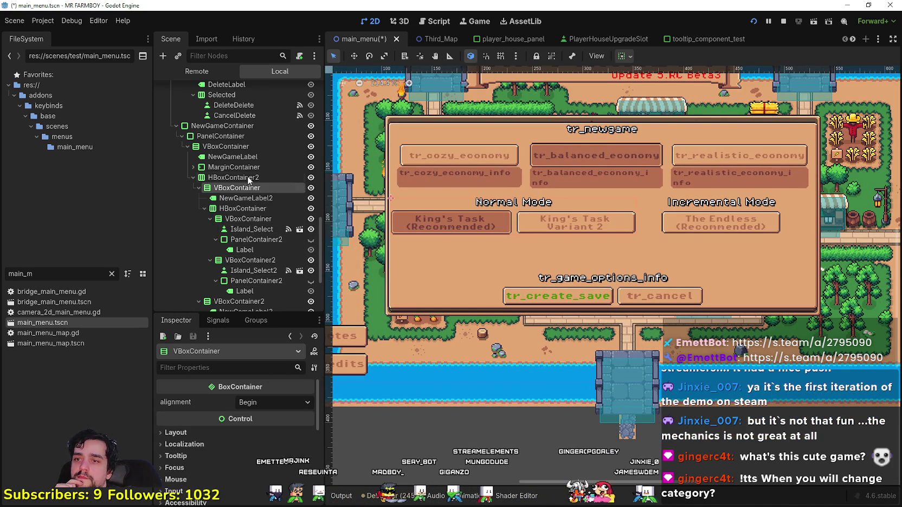
pyautogui.doubleClick(237, 187)
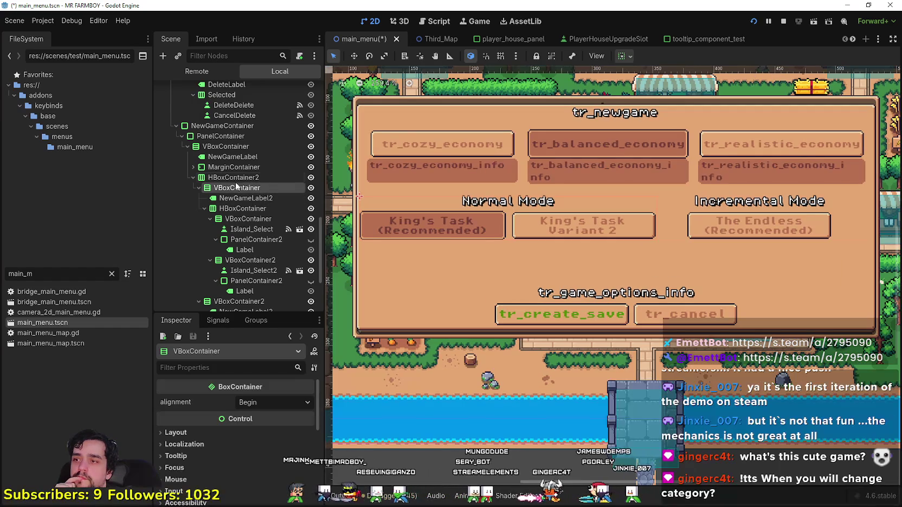
pyautogui.click(233, 177)
pyautogui.click(269, 404)
pyautogui.click(280, 428)
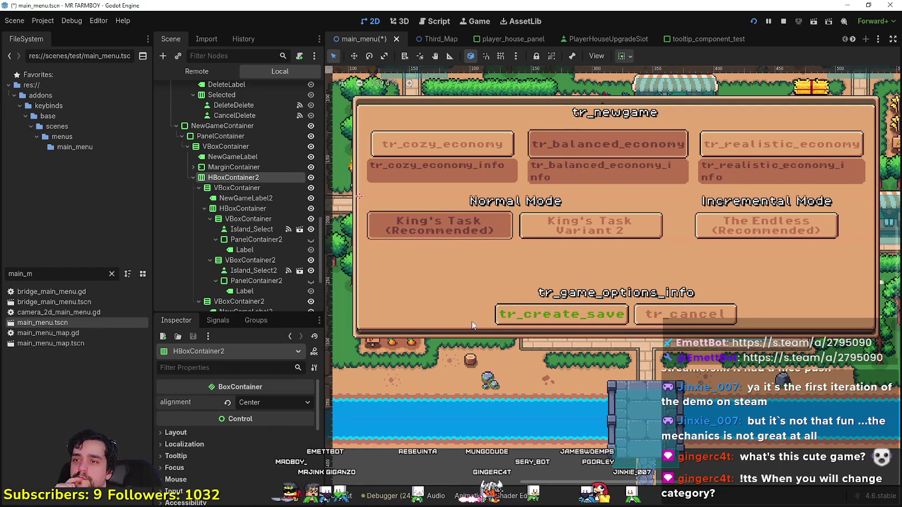
pyautogui.moveTo(658, 248)
pyautogui.mouseDown()
pyautogui.moveTo(614, 243)
pyautogui.moveTo(682, 247)
pyautogui.mouseUp()
pyautogui.scroll(-1, 614, 244)
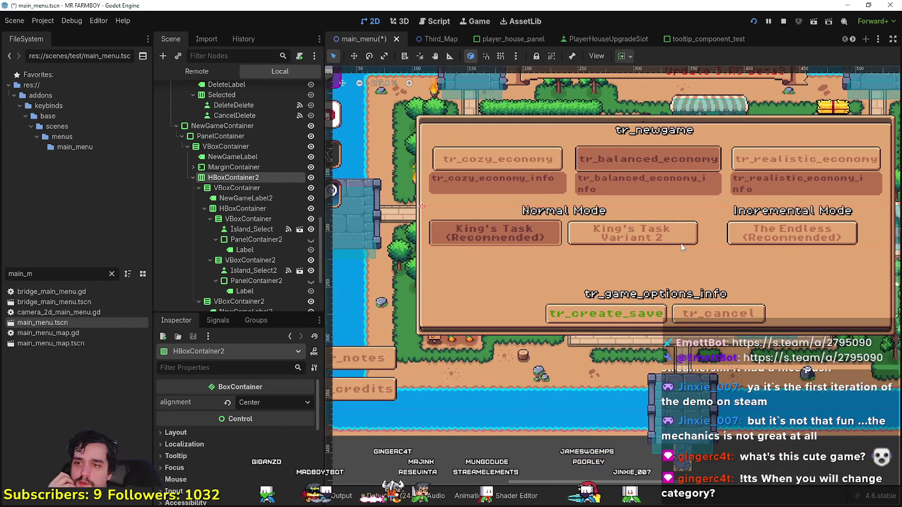
pyautogui.scroll(1, 671, 310)
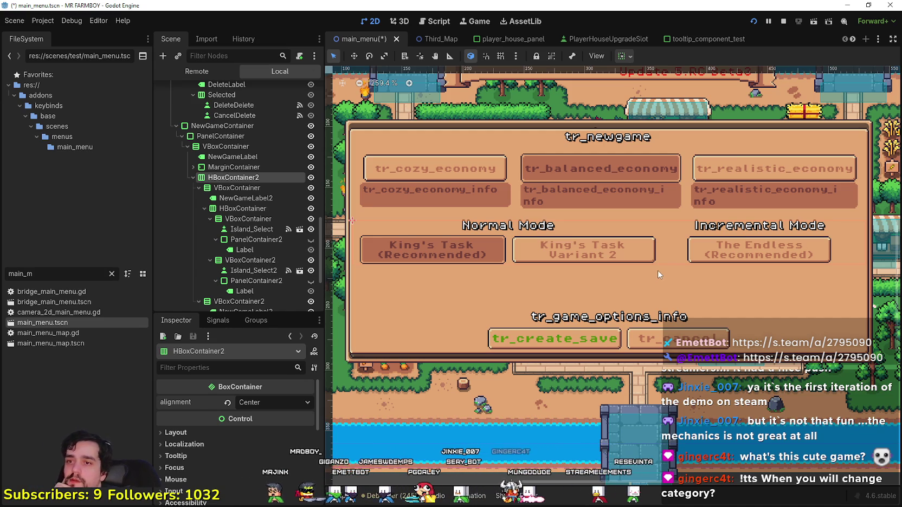
# - Save the main_menu scene and run the project with F5
pyautogui.hotkey('ctrl', 's')
pyautogui.scroll(2, 650, 272)
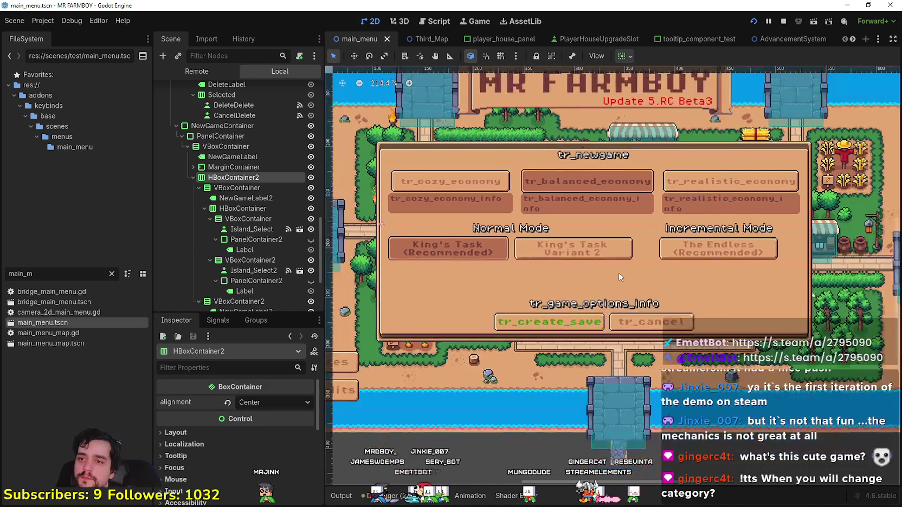
pyautogui.scroll(-2, 620, 277)
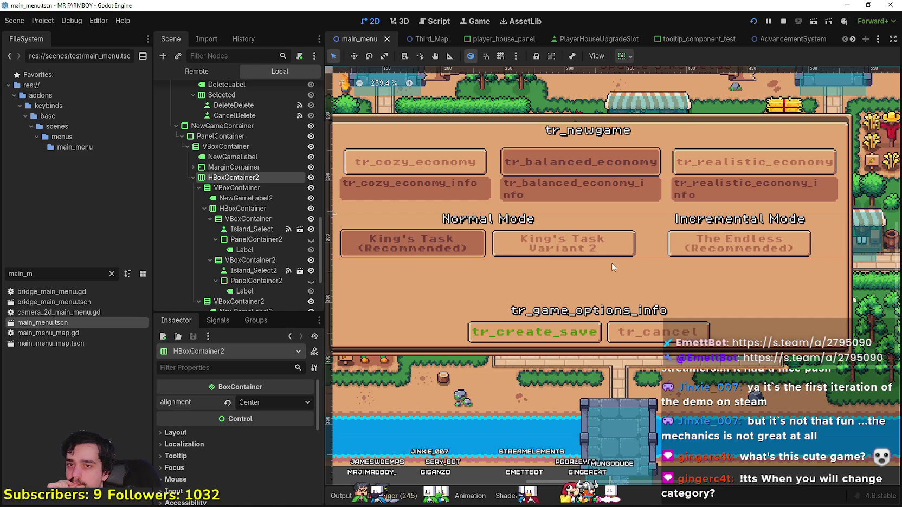
pyautogui.scroll(-3, 612, 266)
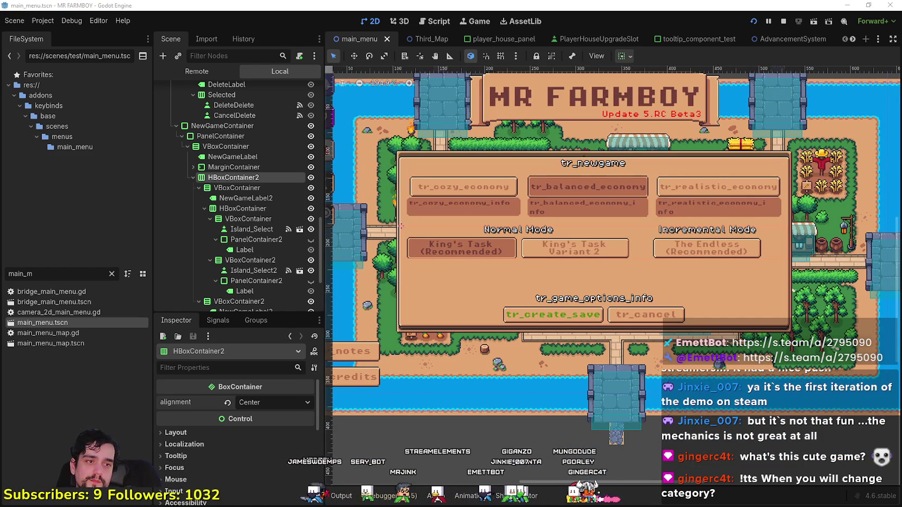
pyautogui.press('F5')
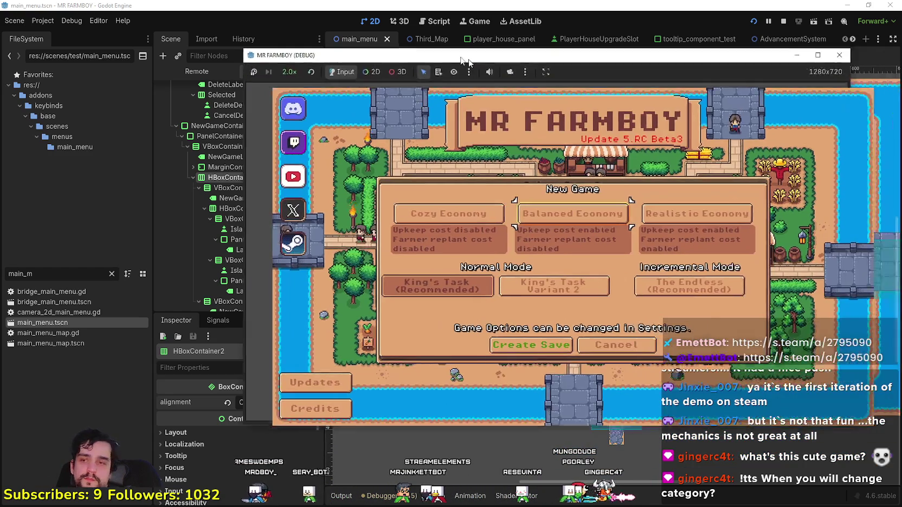
# - Maximize the game, arrow-key focus through the mode and economy buttons, then close it with F8
pyautogui.click(736, 38)
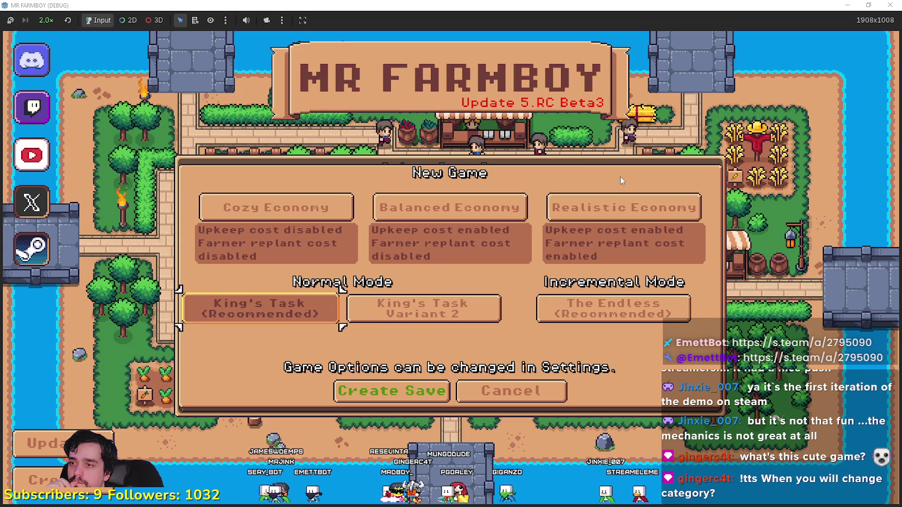
pyautogui.press('Down')
pyautogui.press('Up')
pyautogui.press('Up')
pyautogui.press('Right')
pyautogui.press('Left')
pyautogui.press('Left')
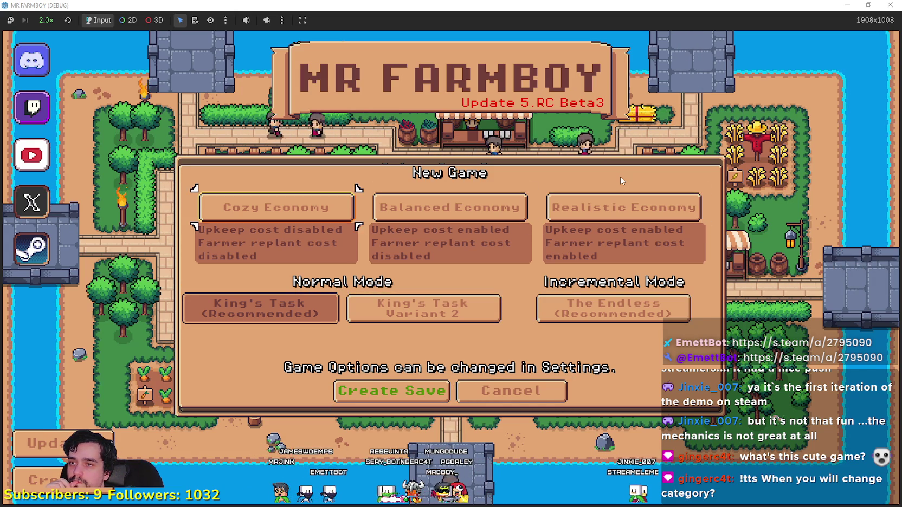
pyautogui.press('Down')
pyautogui.press('Right')
pyautogui.press('Right')
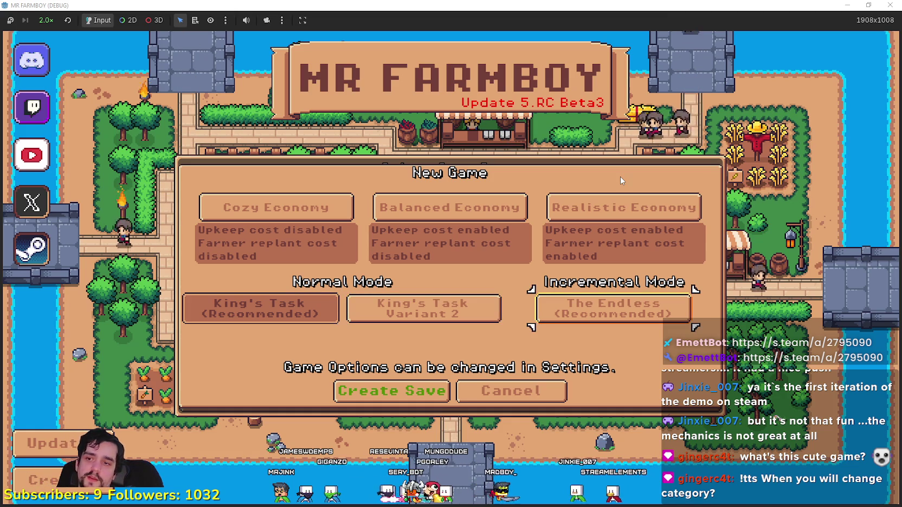
pyautogui.press('Left')
pyautogui.press('Left')
pyautogui.press('Up')
pyautogui.press('Down')
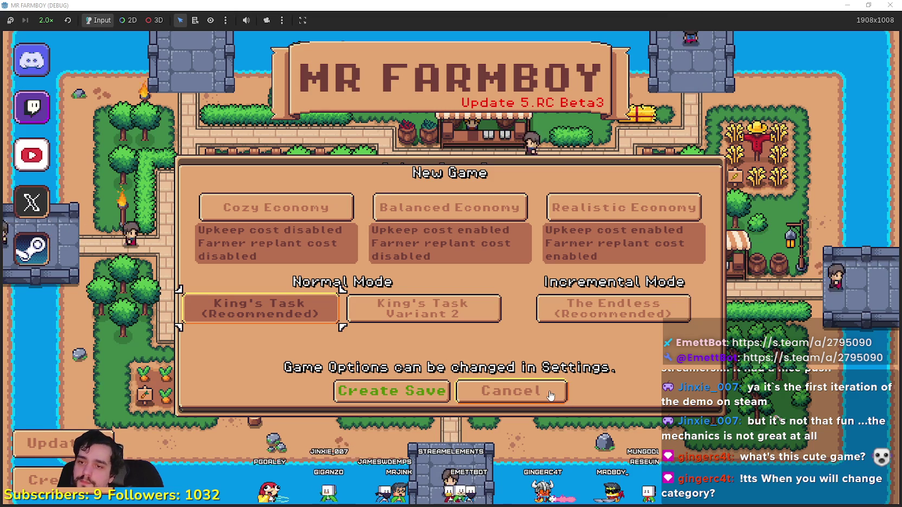
pyautogui.press('F8')
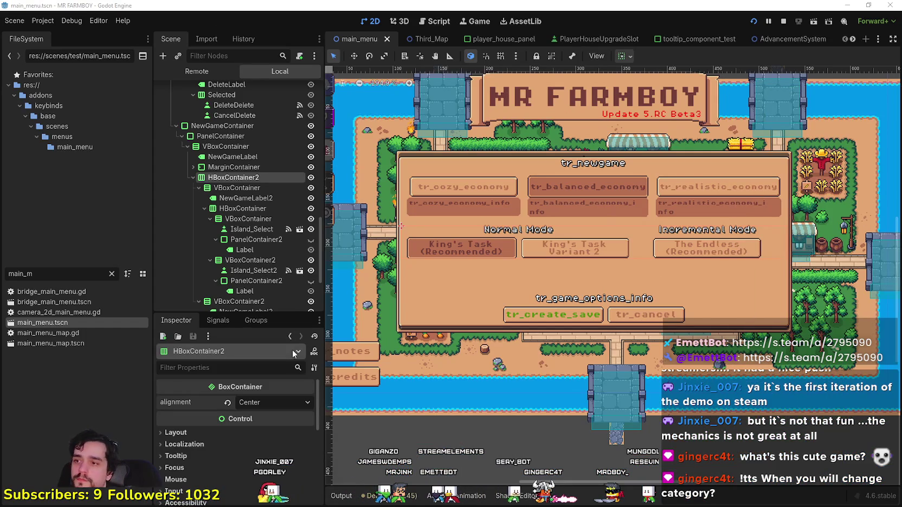
# - Hide The Endless button node and make its description panel visible again
pyautogui.scroll(-4, 287, 256)
pyautogui.scroll(-4, 277, 244)
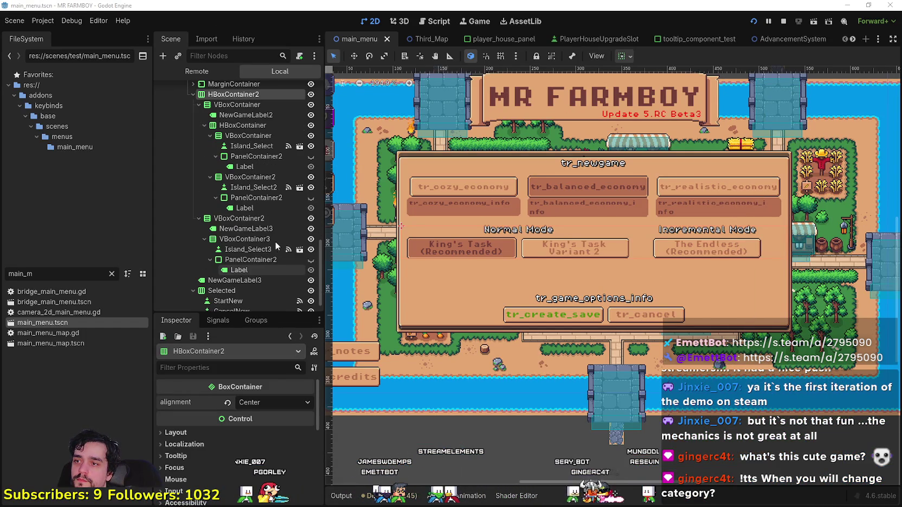
pyautogui.click(260, 260)
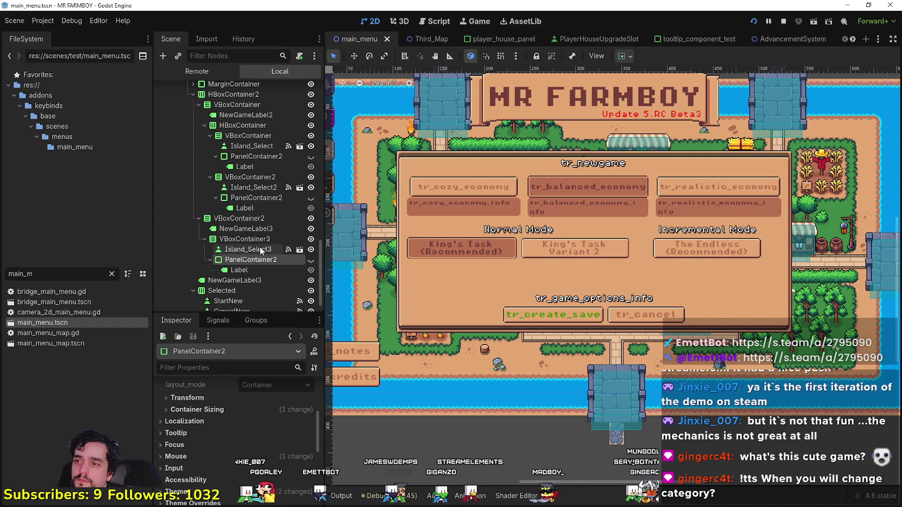
pyautogui.click(259, 249)
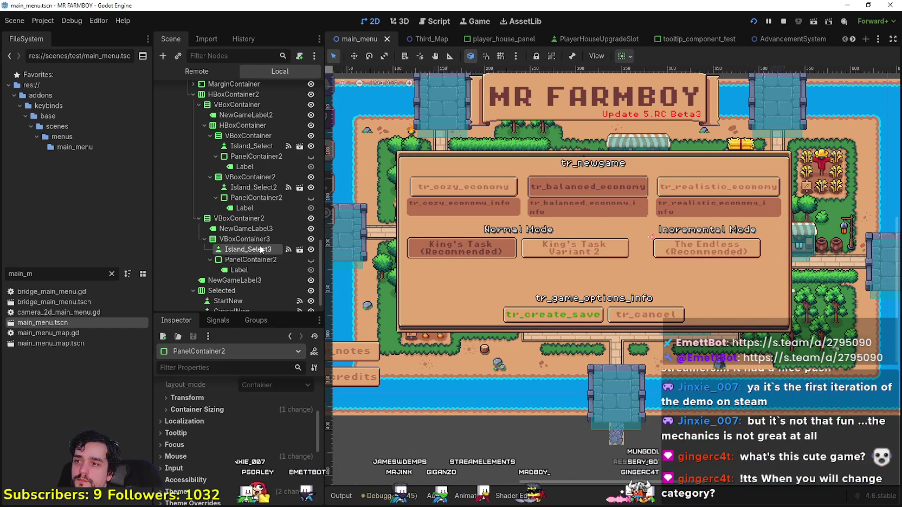
pyautogui.doubleClick(312, 250)
pyautogui.click(311, 250)
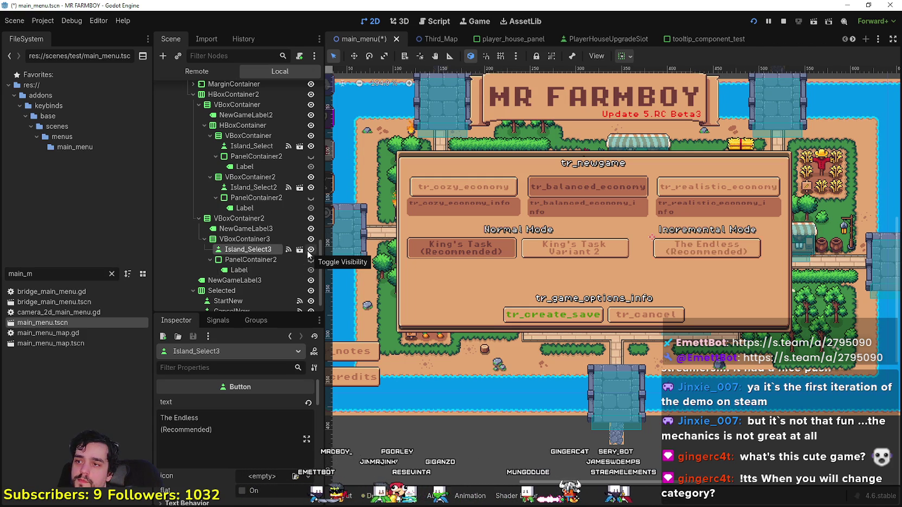
pyautogui.click(311, 260)
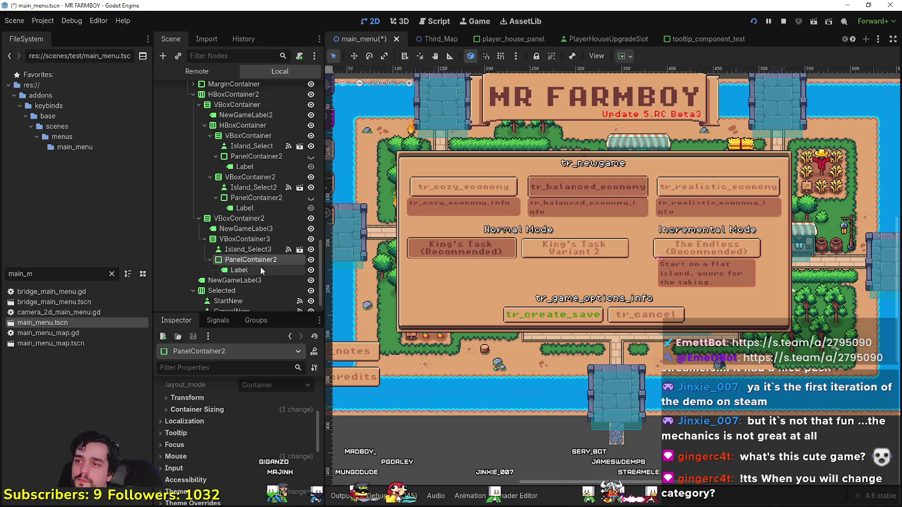
pyautogui.click(311, 250)
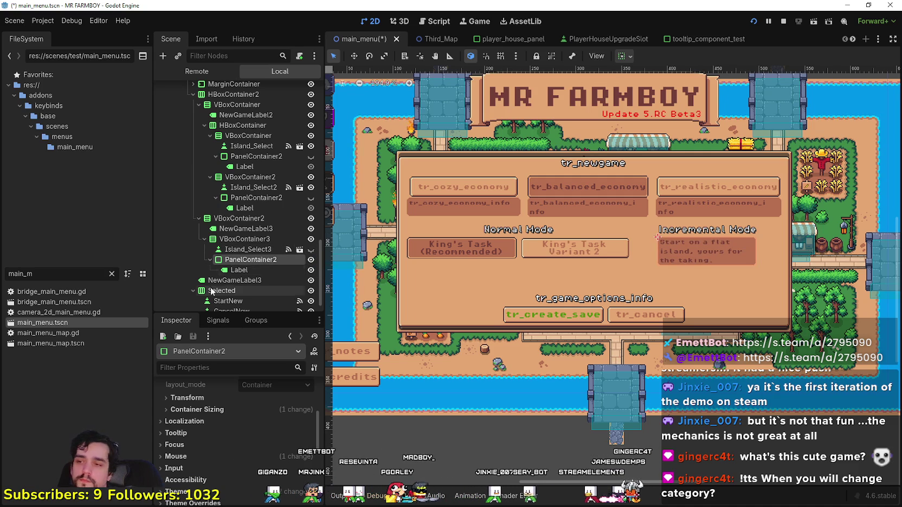
# - Change the description label text to 'Coming Soon!', center-align it horizontally, and run the game
pyautogui.click(239, 269)
pyautogui.scroll(-10, 260, 401)
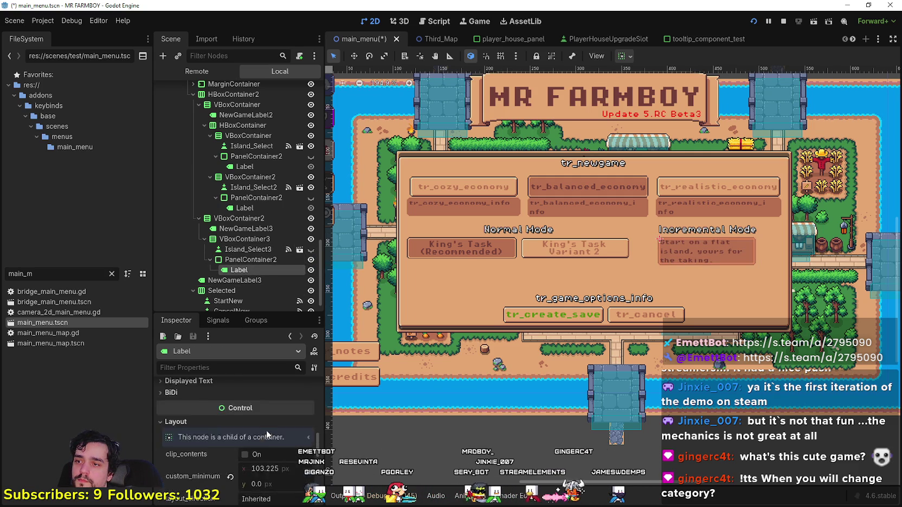
pyautogui.scroll(10, 271, 418)
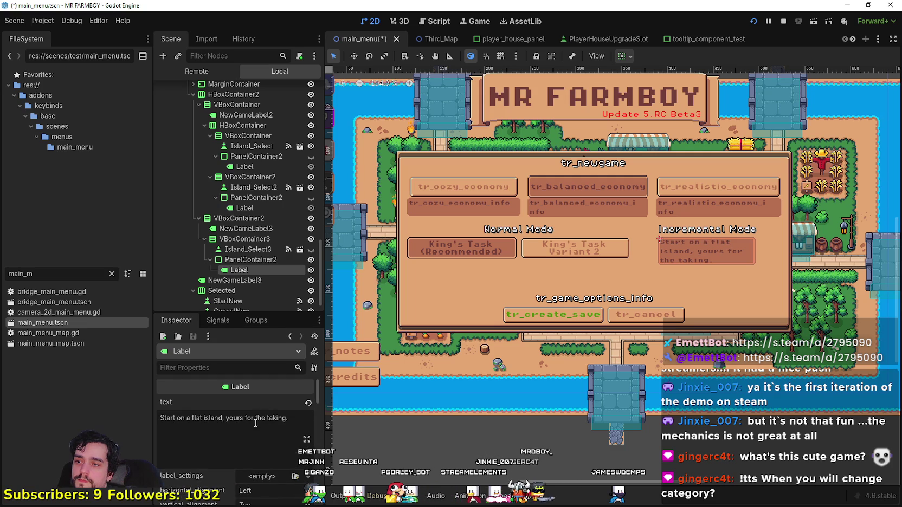
pyautogui.write('Coming Soon!')
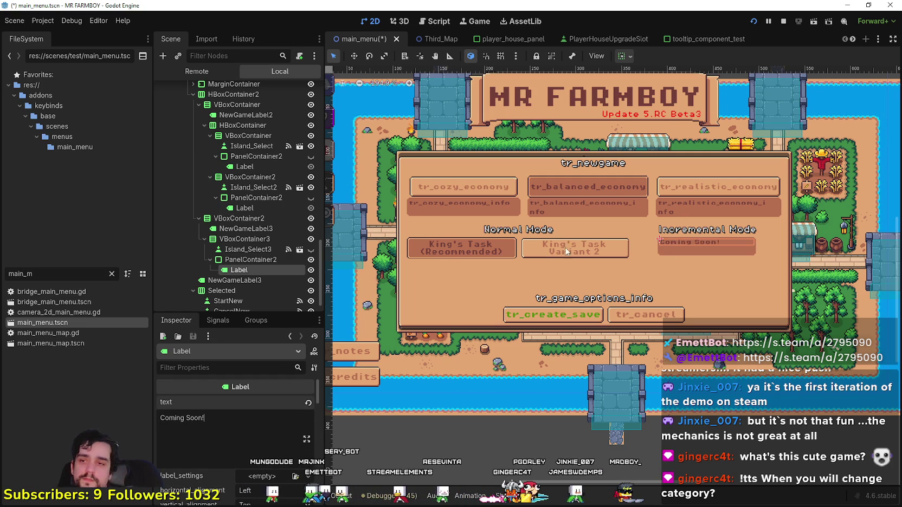
pyautogui.scroll(-2, 247, 465)
pyautogui.click(263, 447)
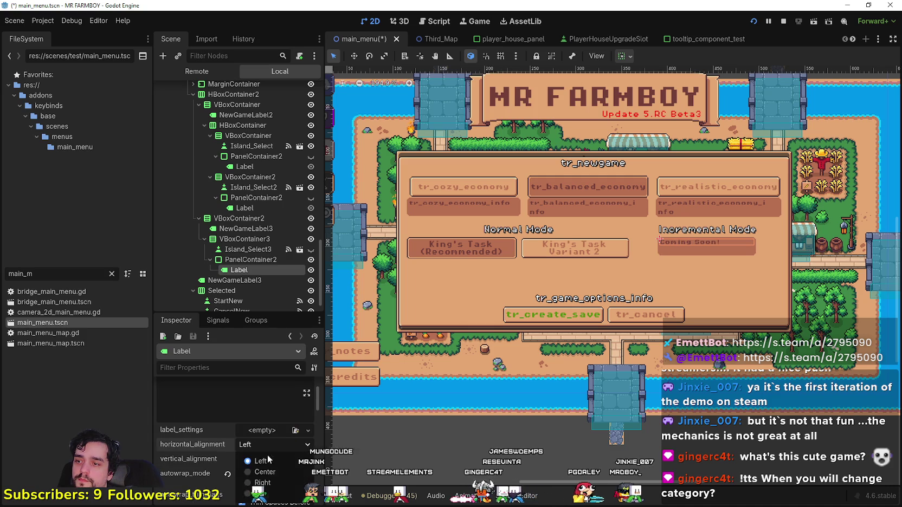
pyautogui.click(272, 475)
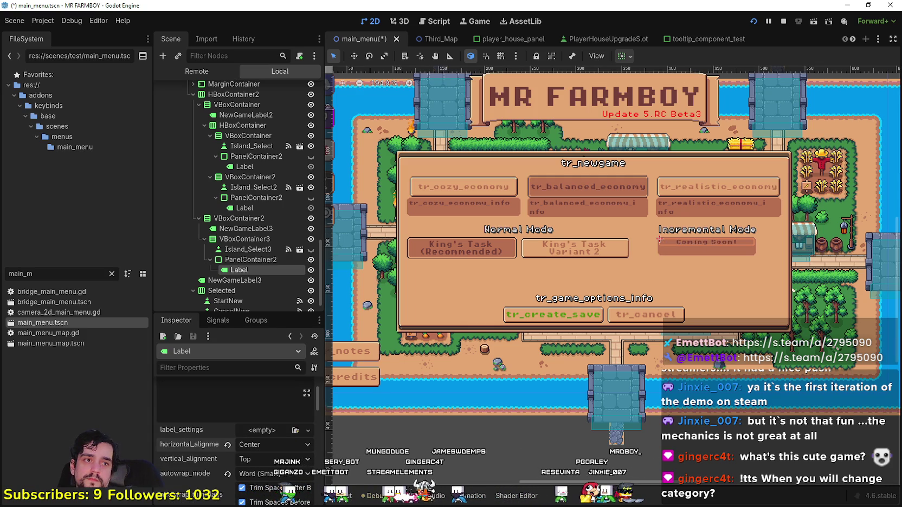
pyautogui.press('F5')
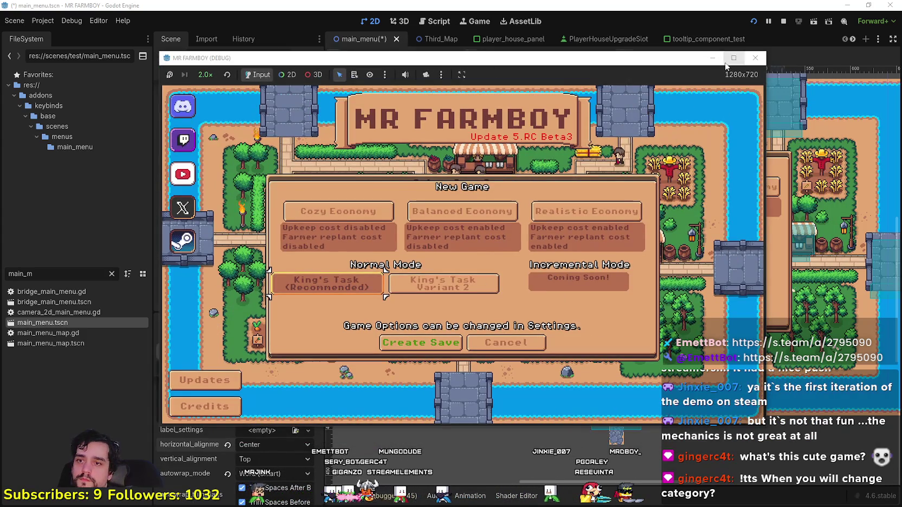
# - Maximize the game and click through New Game options, Cancel, Close and the update notes
pyautogui.click(726, 59)
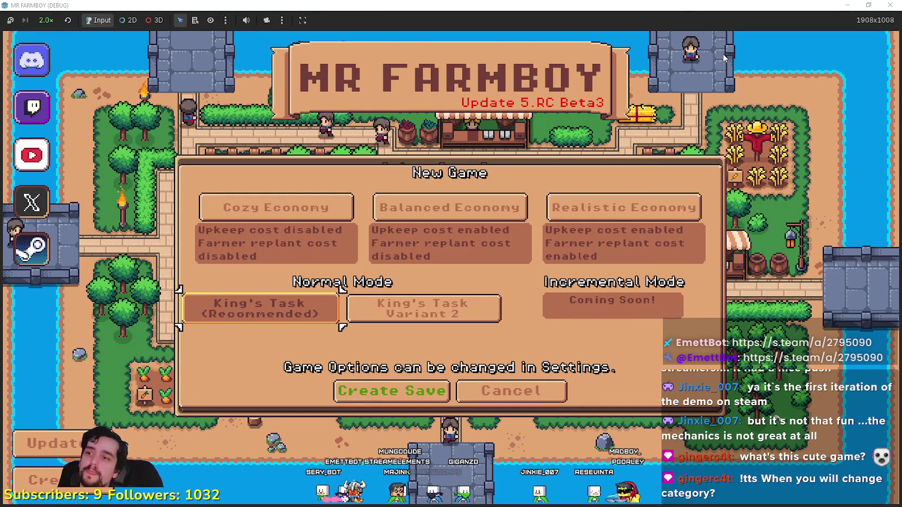
pyautogui.press('Right')
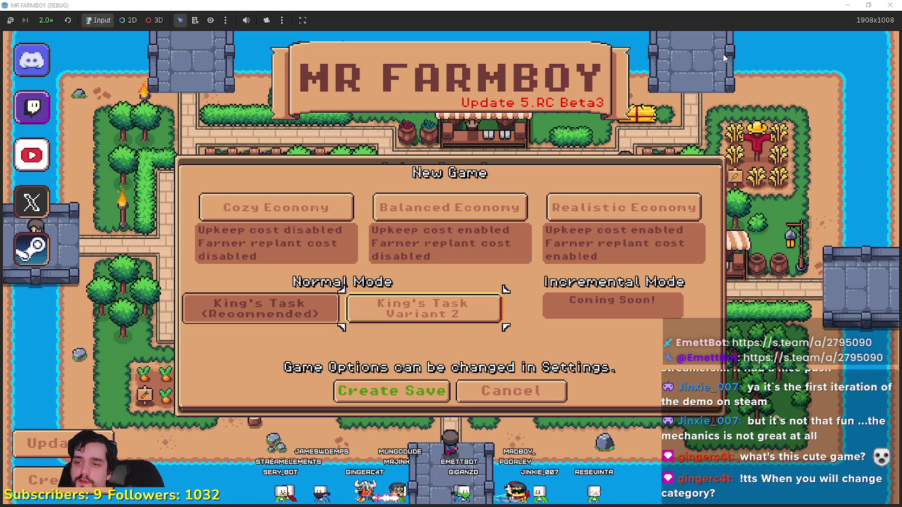
pyautogui.click(414, 210)
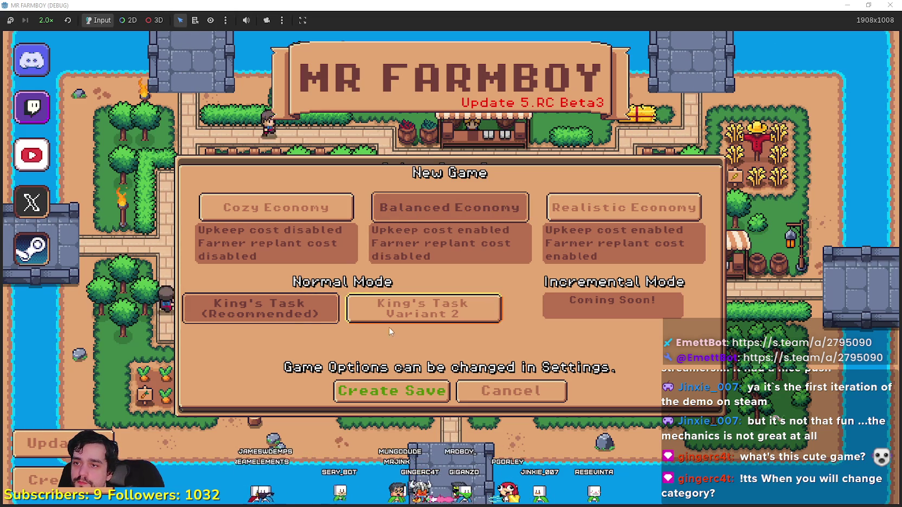
pyautogui.click(488, 390)
pyautogui.click(464, 307)
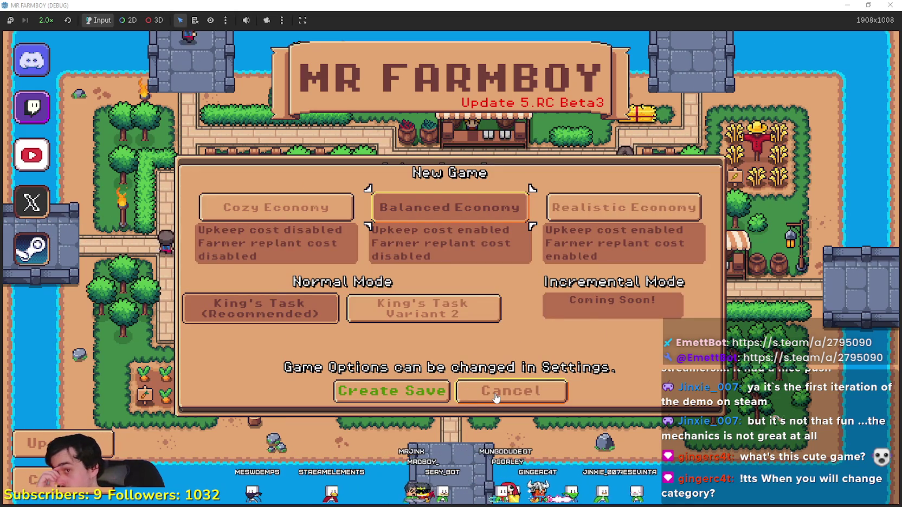
pyautogui.click(494, 394)
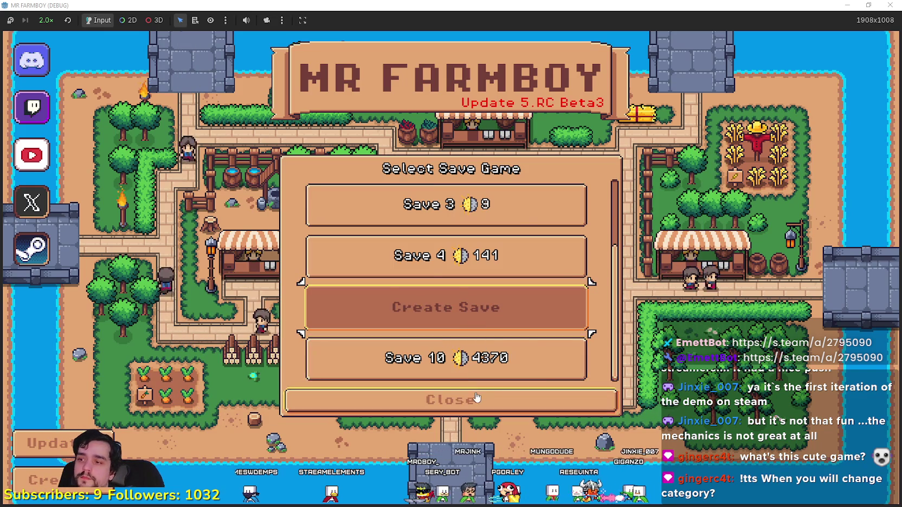
pyautogui.click(477, 398)
pyautogui.press('Return')
pyautogui.press('Escape')
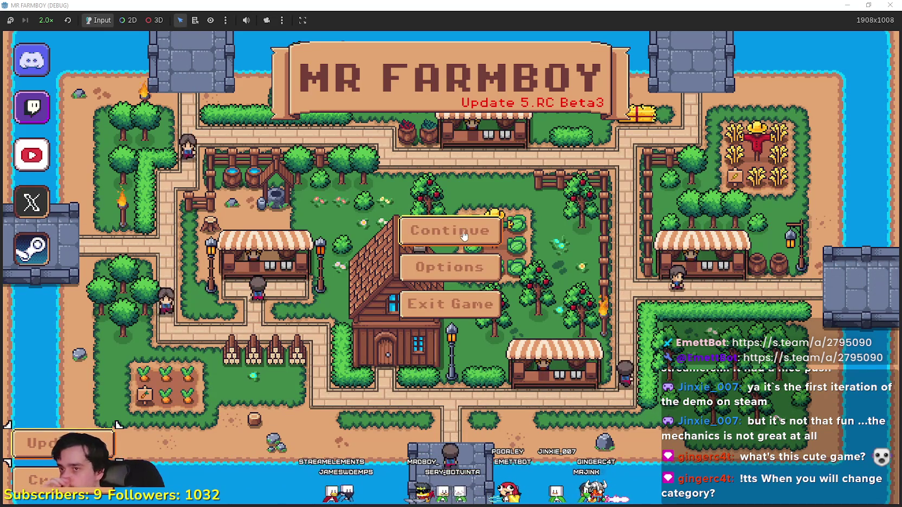
# - Quit the game with Alt+F4, save the main_menu scene, and switch to Steam
pyautogui.hotkey('alt', 'F4')
pyautogui.hotkey('ctrl', 's')
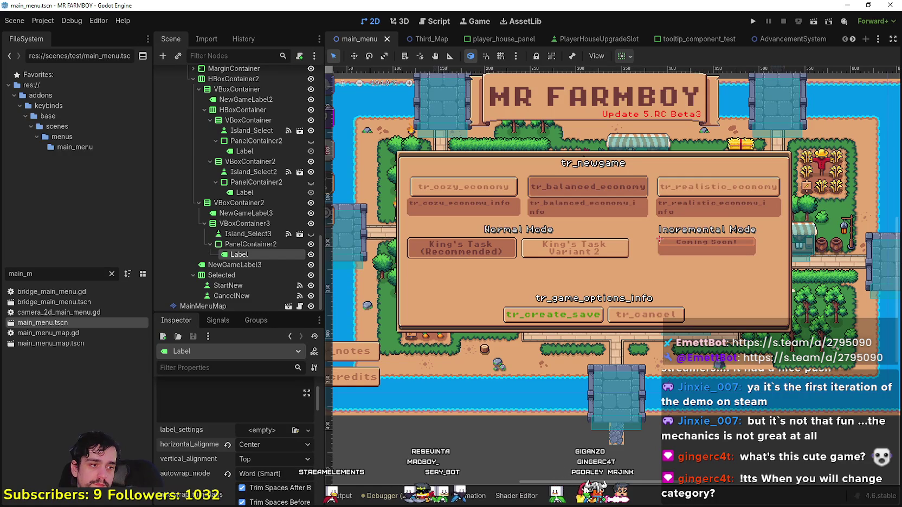
pyautogui.hotkey('alt', 'Tab')
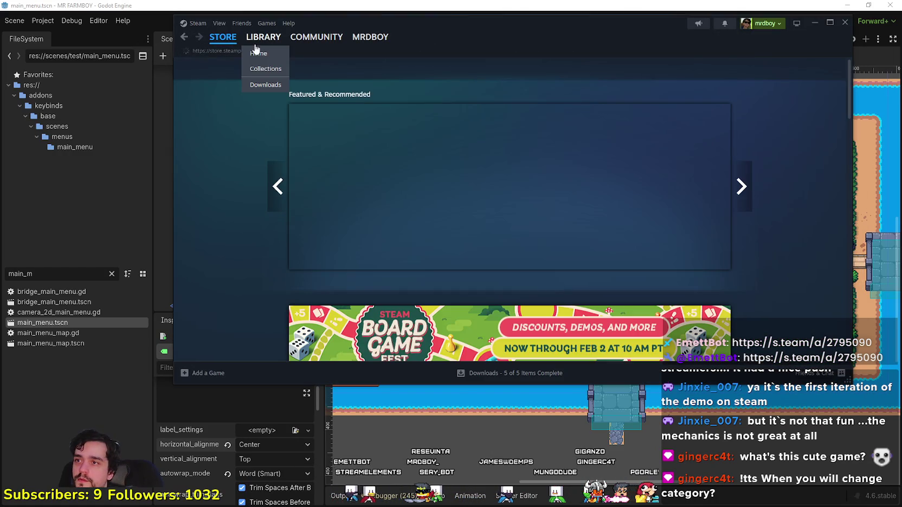
# - Go from the Steam library to the MR FARMBOY community hub discussions
pyautogui.click(263, 37)
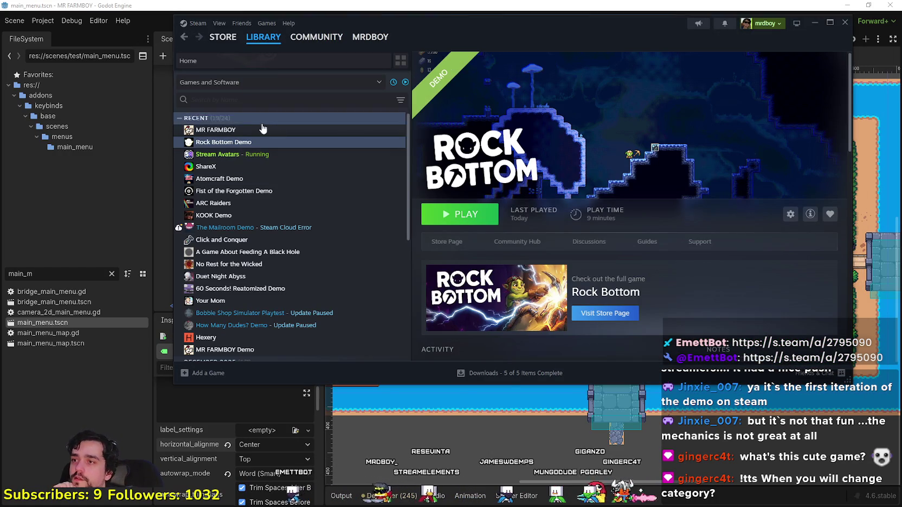
pyautogui.click(262, 129)
pyautogui.click(447, 242)
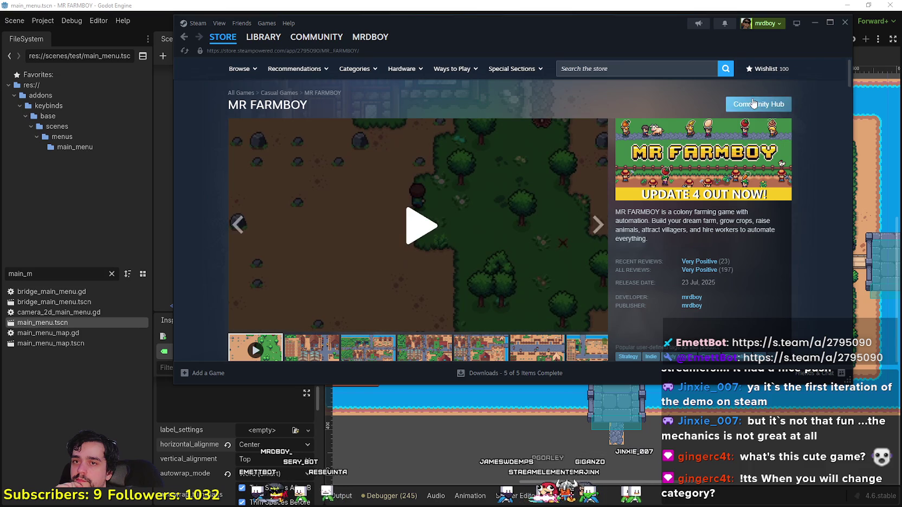
pyautogui.click(757, 105)
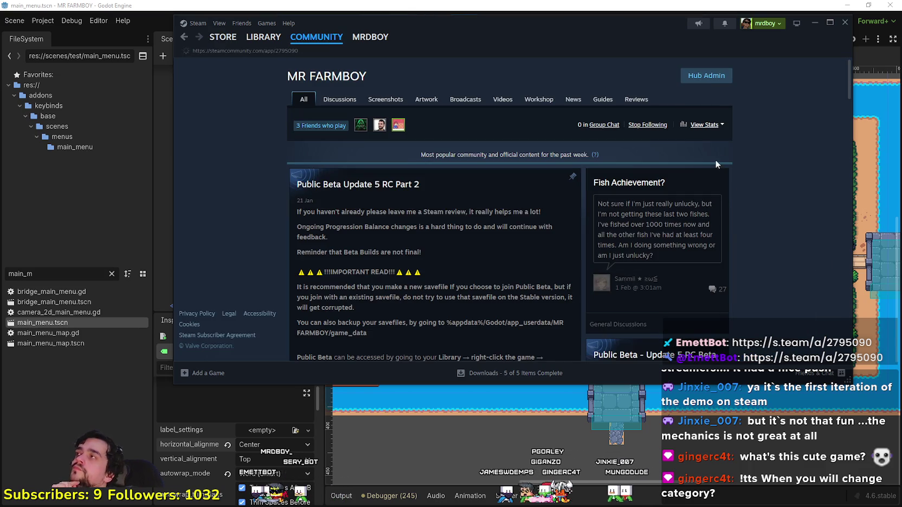
pyautogui.click(340, 99)
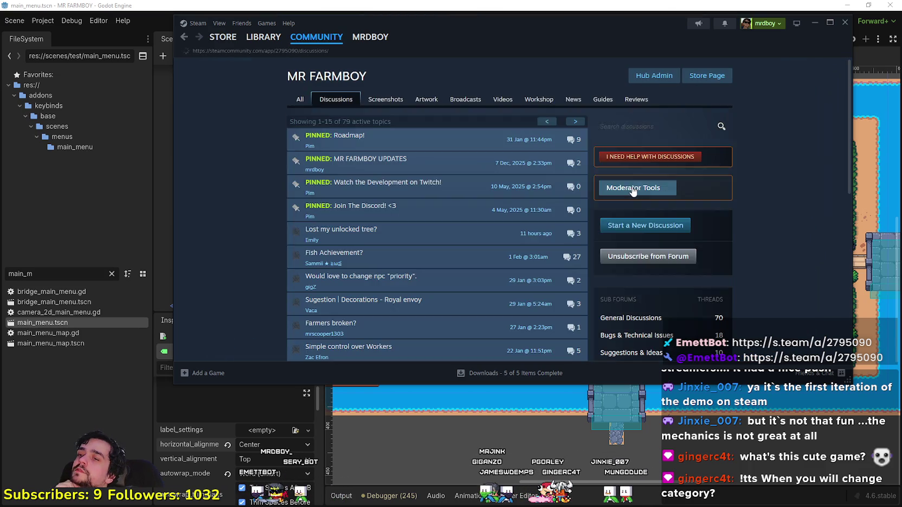
pyautogui.scroll(-3, 428, 233)
pyautogui.scroll(3, 428, 244)
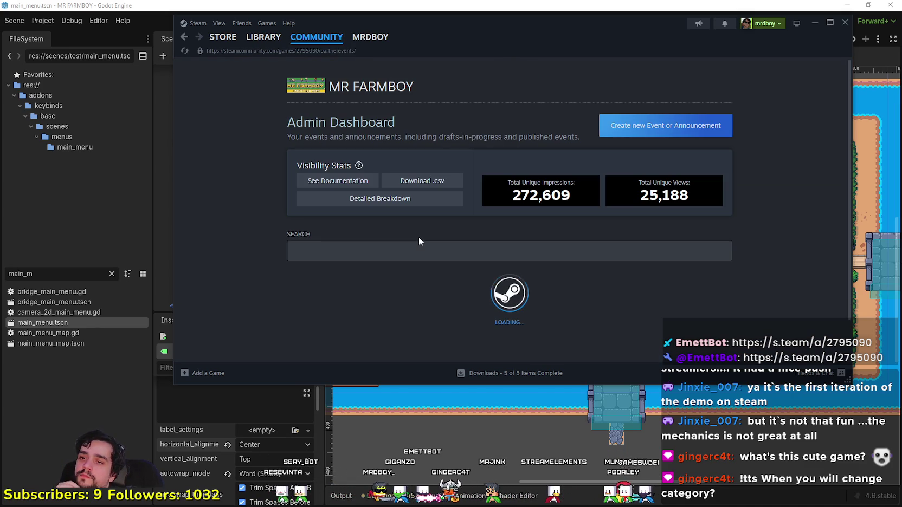
pyautogui.scroll(-2, 485, 229)
pyautogui.scroll(-3, 479, 195)
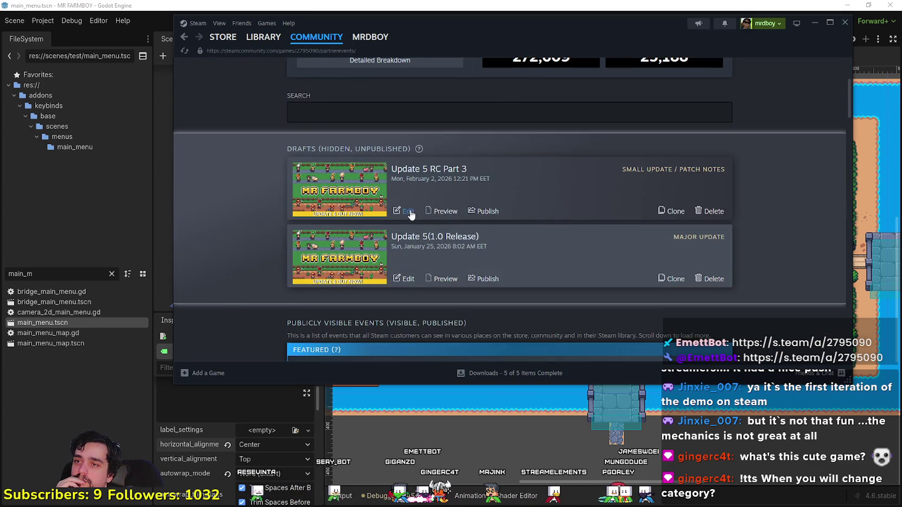
# - Edit the Update 5 RC Part 3 draft, read through its patch notes, then return to Godot
pyautogui.click(409, 211)
pyautogui.scroll(-5, 609, 246)
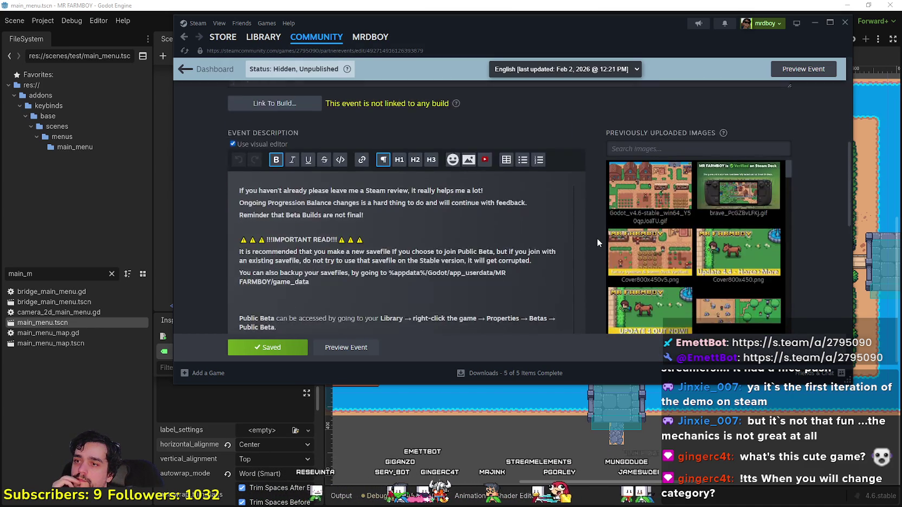
pyautogui.scroll(-10, 586, 241)
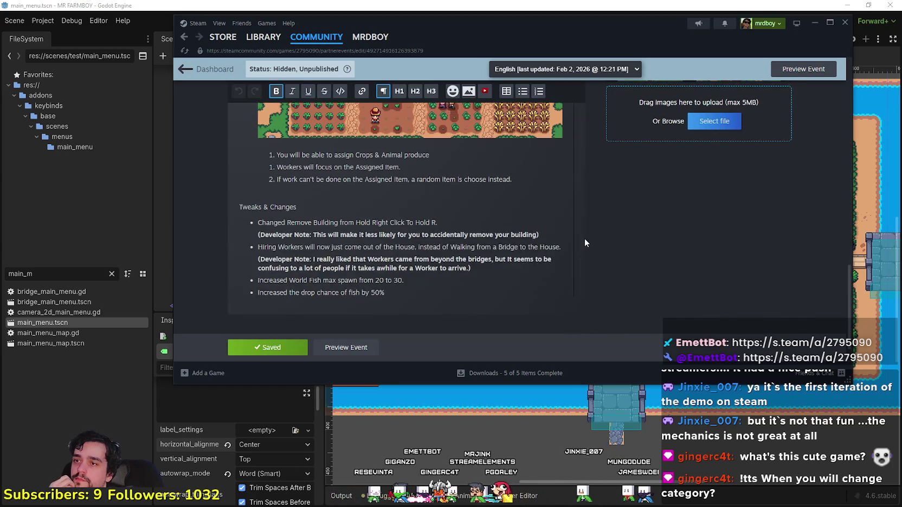
pyautogui.scroll(8, 583, 238)
pyautogui.scroll(-6, 581, 236)
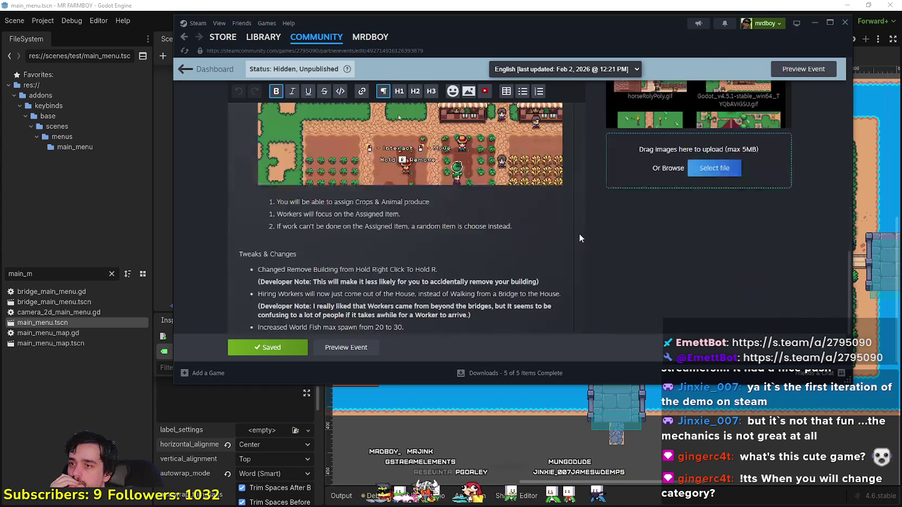
pyautogui.scroll(-3, 579, 238)
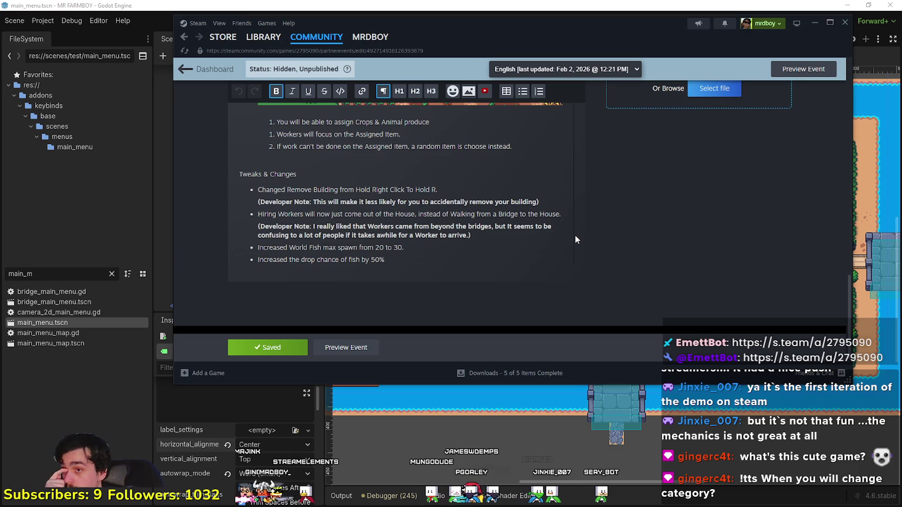
pyautogui.scroll(5, 575, 234)
pyautogui.scroll(15, 575, 235)
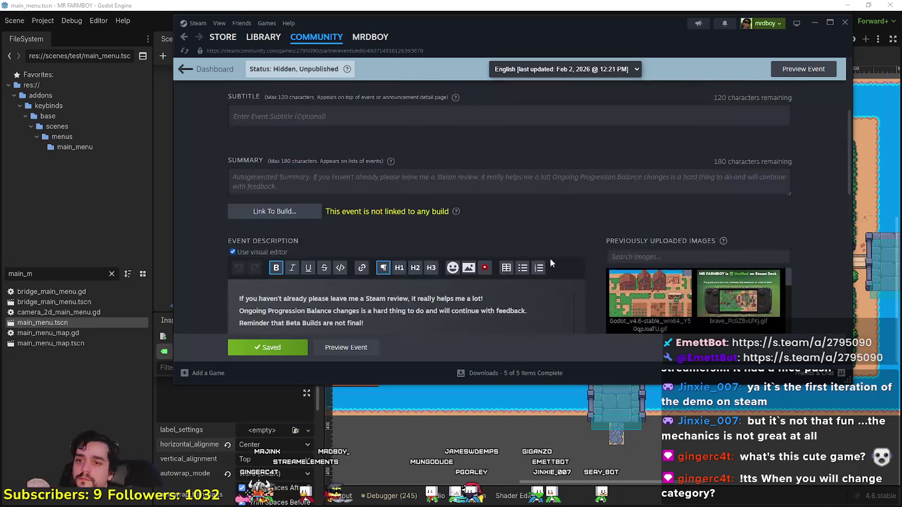
pyautogui.scroll(2, 609, 357)
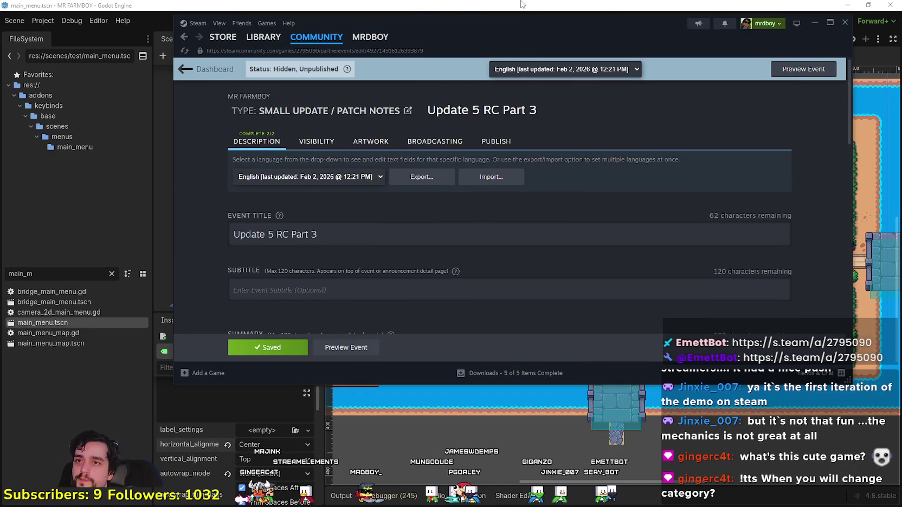
pyautogui.hotkey('alt', 'Tab')
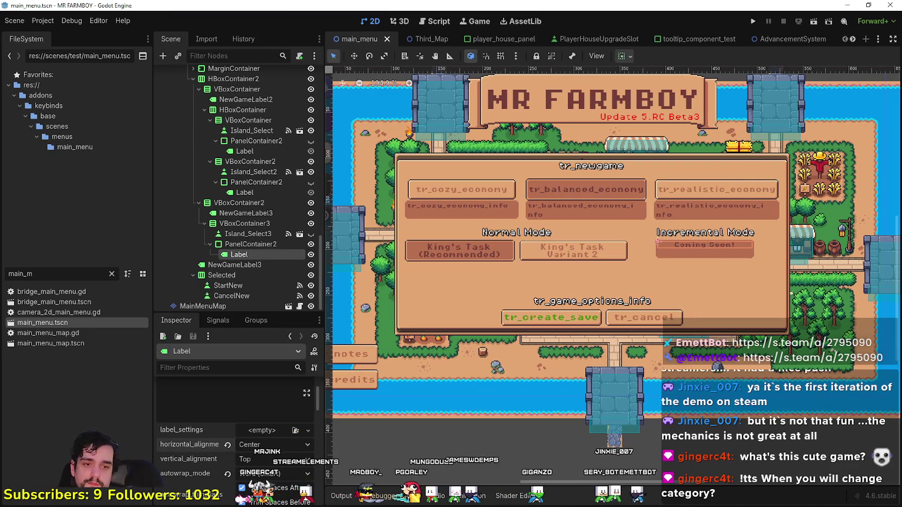
# - Browse to Documents > GitHub > GodotExportTemplates > Steam > NewExport in File Explorer
pyautogui.hotkey('alt', 'Tab')
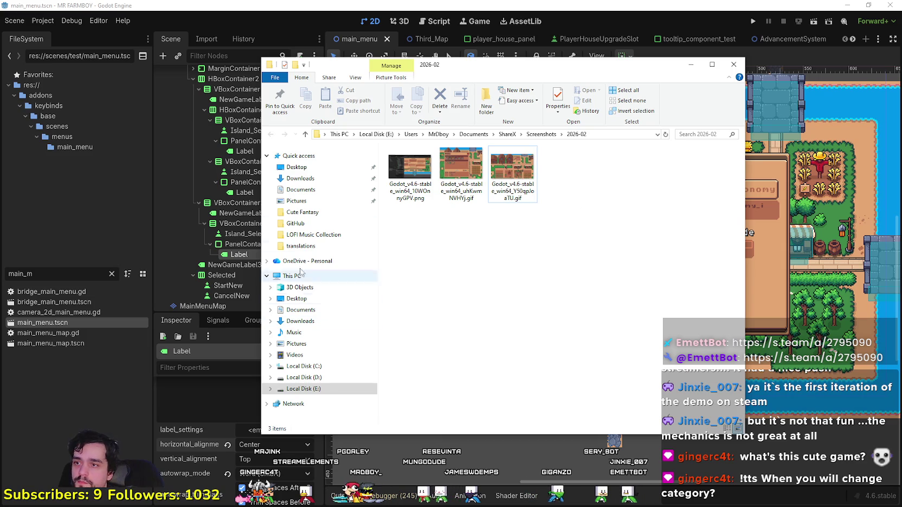
pyautogui.click(301, 189)
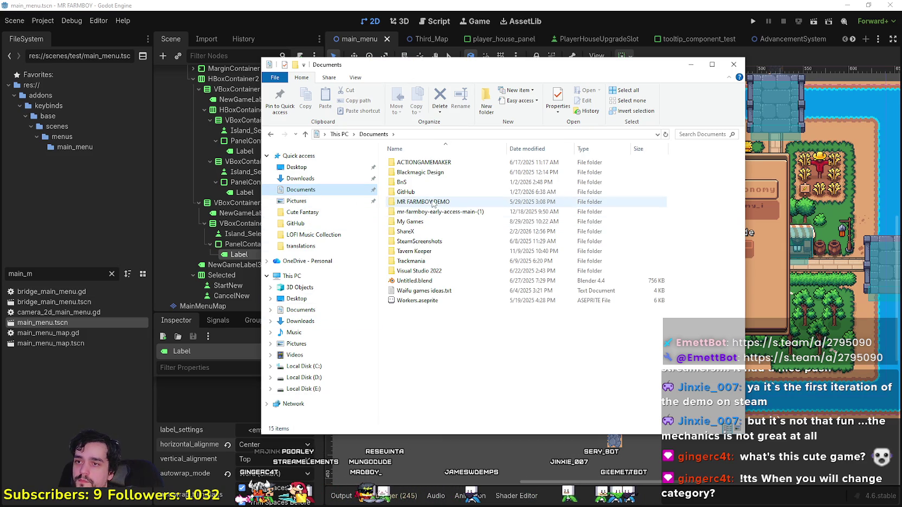
pyautogui.doubleClick(428, 192)
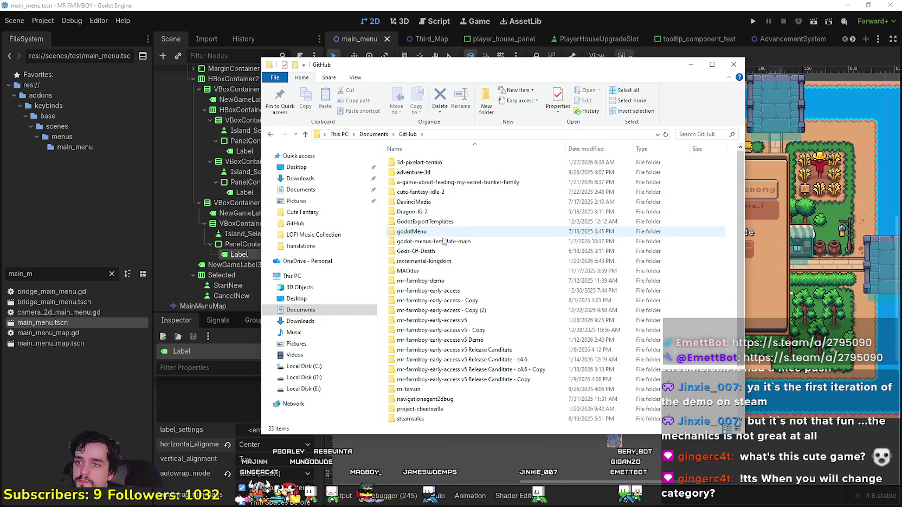
pyautogui.doubleClick(425, 221)
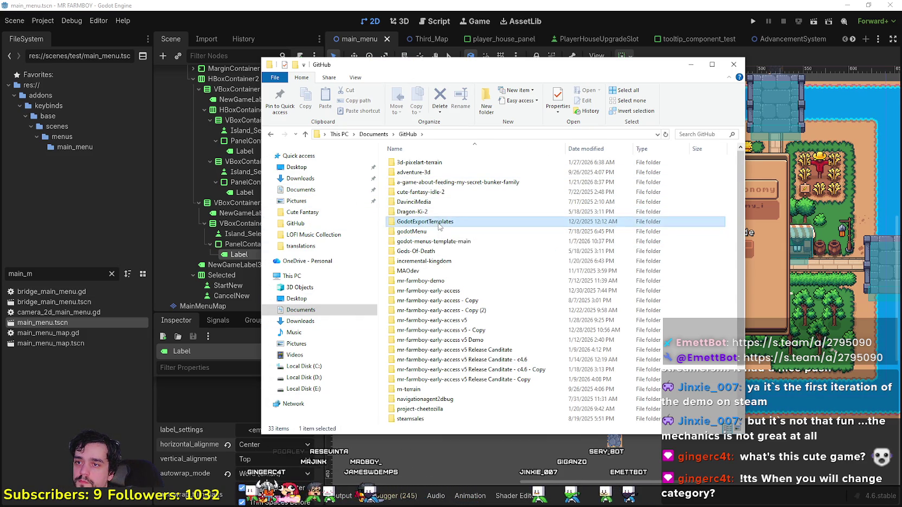
pyautogui.doubleClick(610, 213)
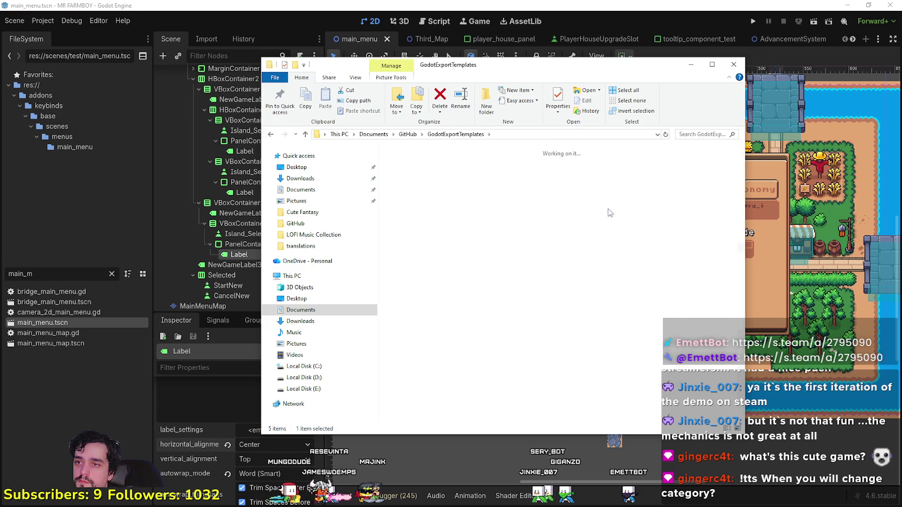
pyautogui.doubleClick(450, 211)
# - Box-select all seven export files, delete them, and close File Explorer
pyautogui.moveTo(720, 265); pyautogui.dragTo(382, 157)
pyautogui.rightClick(380, 168)
pyautogui.click(729, 251)
pyautogui.moveTo(730, 250); pyautogui.dragTo(384, 153)
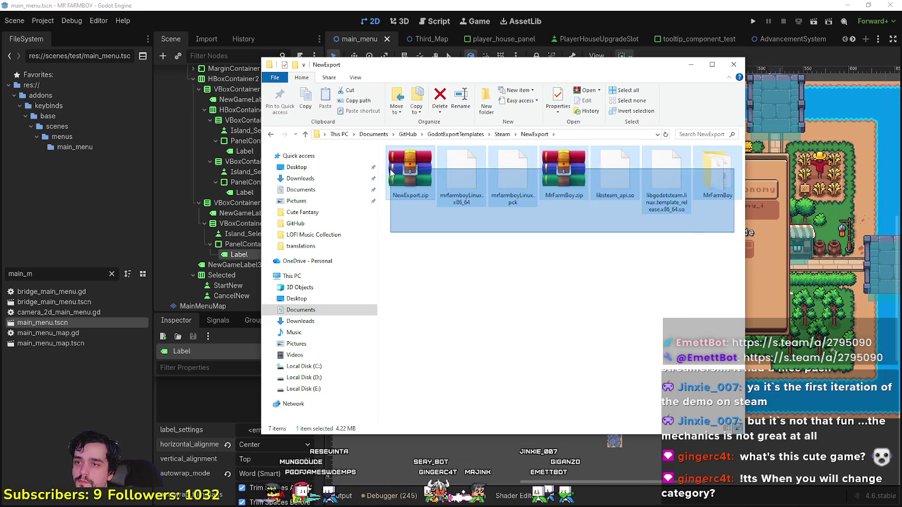
pyautogui.rightClick(410, 175)
pyautogui.click(439, 306)
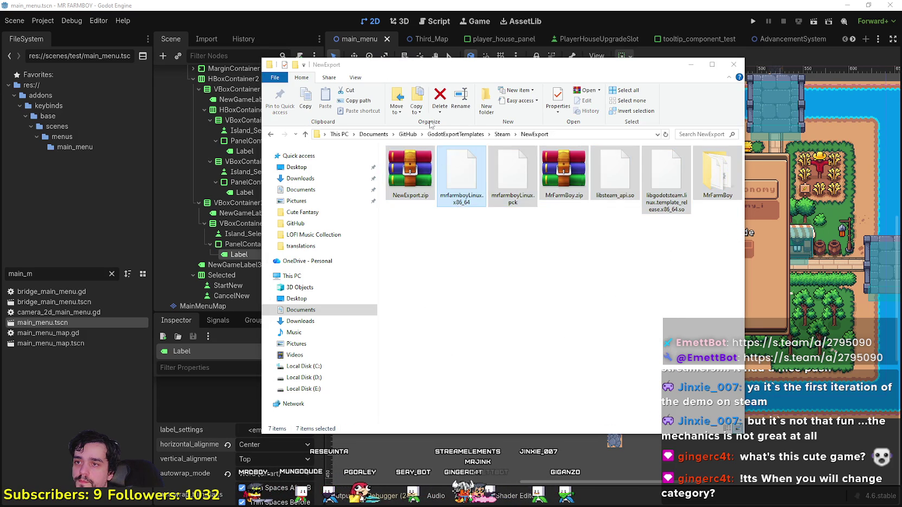
pyautogui.click(385, 40)
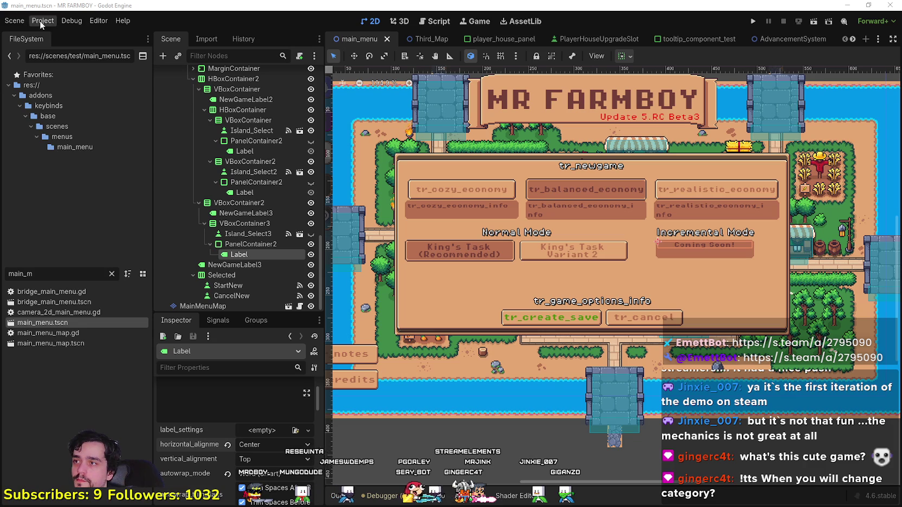
# - Hide NewGameContainer and ContinueReminder in the Scene tree, then save main_menu
pyautogui.scroll(3, 288, 276)
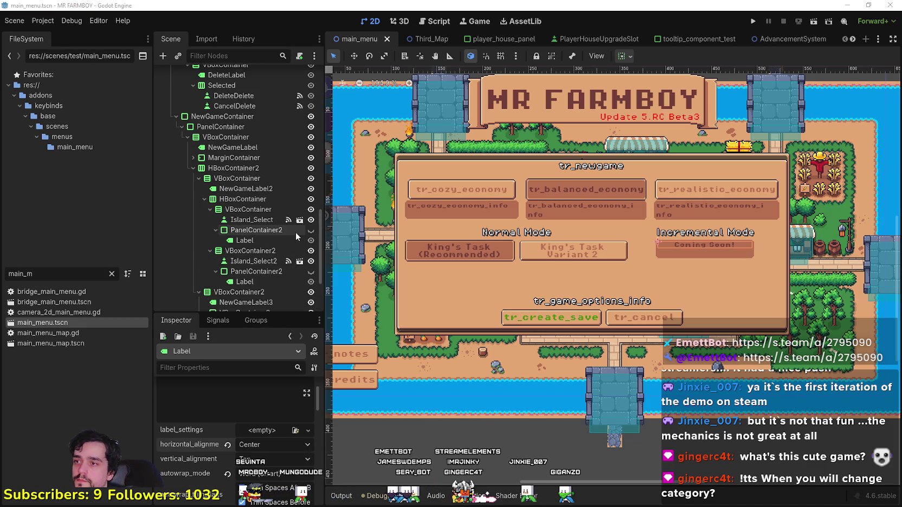
pyautogui.click(311, 117)
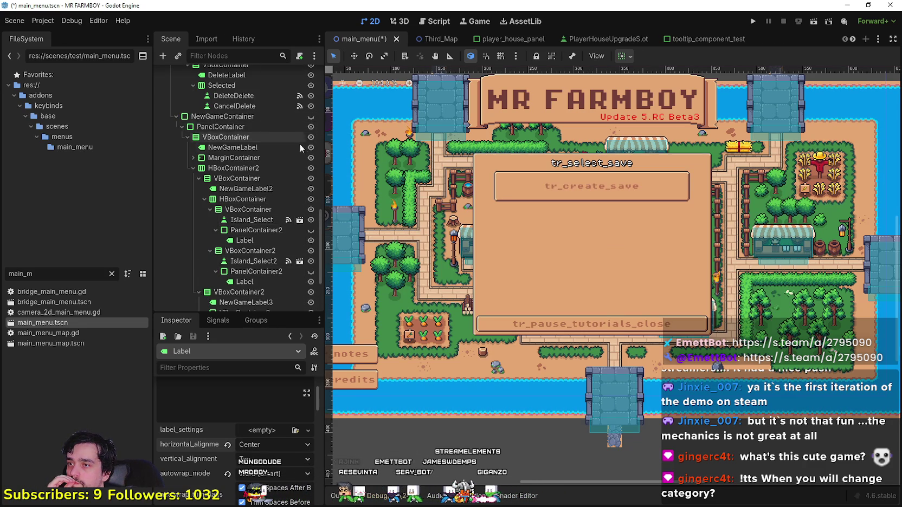
pyautogui.scroll(3, 293, 256)
pyautogui.scroll(4, 291, 263)
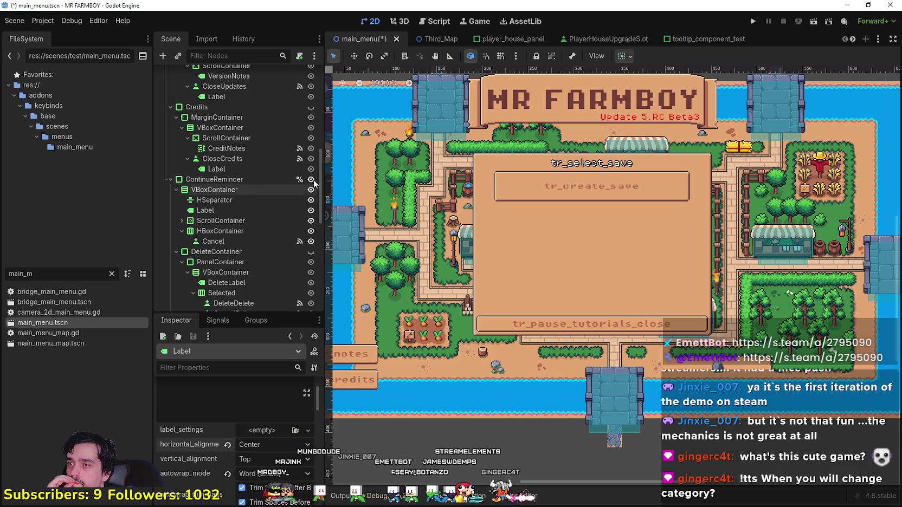
pyautogui.click(310, 179)
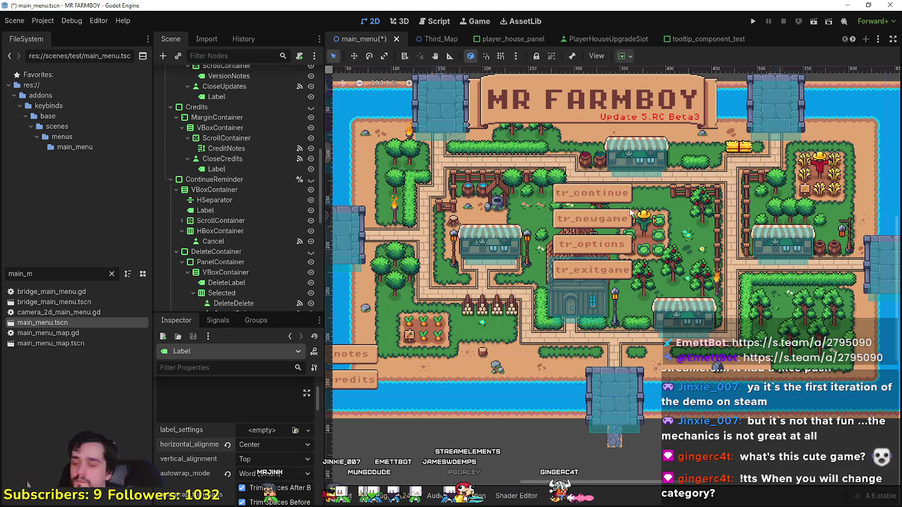
pyautogui.hotkey('ctrl', 's')
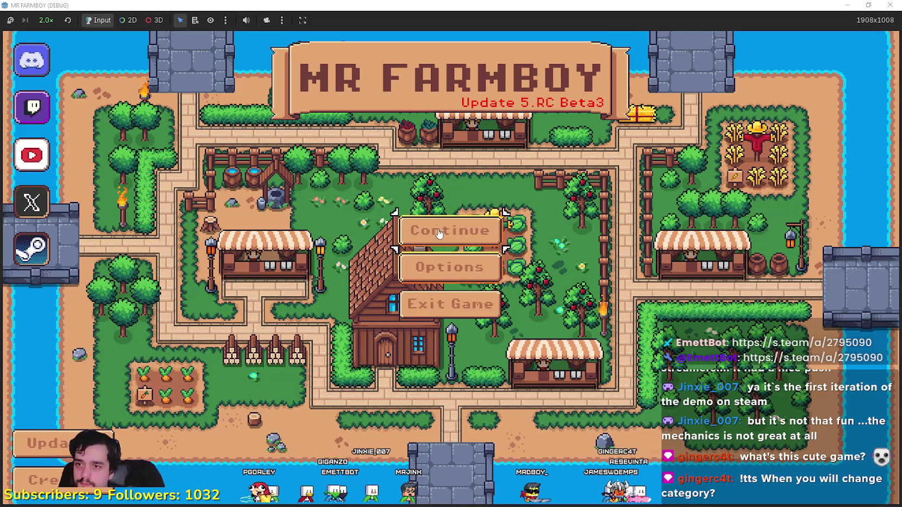
# - Create a new save, begin farming past the King's letter, then quit to the title screen
pyautogui.click(439, 233)
pyautogui.scroll(-2, 450, 271)
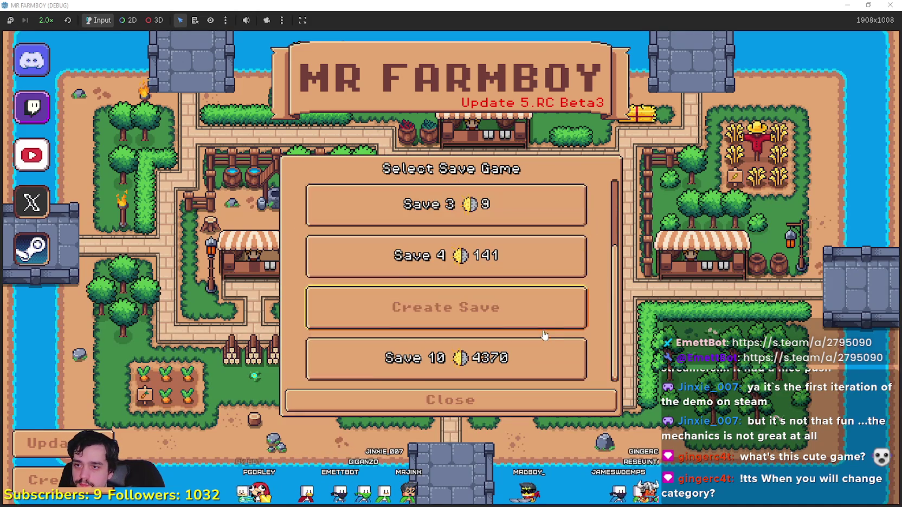
pyautogui.click(445, 308)
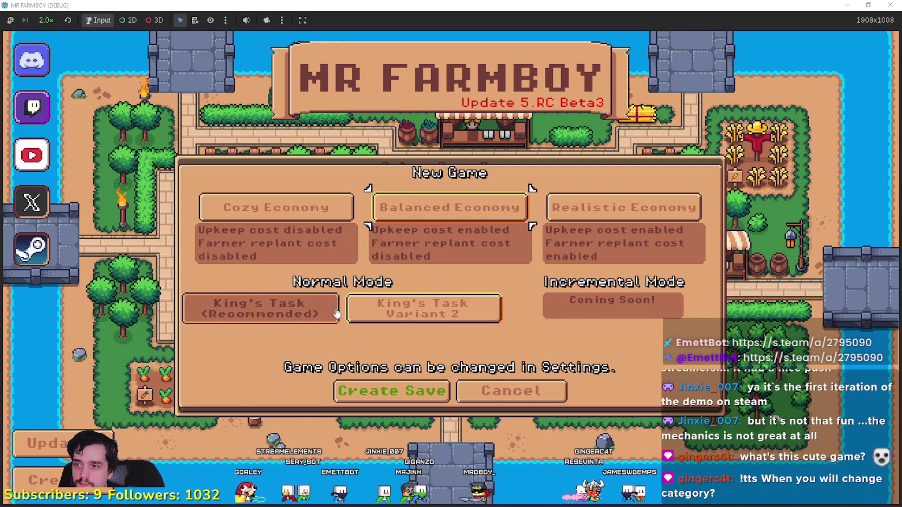
pyautogui.click(409, 391)
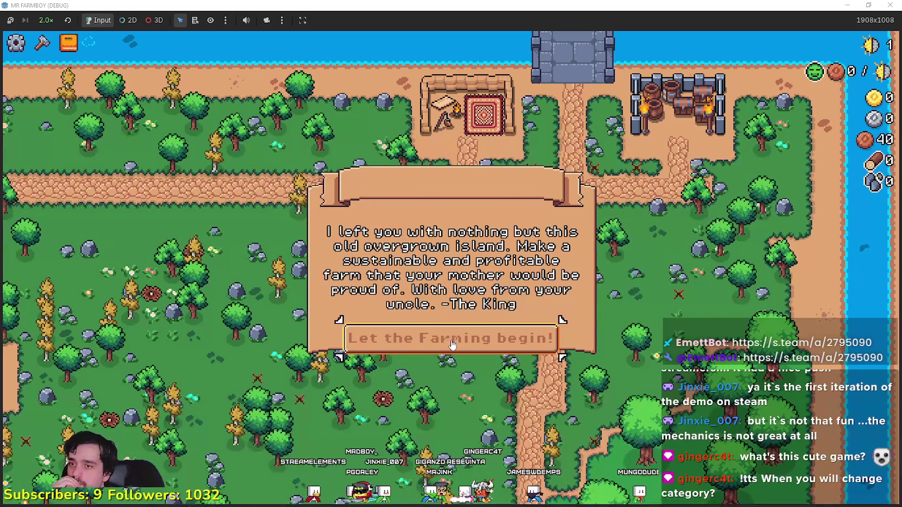
pyautogui.click(452, 341)
pyautogui.scroll(-5, 444, 311)
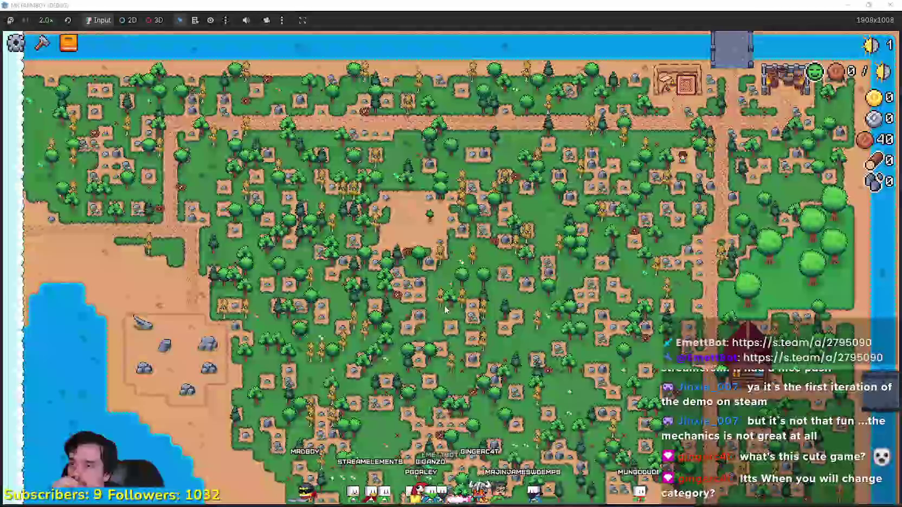
pyautogui.scroll(5, 444, 311)
pyautogui.press('Escape')
pyautogui.click(464, 323)
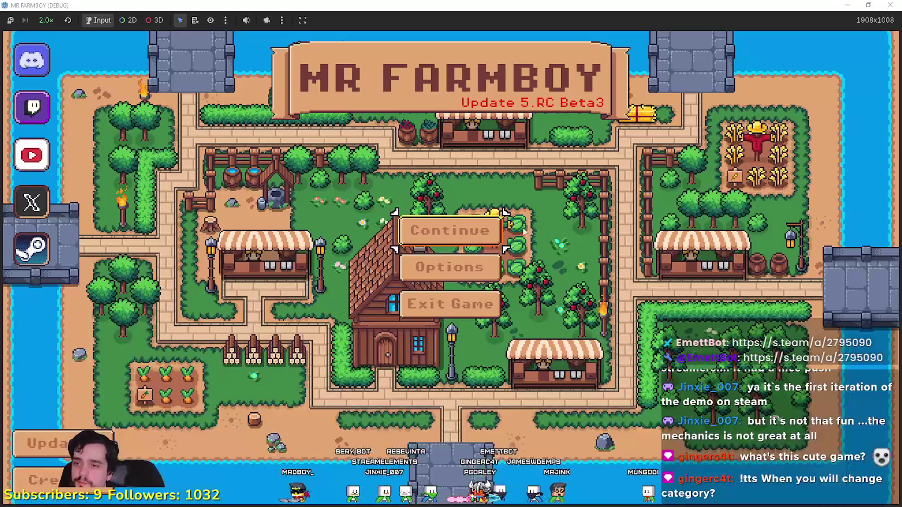
# - Delete Save 5, start a fresh game in that slot, check the pause menu, then stop with F8
pyautogui.click(461, 238)
pyautogui.scroll(-3, 482, 263)
pyautogui.click(509, 260)
pyautogui.click(499, 264)
pyautogui.click(388, 298)
pyautogui.click(450, 324)
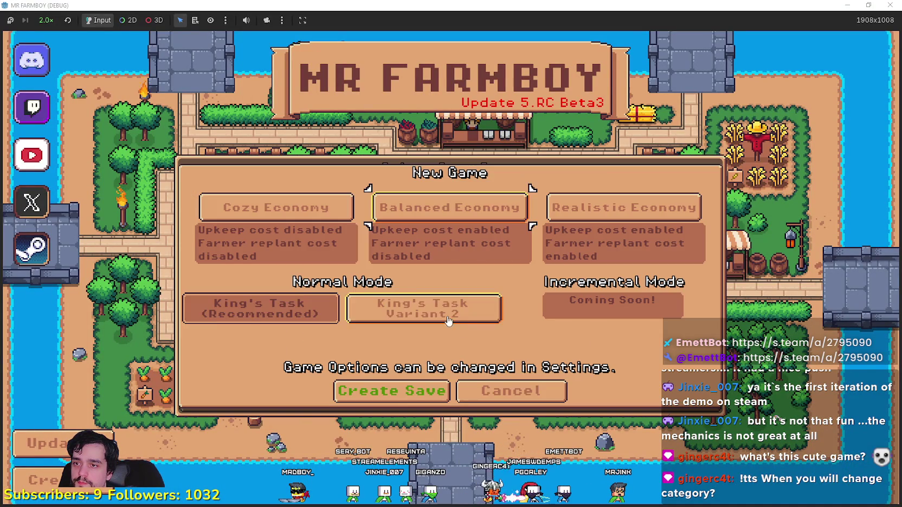
pyautogui.click(400, 400)
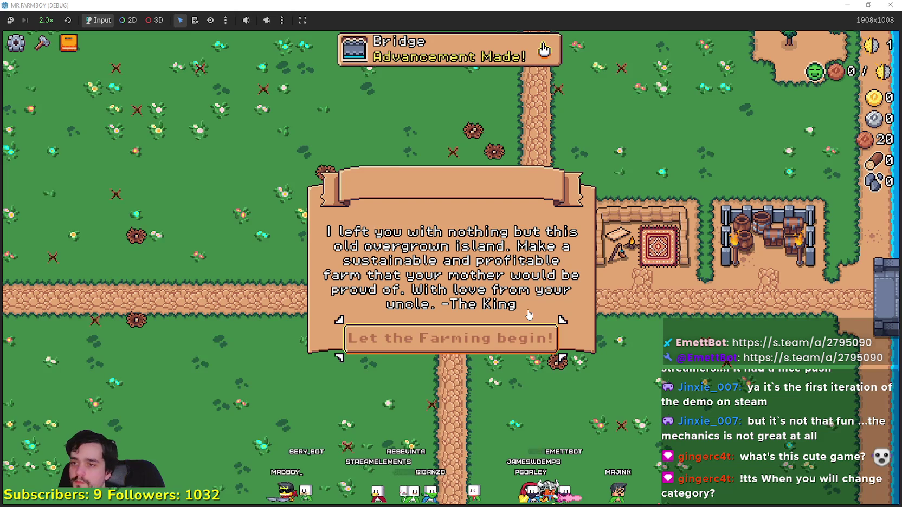
pyautogui.scroll(-5, 493, 288)
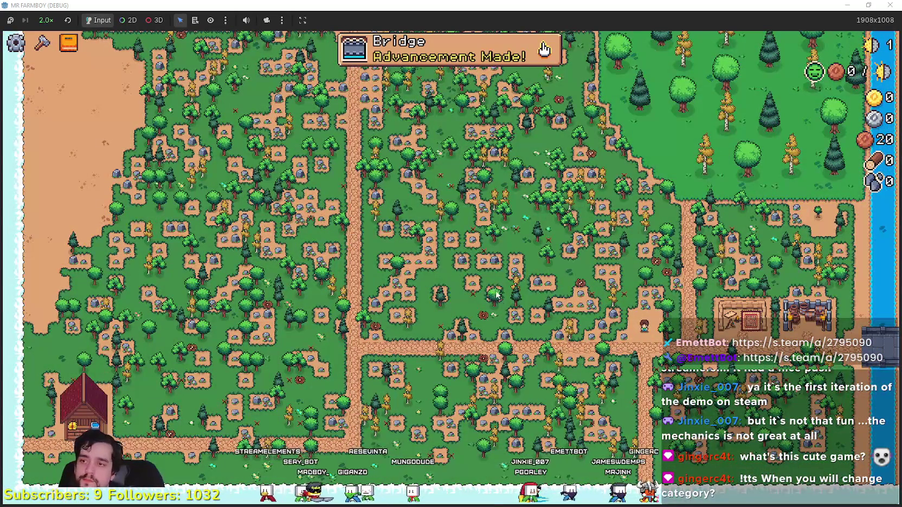
pyautogui.press('Escape')
pyautogui.press('Escape')
pyautogui.press('F8')
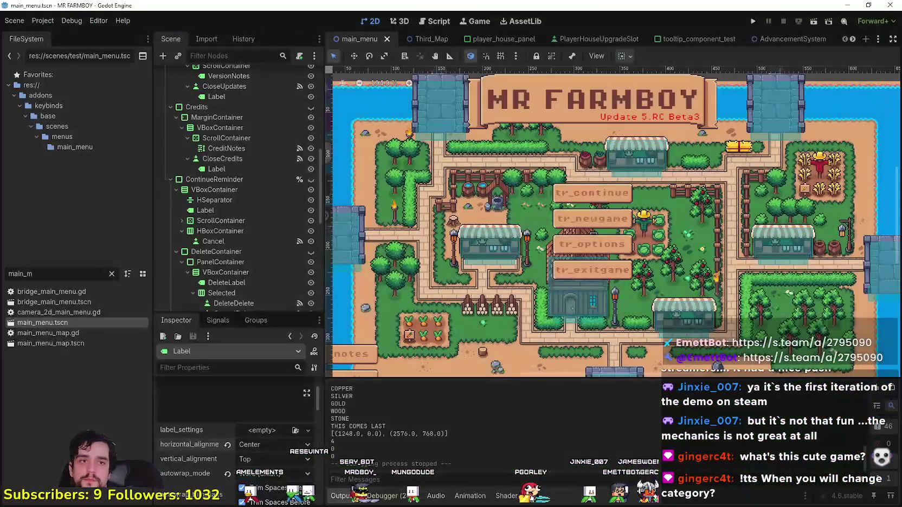
# - Download and install the 4.6.stable export templates for Windows Desktop from the best available mirror
pyautogui.click(44, 20)
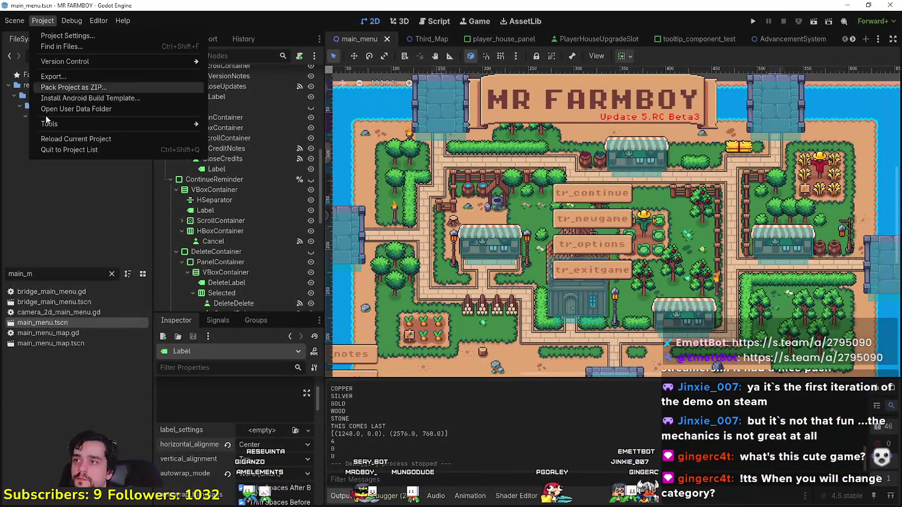
pyautogui.click(49, 76)
pyautogui.click(463, 155)
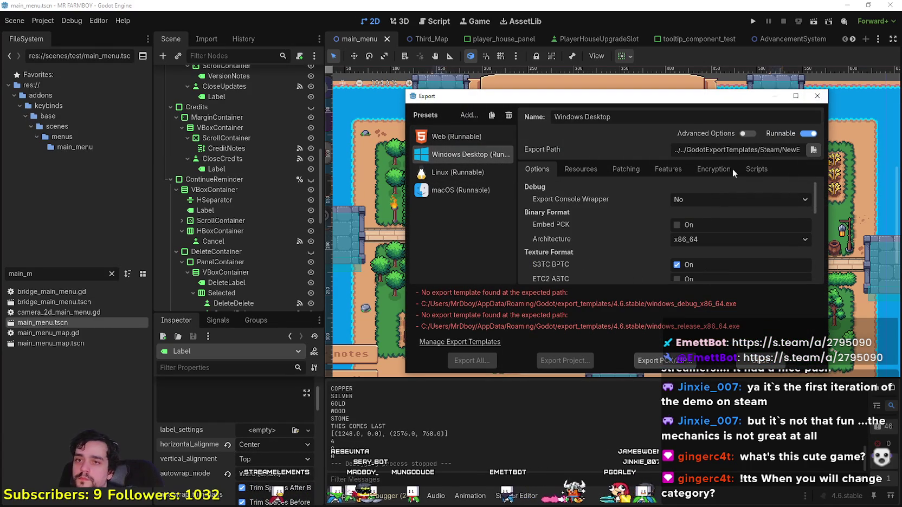
pyautogui.click(461, 342)
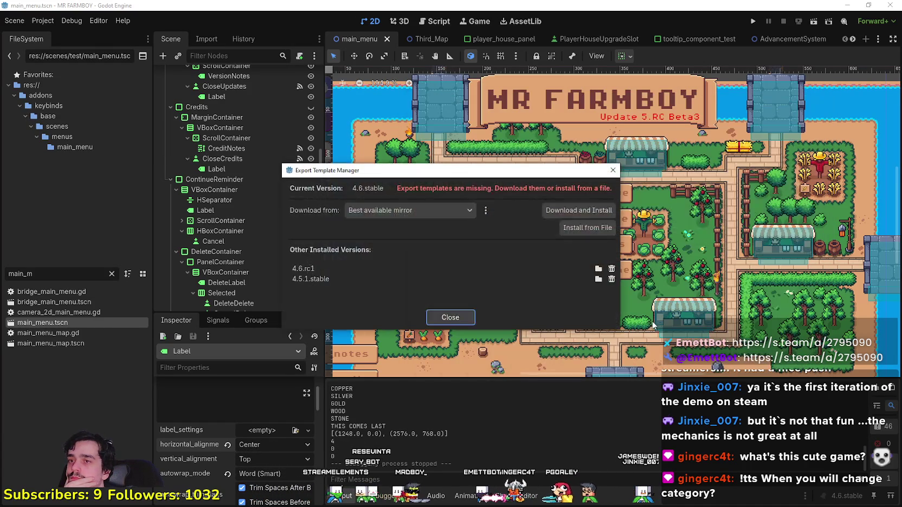
pyautogui.click(417, 211)
pyautogui.click(574, 244)
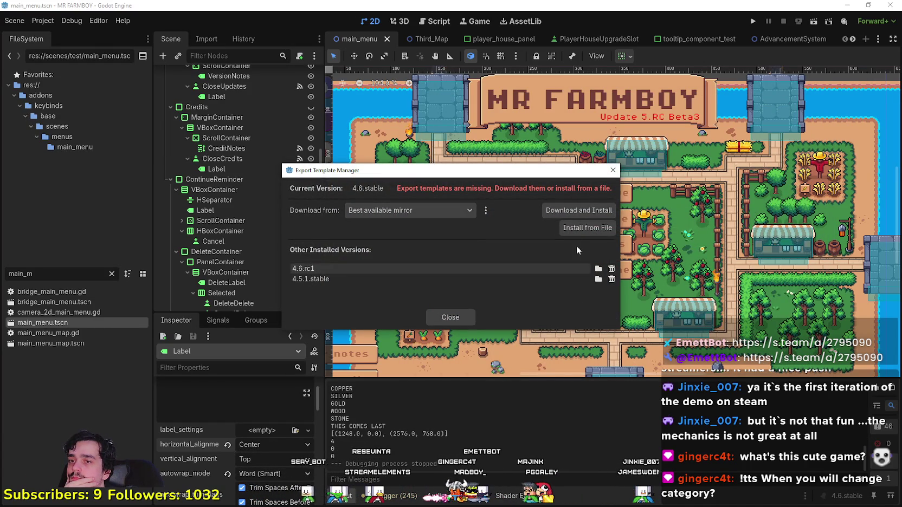
pyautogui.click(567, 211)
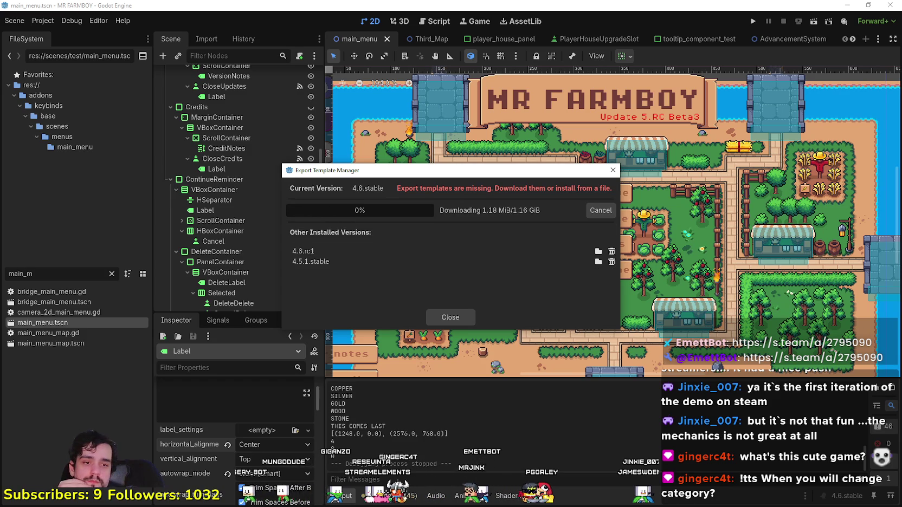
pyautogui.hotkey('alt', 'Tab')
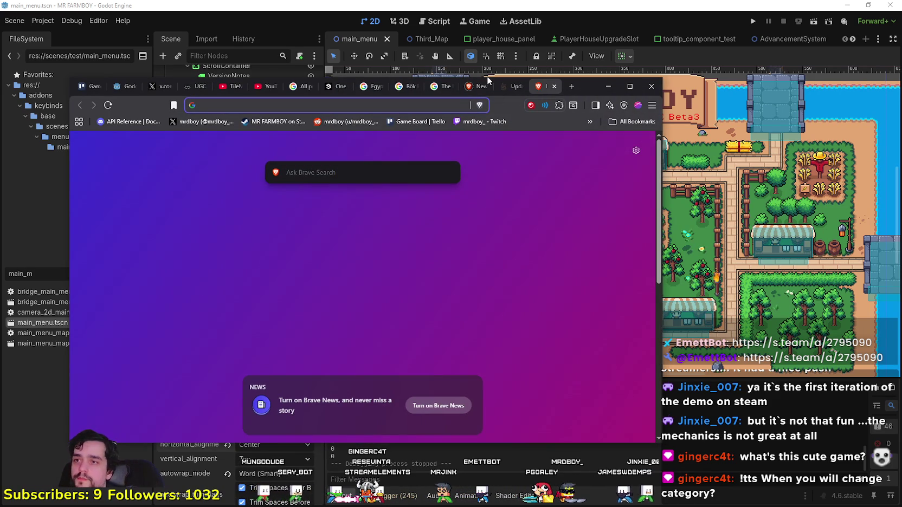
# - Look up godotengine.org/download/archive in Brave, then return to Godot's template download
pyautogui.write('godot')
pyautogui.press('Return')
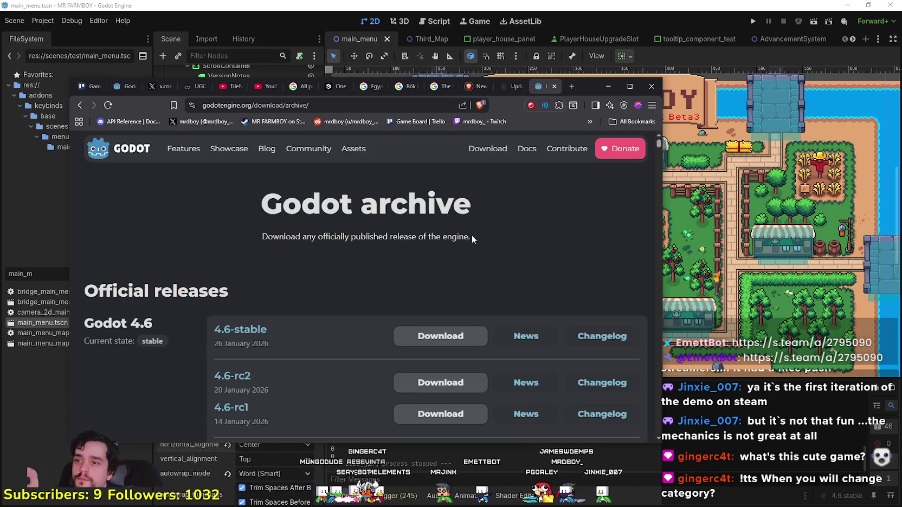
pyautogui.scroll(-2, 483, 243)
pyautogui.click(615, 85)
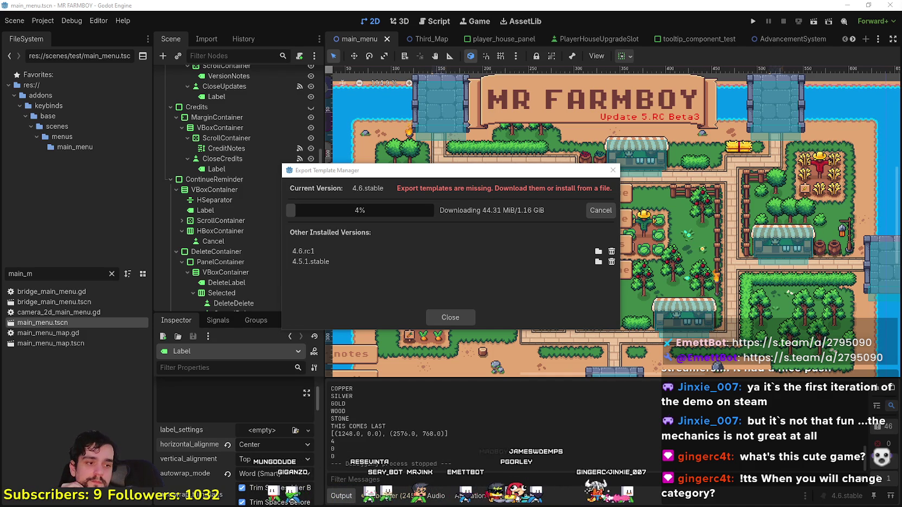
# - Close the Paint sketch without saving and bring the Steam store to the front
pyautogui.hotkey('alt', 'Tab')
pyautogui.hotkey('alt', 'F4')
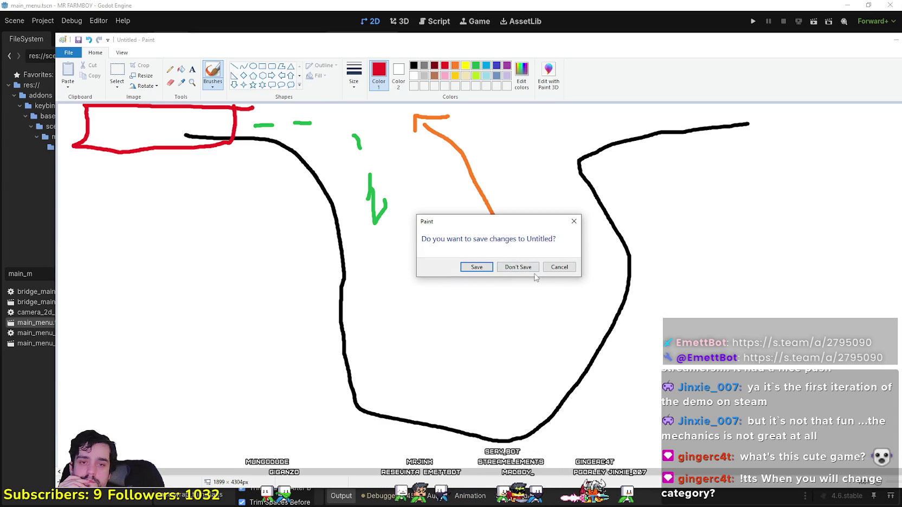
pyautogui.click(524, 267)
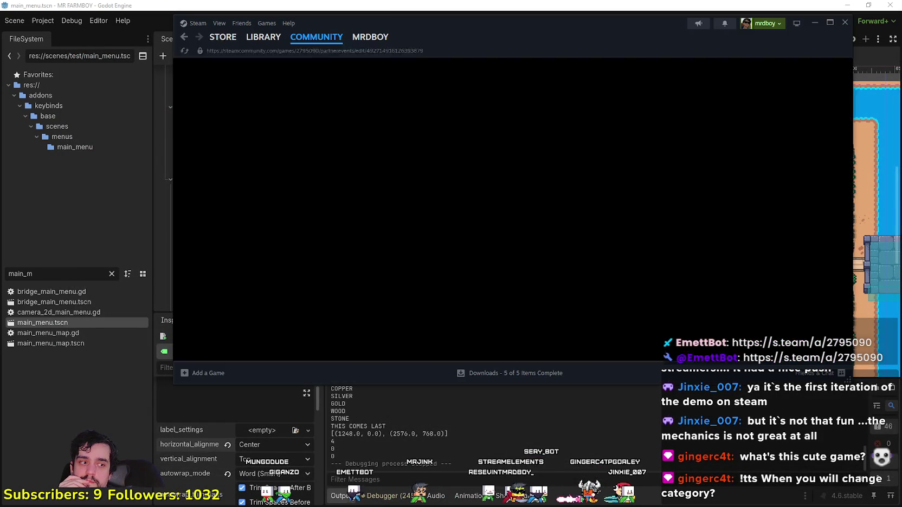
pyautogui.hotkey('alt', 'Tab')
pyautogui.moveTo(245, 41)
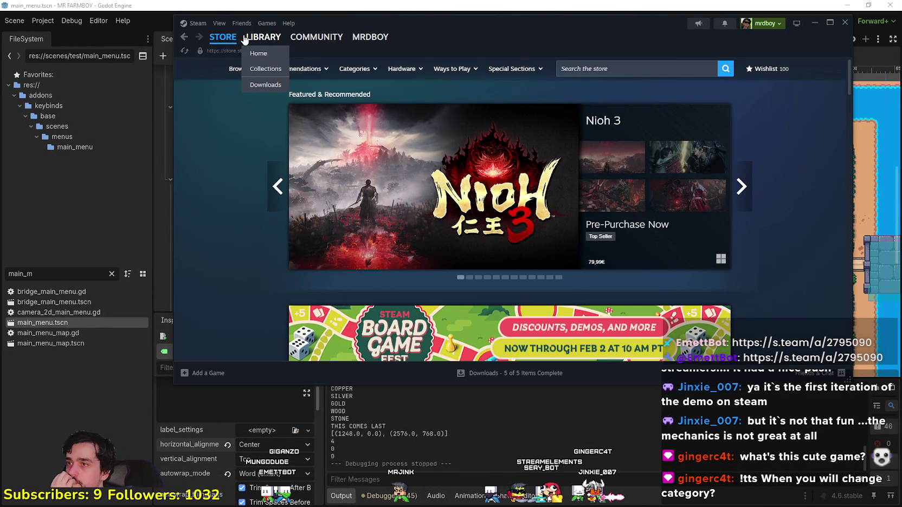
# - Hide Steam and move the NewExport folder window holding NewExport.zip up and left
pyautogui.moveTo(288, 42)
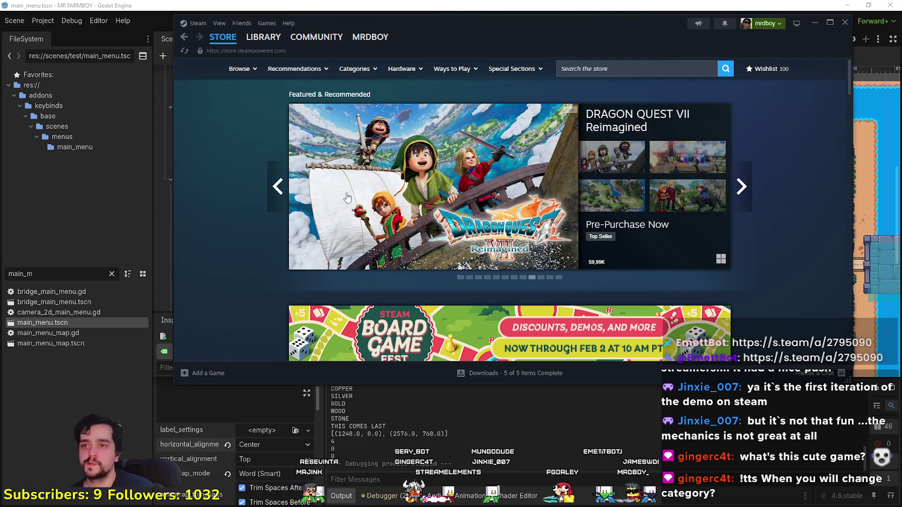
pyautogui.click(815, 25)
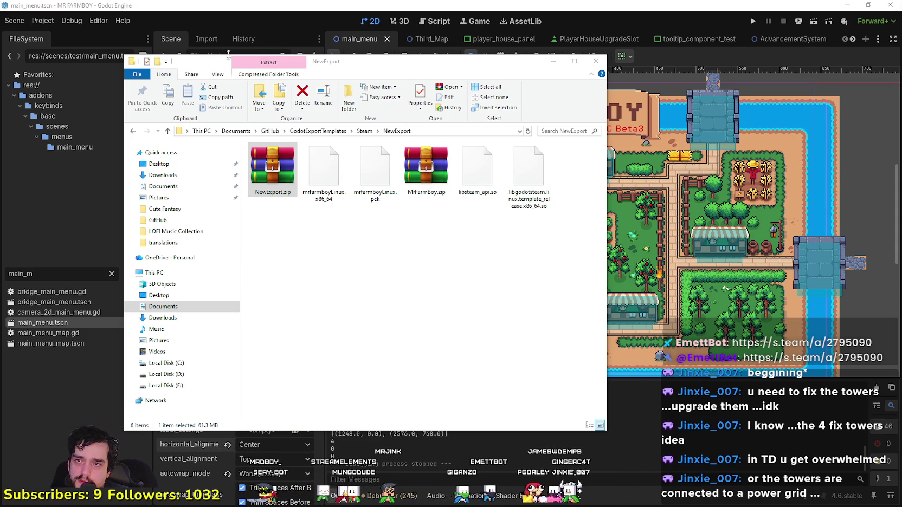
pyautogui.moveTo(228, 56); pyautogui.dragTo(147, 40)
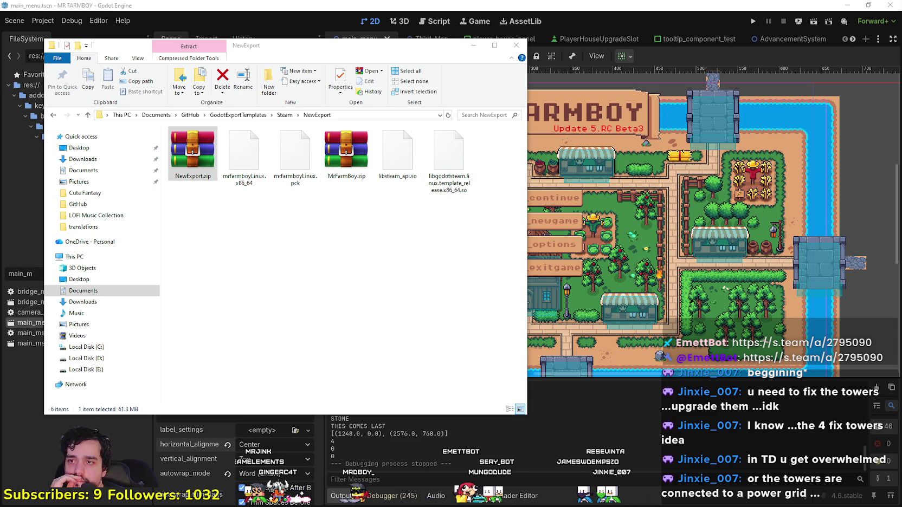
# - Minimize the NewExport folder window so the editor and Steam store show
pyautogui.click(469, 48)
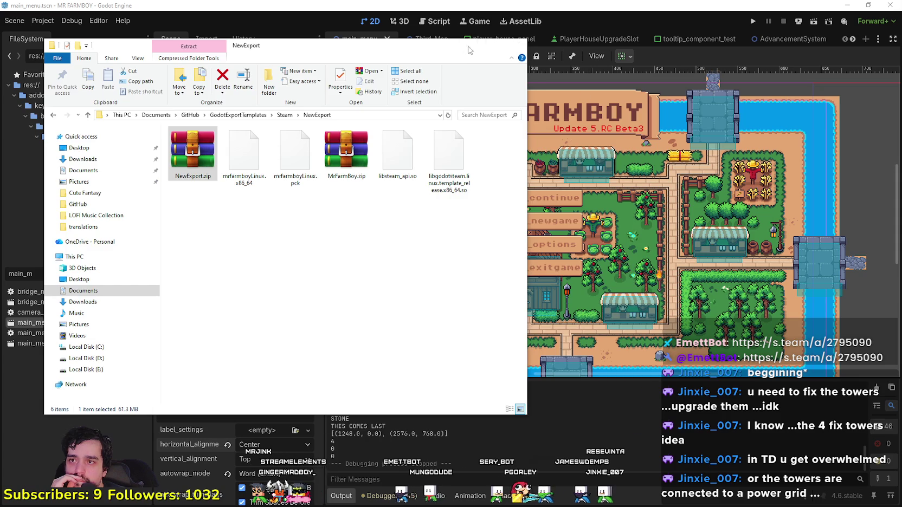
pyautogui.click(468, 48)
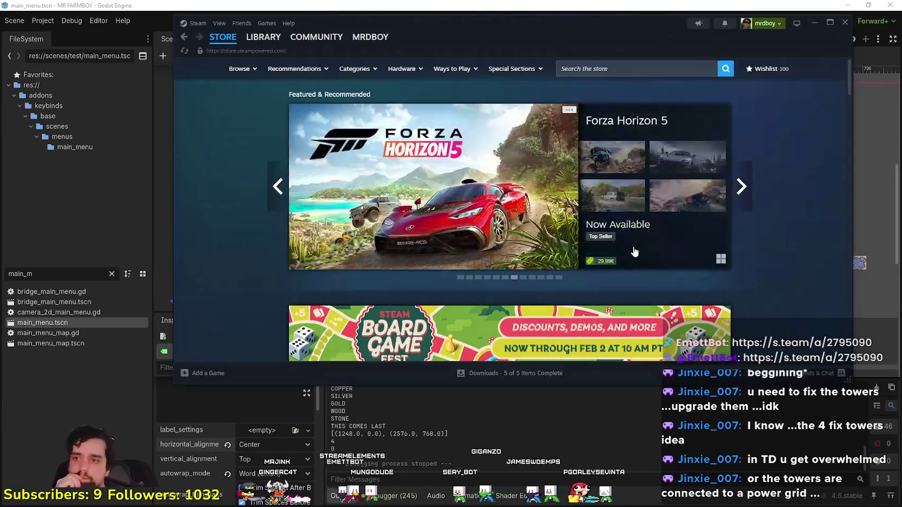
# - Open MR FARMBOY's Hub Admin Event/Announcement Dashboard and scroll down to its Drafts list
pyautogui.click(263, 37)
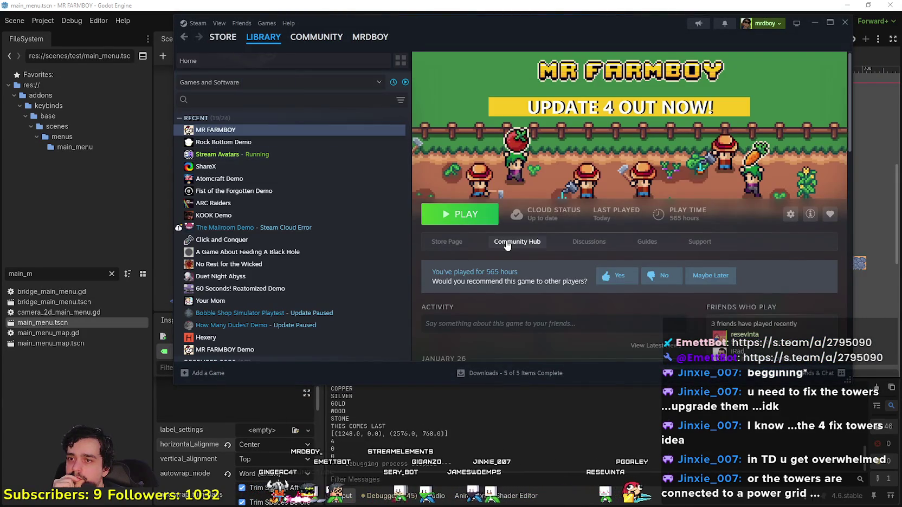
pyautogui.click(512, 243)
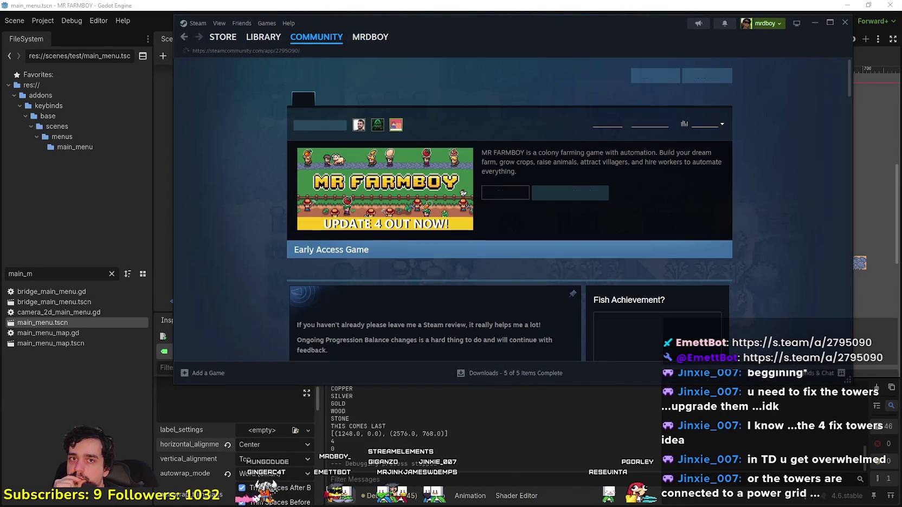
pyautogui.click(652, 79)
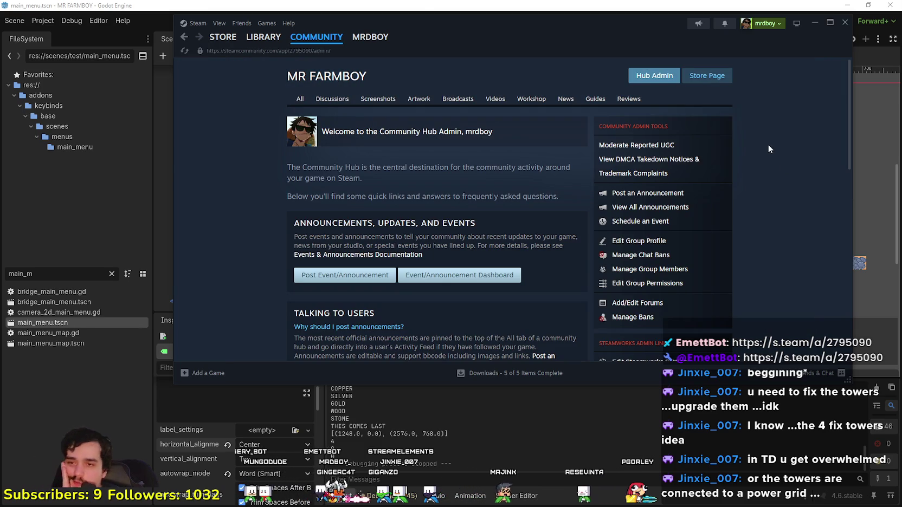
pyautogui.click(459, 279)
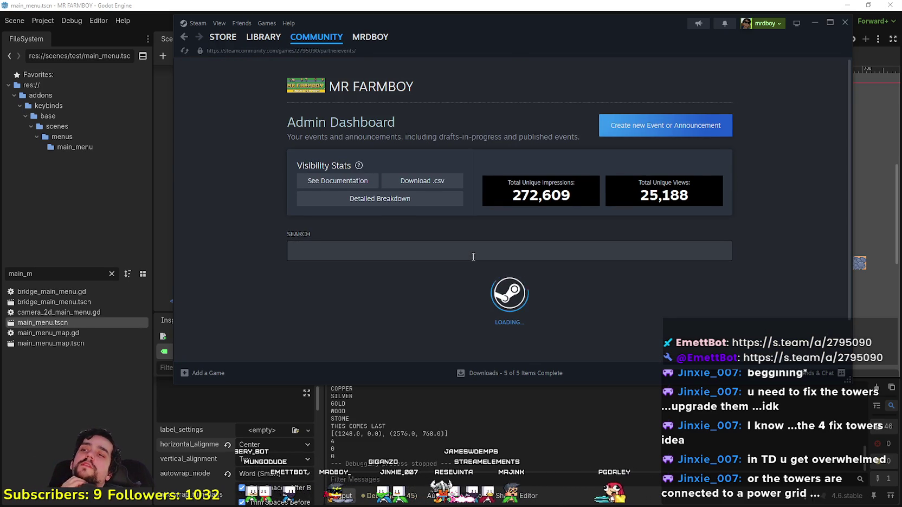
pyautogui.scroll(-1, 383, 306)
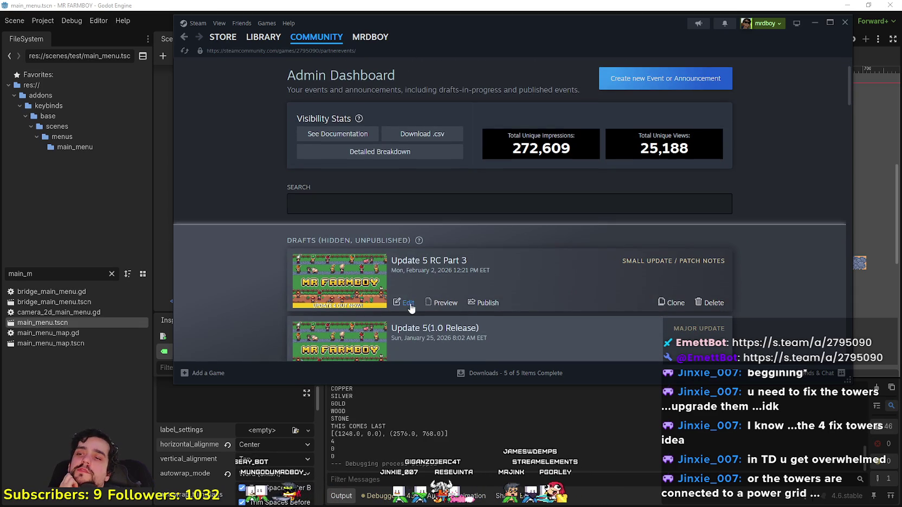
pyautogui.scroll(-3, 390, 303)
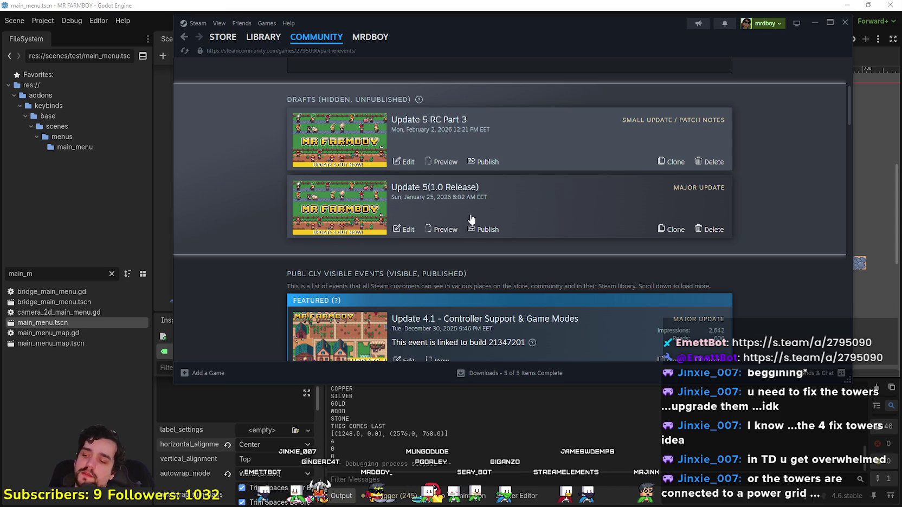
# - Edit the Update 5 RC Part 3 draft, enlarge the Steam window, and scroll its patch notes
pyautogui.click(409, 162)
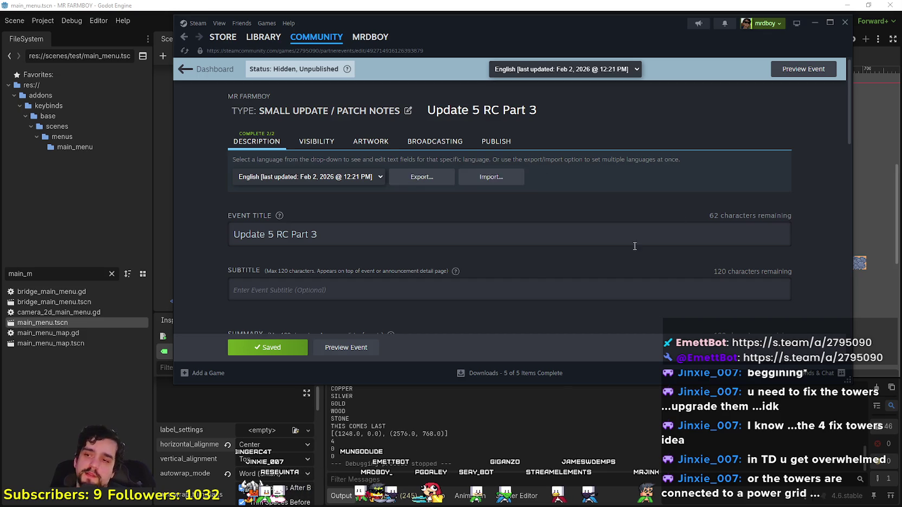
pyautogui.scroll(-5, 615, 222)
pyautogui.scroll(1, 374, 152)
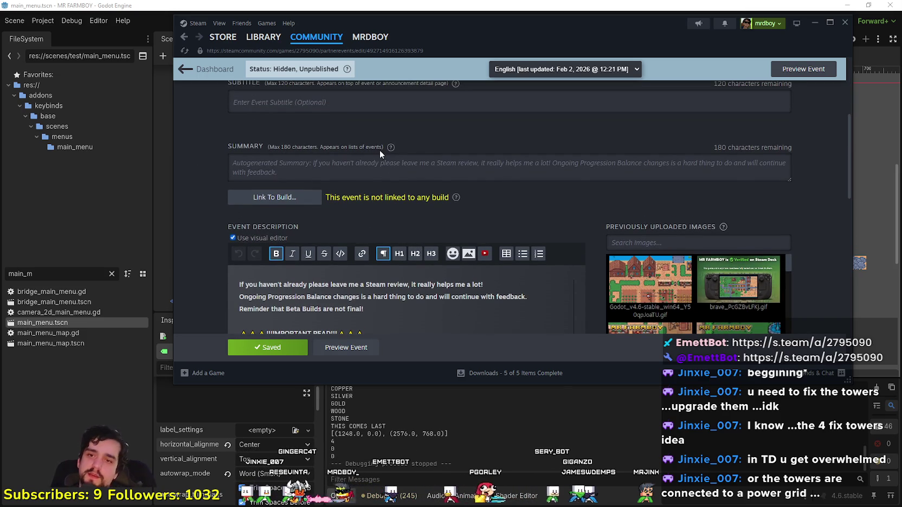
pyautogui.moveTo(752, 293)
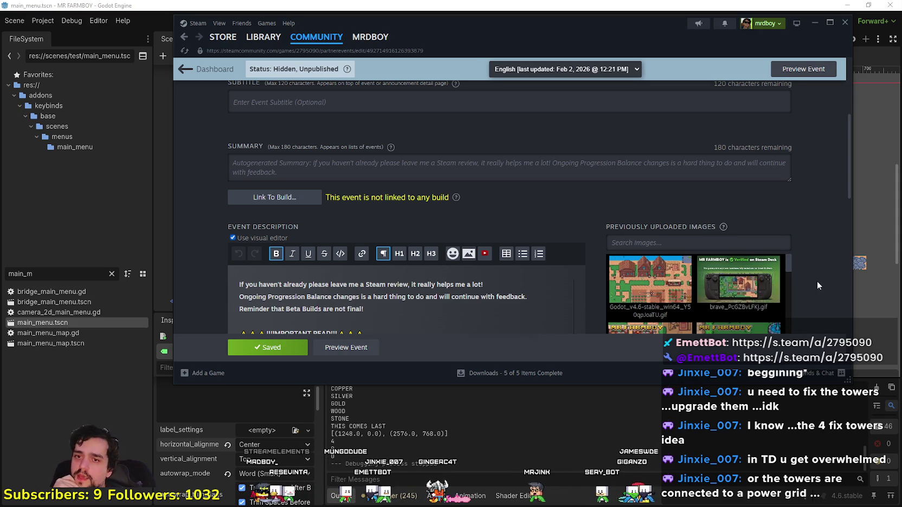
pyautogui.scroll(-1, 816, 280)
pyautogui.moveTo(848, 375)
pyautogui.mouseDown()
pyautogui.moveTo(847, 498)
pyautogui.moveTo(825, 504)
pyautogui.mouseUp()
pyautogui.scroll(-4, 454, 350)
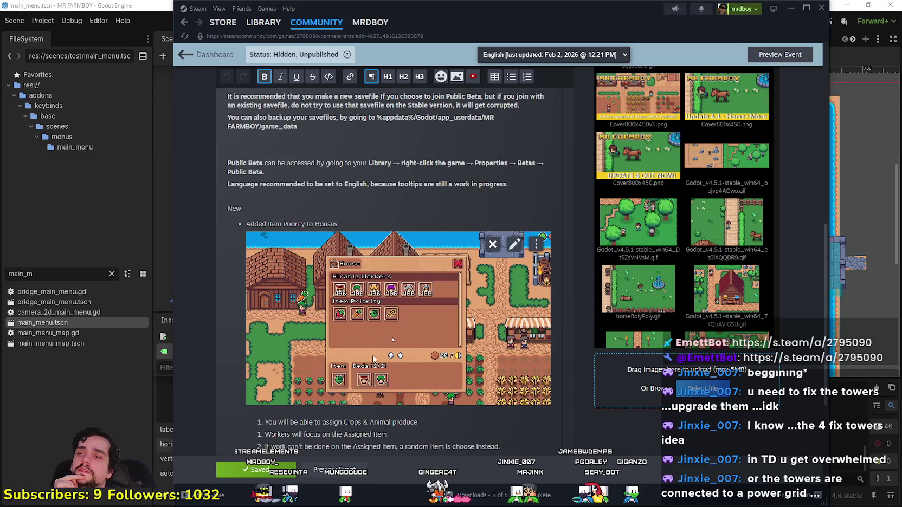
pyautogui.scroll(4, 312, 307)
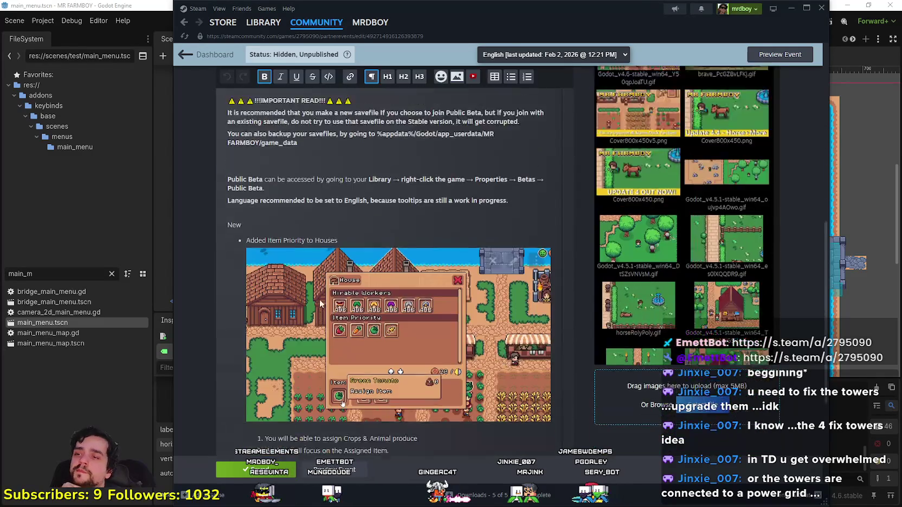
pyautogui.scroll(-7, 329, 303)
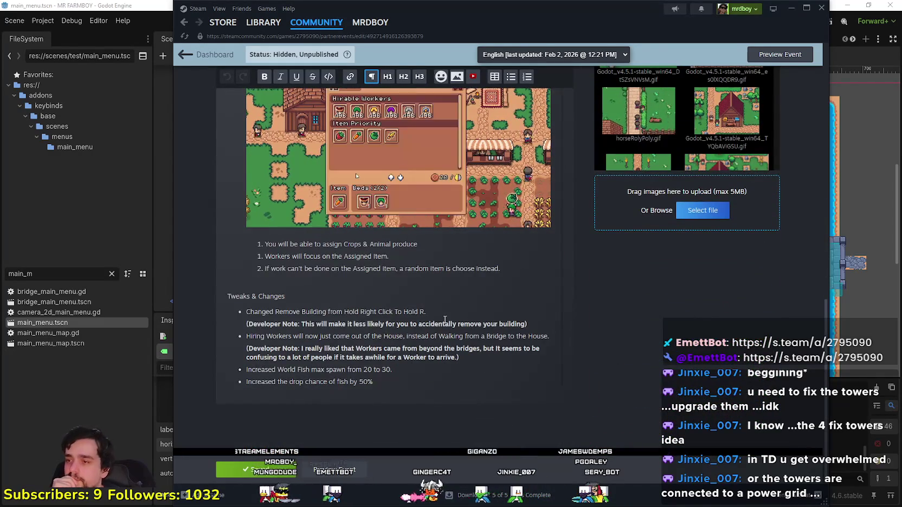
pyautogui.scroll(8, 442, 318)
pyautogui.scroll(3, 377, 367)
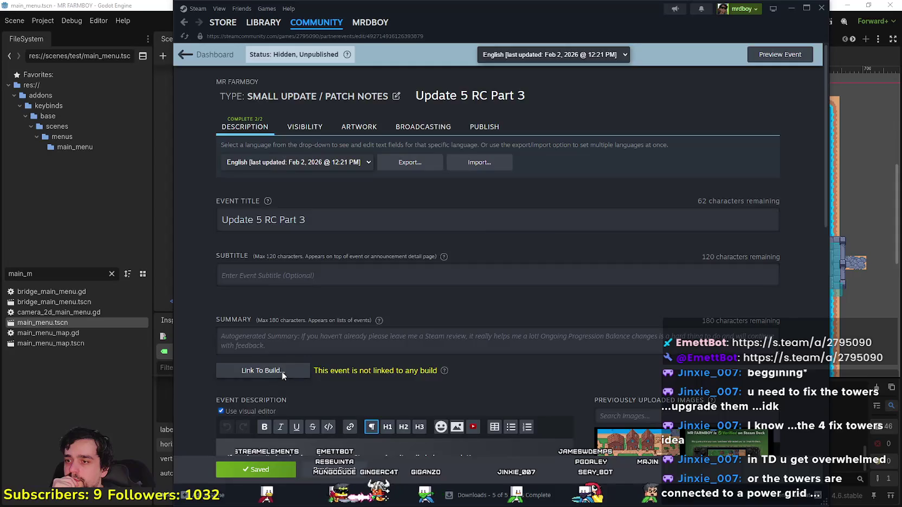
# - Link Update 5 RC Part 3 to the public-beta build 21746435 and save the event
pyautogui.click(280, 373)
pyautogui.click(468, 274)
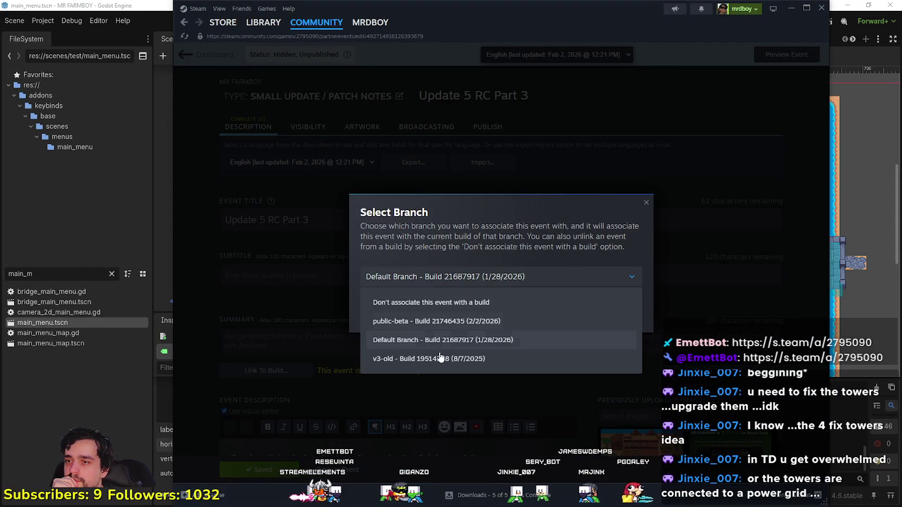
pyautogui.click(496, 321)
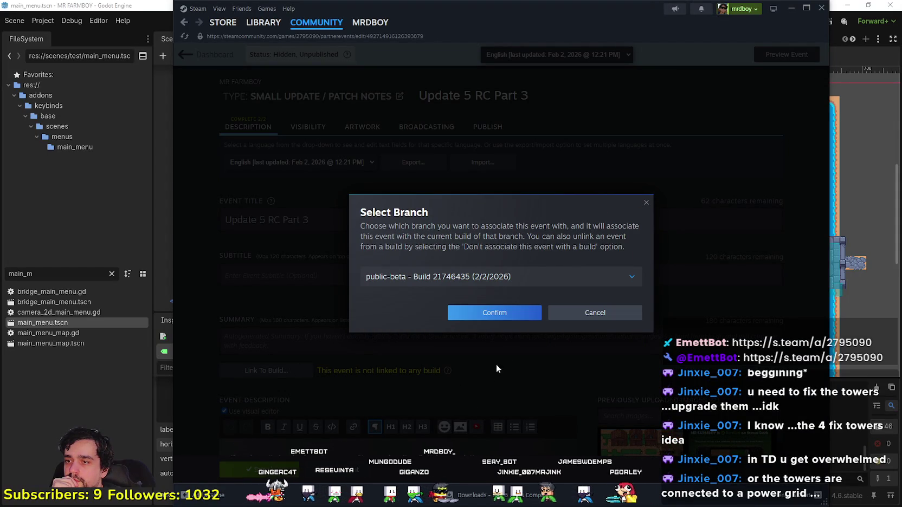
pyautogui.click(490, 271)
pyautogui.click(491, 320)
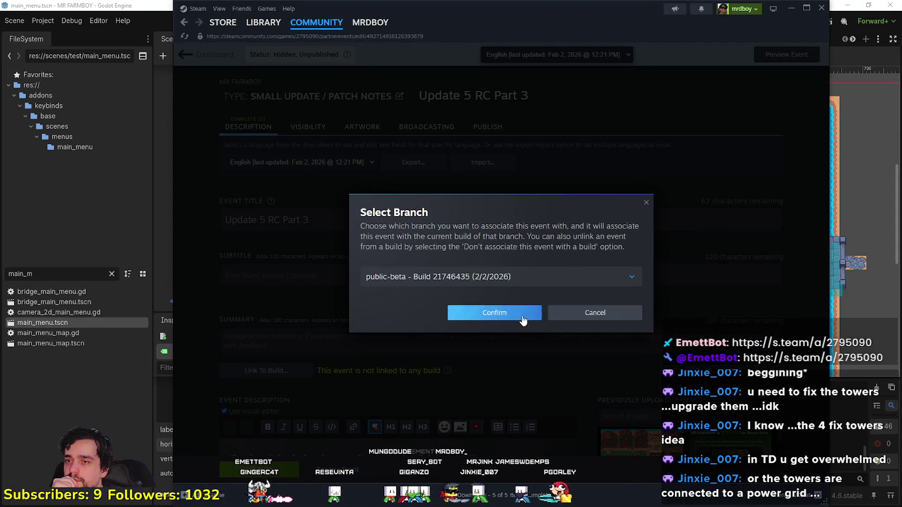
pyautogui.click(488, 313)
pyautogui.scroll(-10, 438, 274)
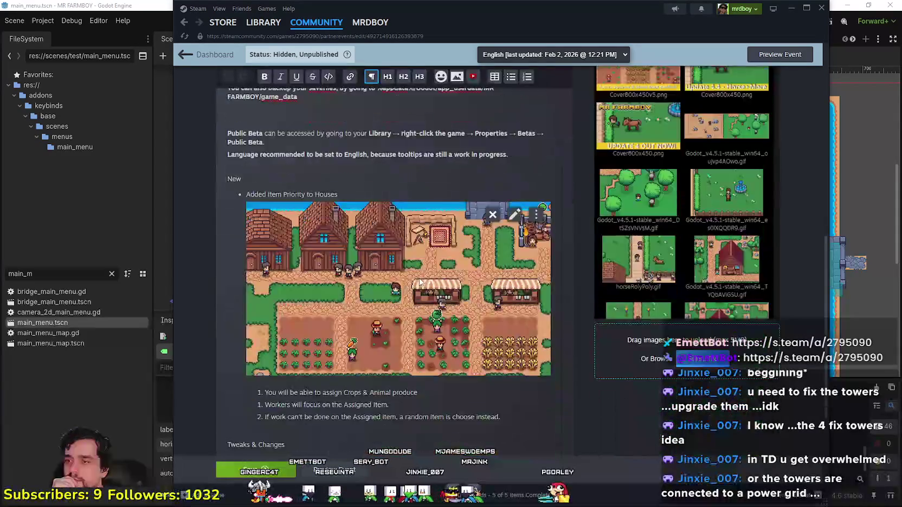
pyautogui.scroll(3, 610, 369)
pyautogui.scroll(5, 610, 369)
pyautogui.scroll(-7, 593, 355)
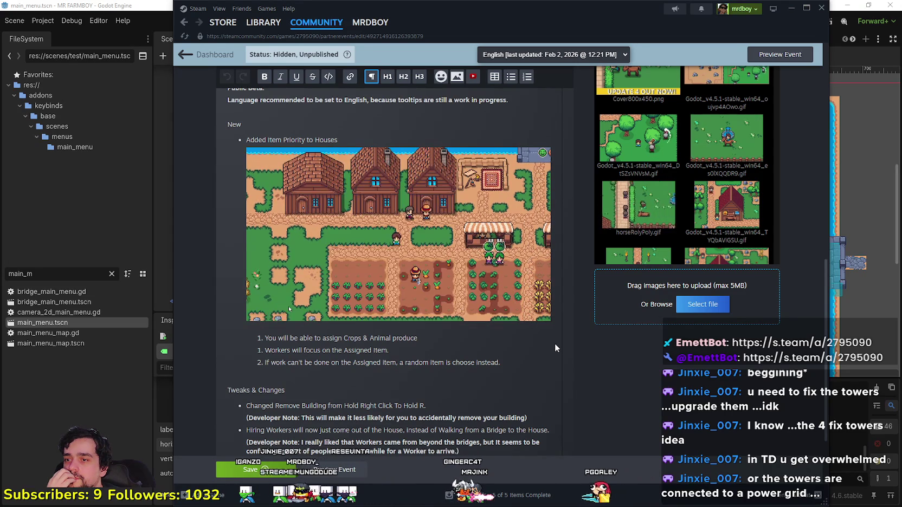
pyautogui.scroll(-2, 554, 343)
pyautogui.click(271, 473)
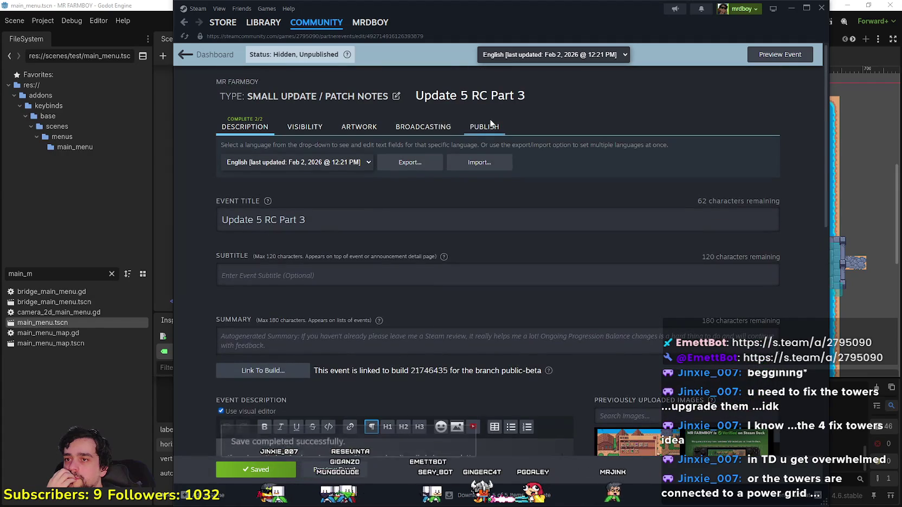
# - Publish the event publicly, skipping the missing-artwork warning, then go to the game library
pyautogui.scroll(-3, 530, 147)
pyautogui.click(270, 202)
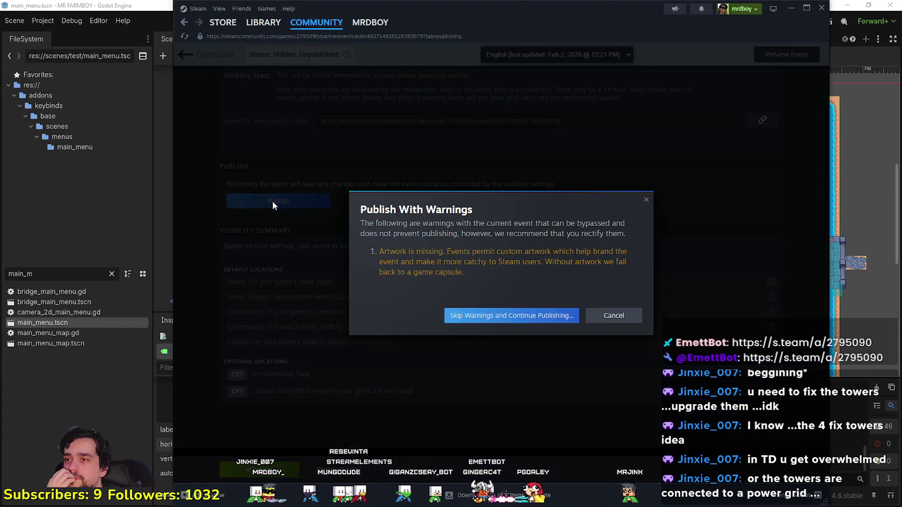
pyautogui.click(550, 320)
pyautogui.click(558, 322)
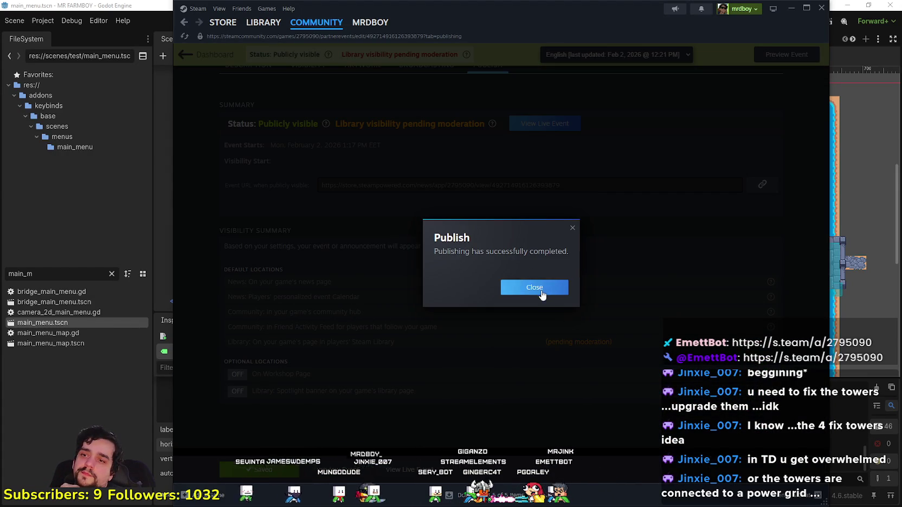
pyautogui.click(535, 291)
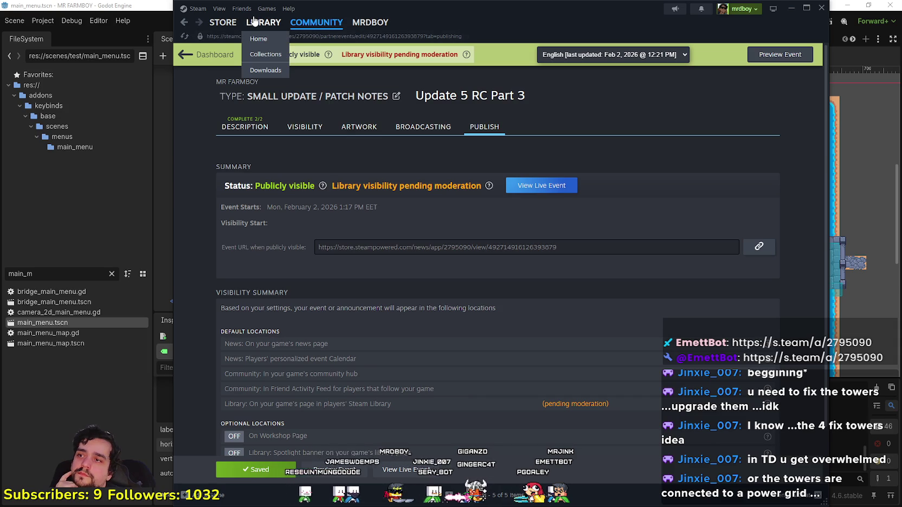
pyautogui.click(256, 26)
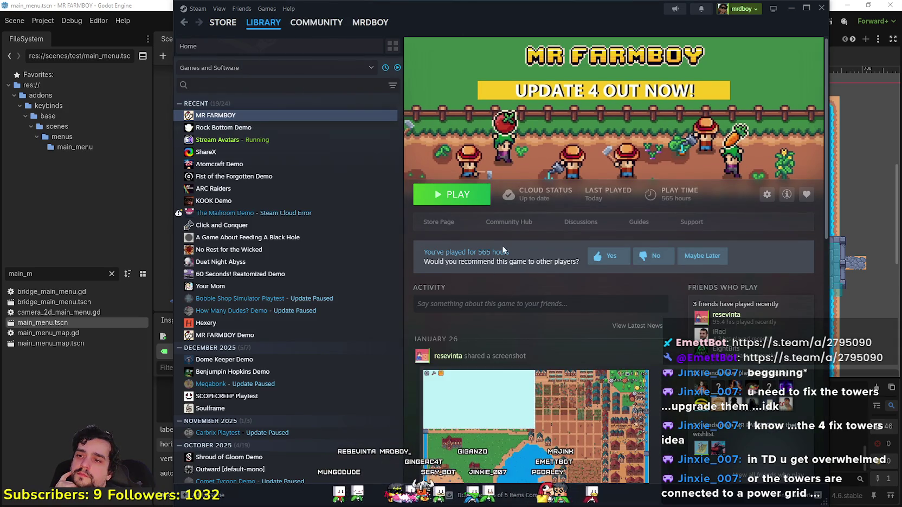
# - Open the MR FARMBOY community hub and reload the page several times
pyautogui.click(502, 224)
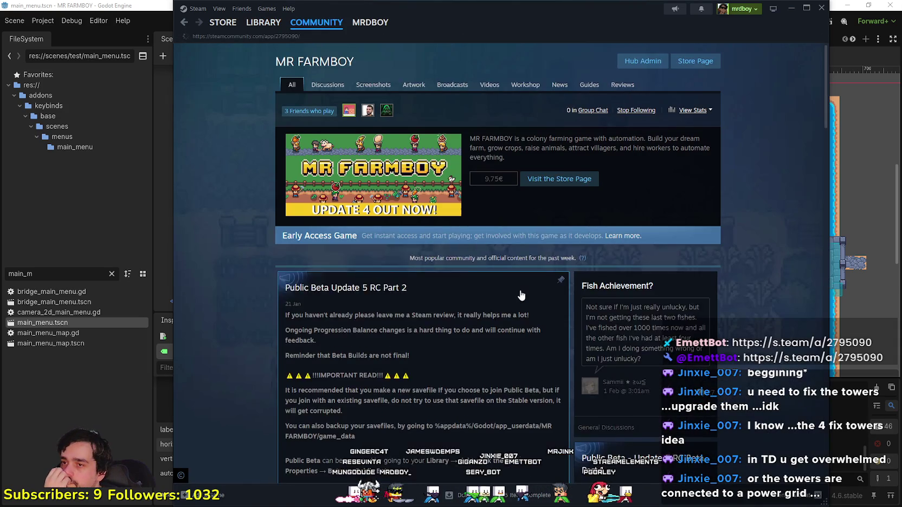
pyautogui.scroll(-3, 521, 291)
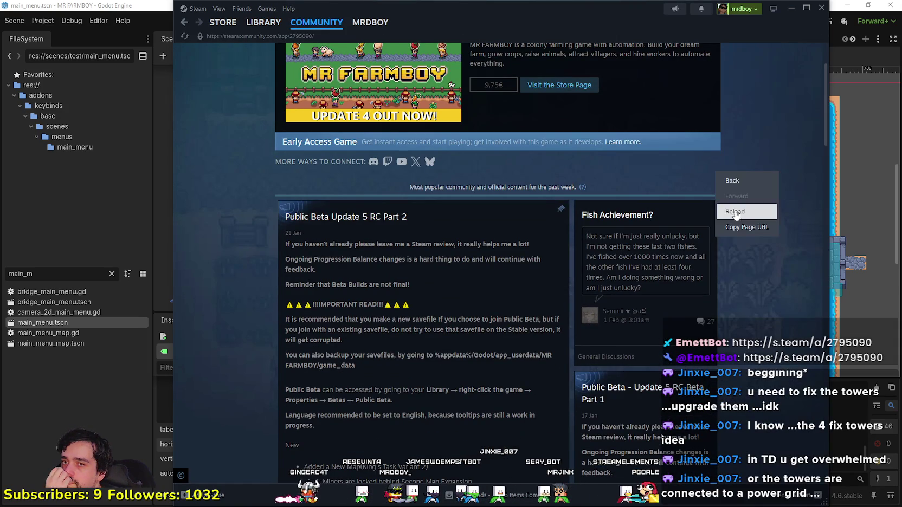
pyautogui.click(735, 213)
pyautogui.scroll(-1, 733, 186)
pyautogui.rightClick(733, 187)
pyautogui.click(748, 226)
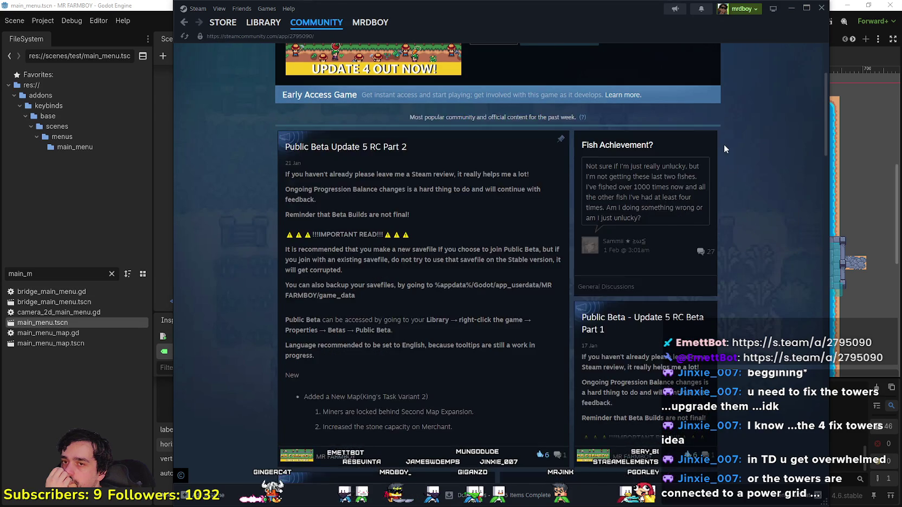
pyautogui.rightClick(726, 162)
pyautogui.click(744, 219)
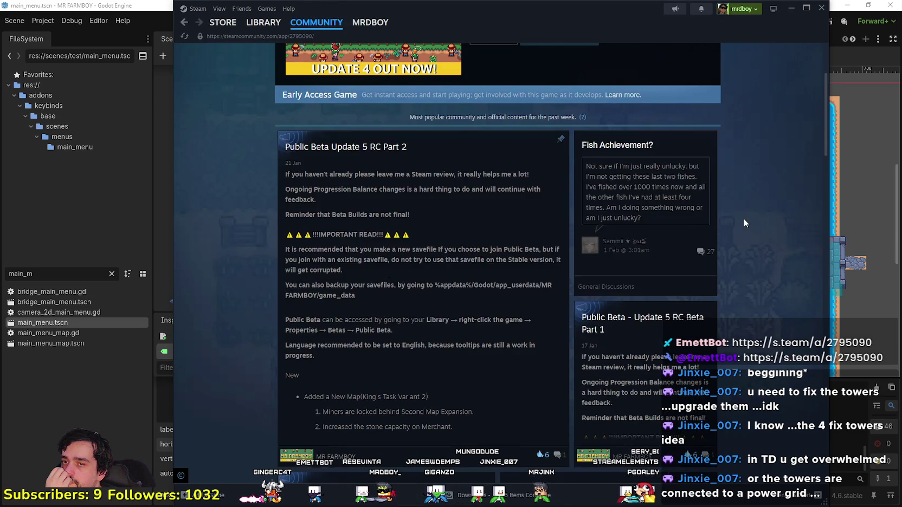
pyautogui.scroll(-2, 744, 214)
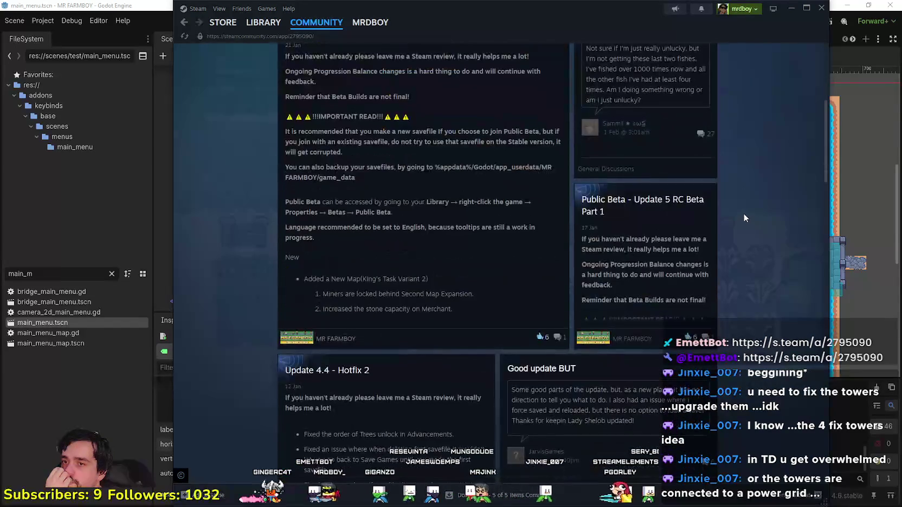
pyautogui.rightClick(743, 213)
pyautogui.click(755, 251)
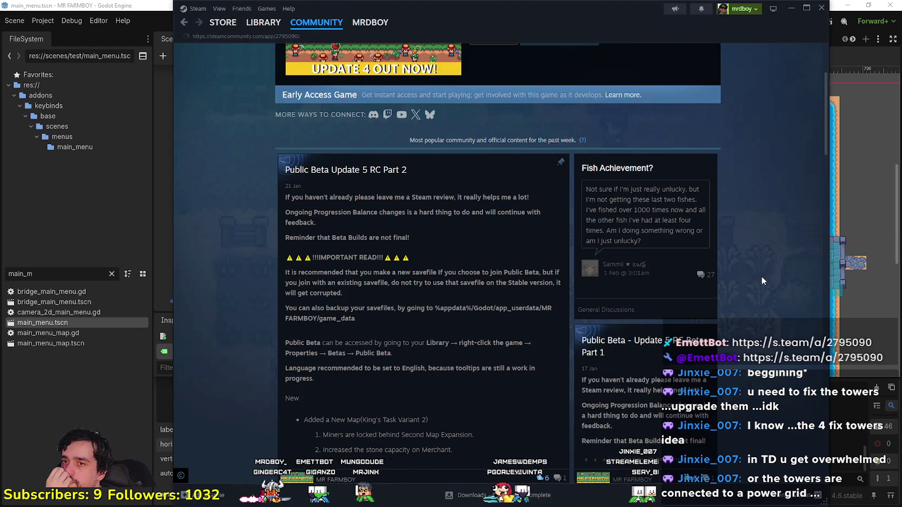
pyautogui.scroll(-4, 759, 271)
pyautogui.scroll(5, 754, 261)
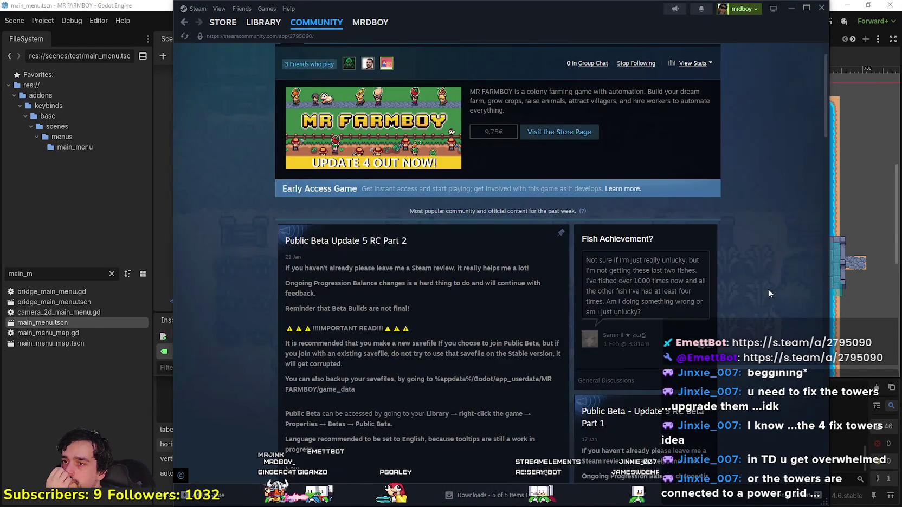
pyautogui.scroll(-4, 768, 290)
pyautogui.rightClick(760, 279)
pyautogui.click(763, 298)
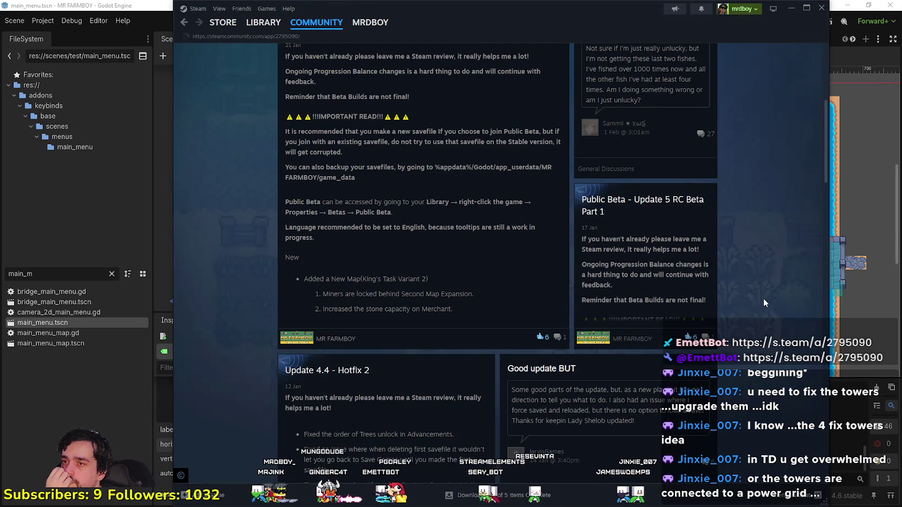
# - Return via the library to MR FARMBOY's community hub events dashboard
pyautogui.scroll(-1, 759, 293)
pyautogui.scroll(-2, 759, 288)
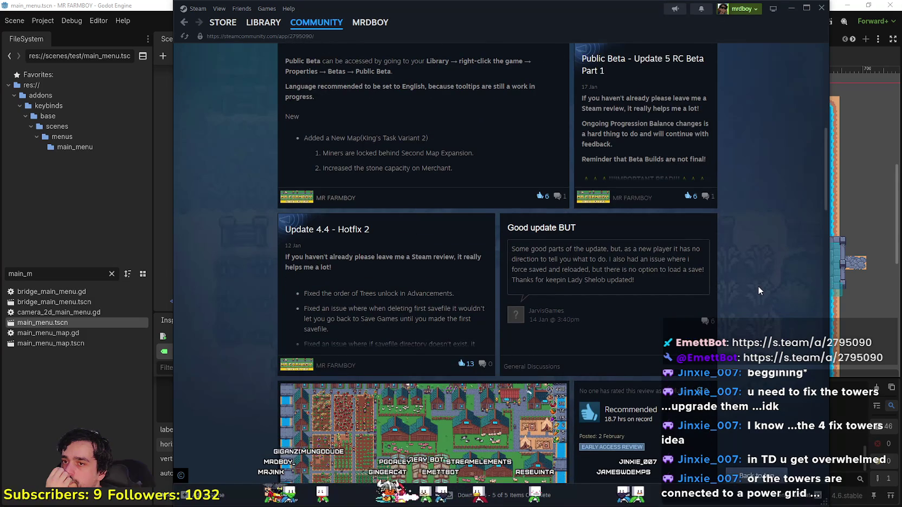
pyautogui.scroll(7, 757, 285)
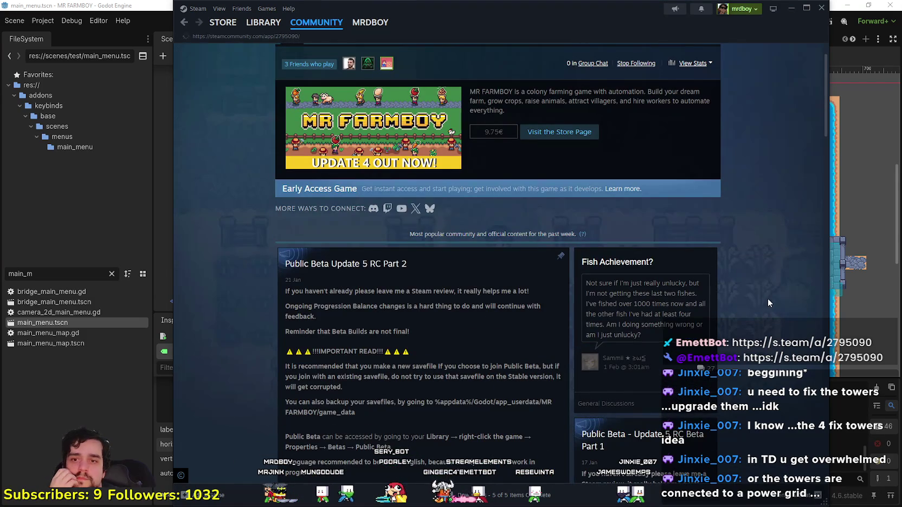
pyautogui.scroll(1, 576, 164)
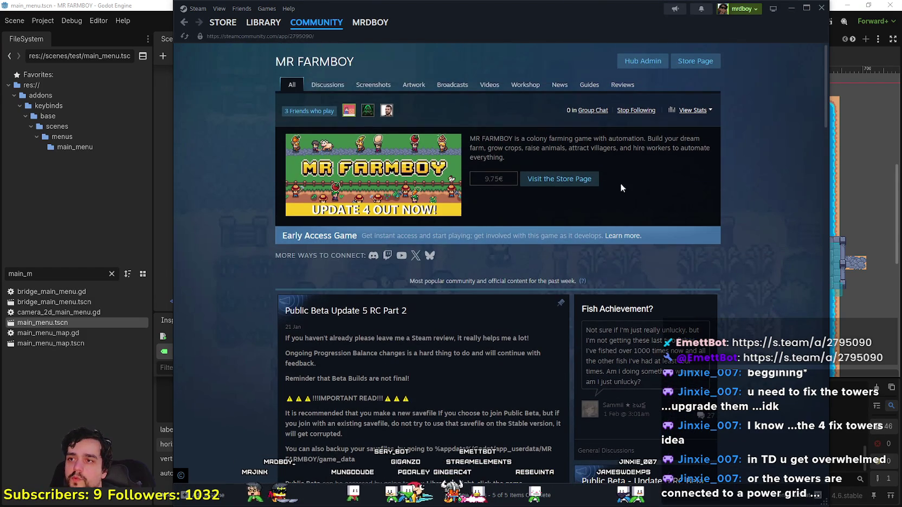
pyautogui.click(266, 22)
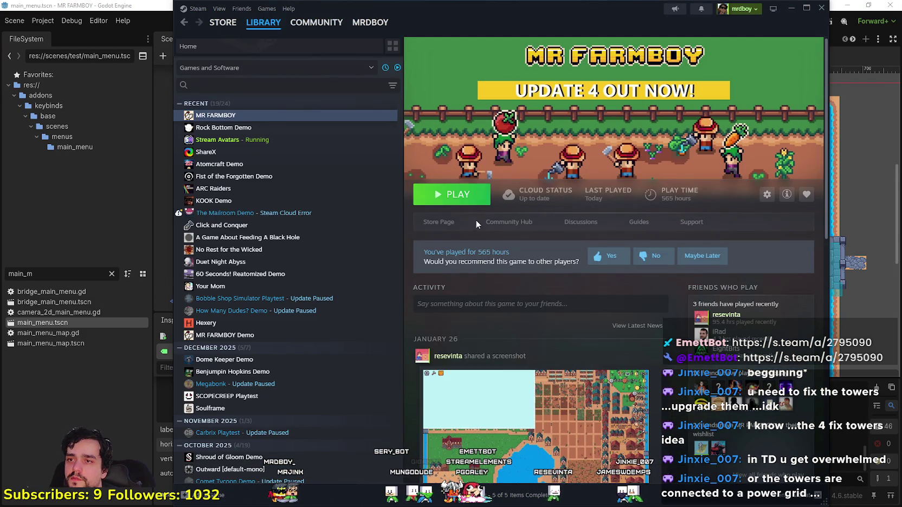
pyautogui.click(495, 222)
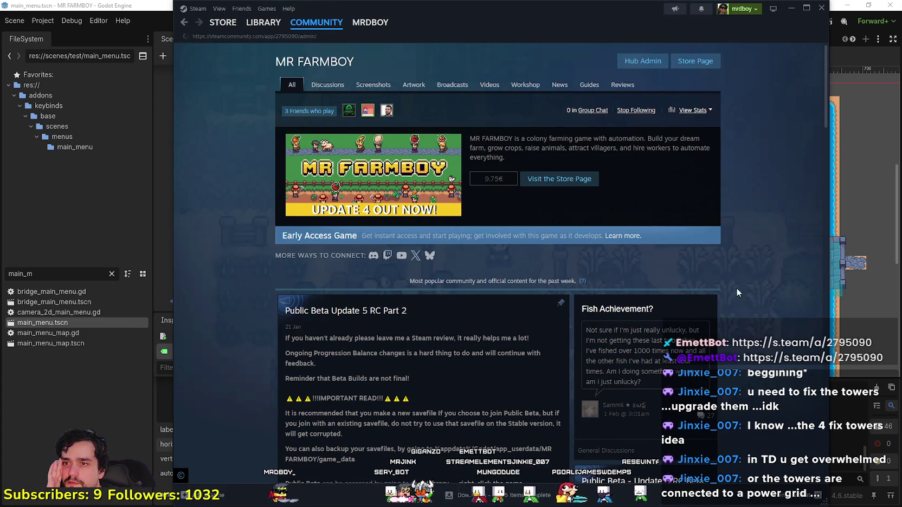
pyautogui.scroll(-1, 440, 232)
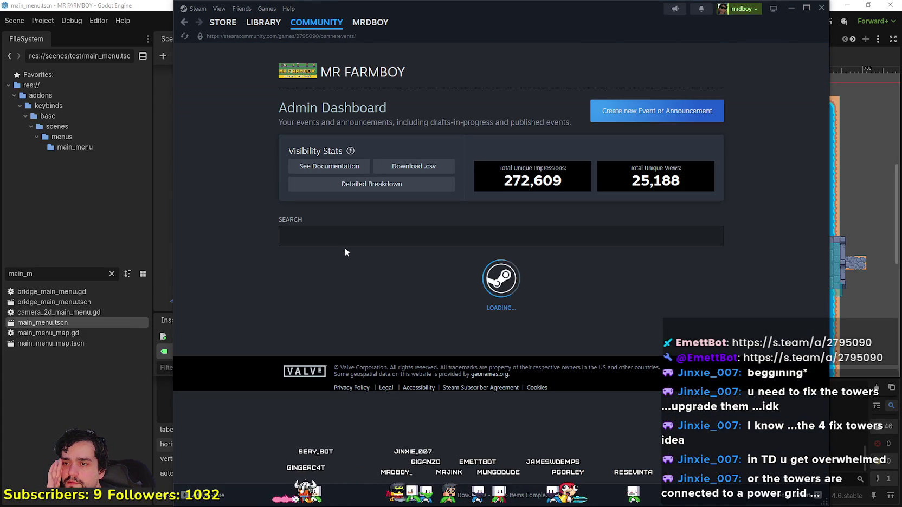
# - Open Update 5 RC Part 3 for editing and check its Broadcasting, Visibility and Publish settings
pyautogui.scroll(-6, 262, 293)
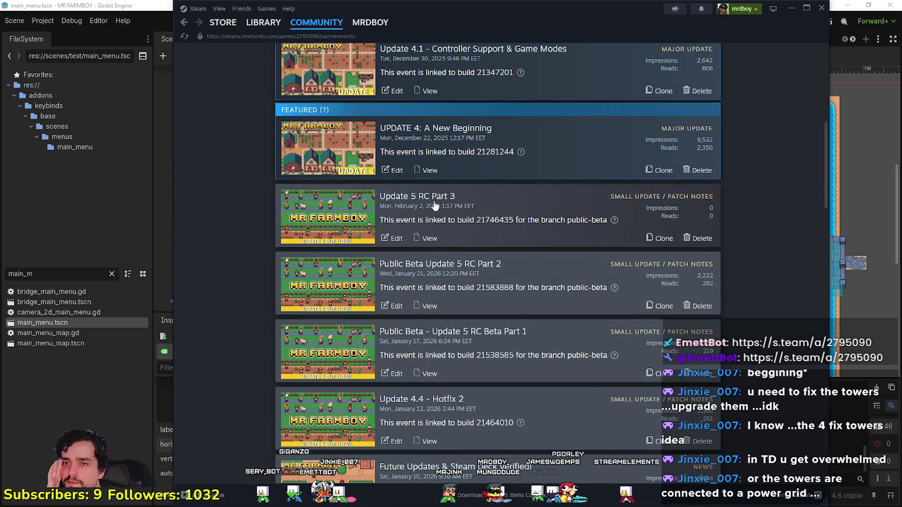
pyautogui.click(434, 204)
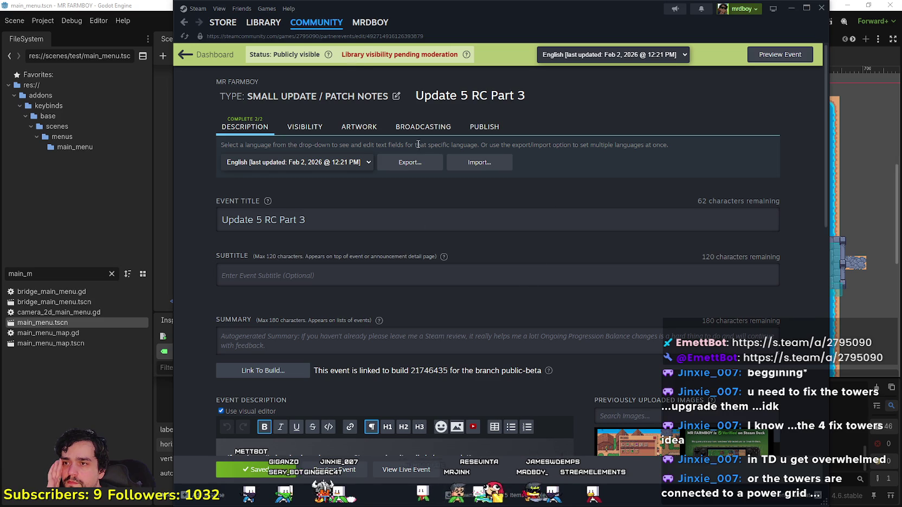
pyautogui.click(437, 128)
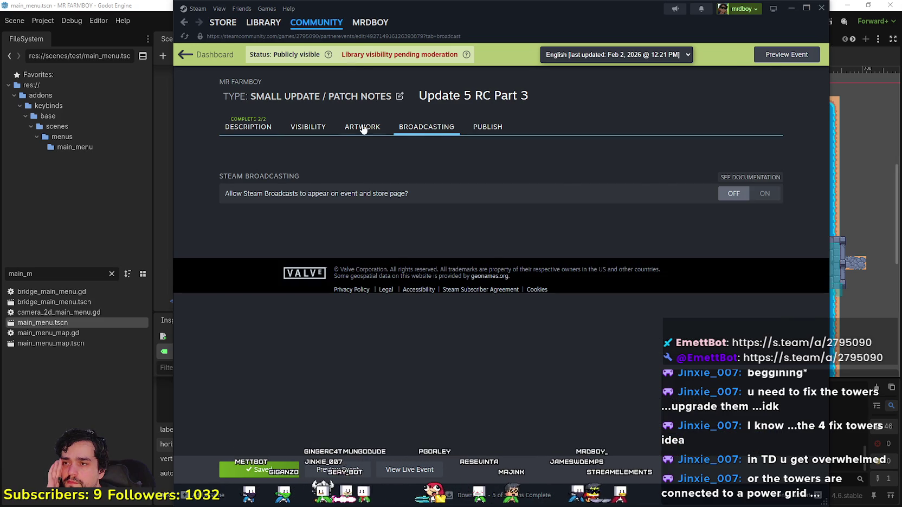
pyautogui.click(299, 126)
pyautogui.scroll(-3, 630, 327)
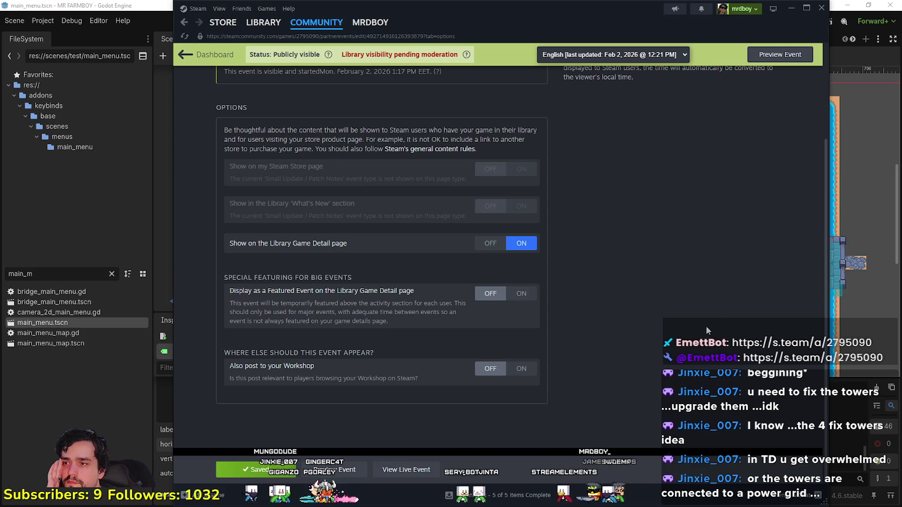
pyautogui.scroll(3, 598, 404)
pyautogui.click(476, 125)
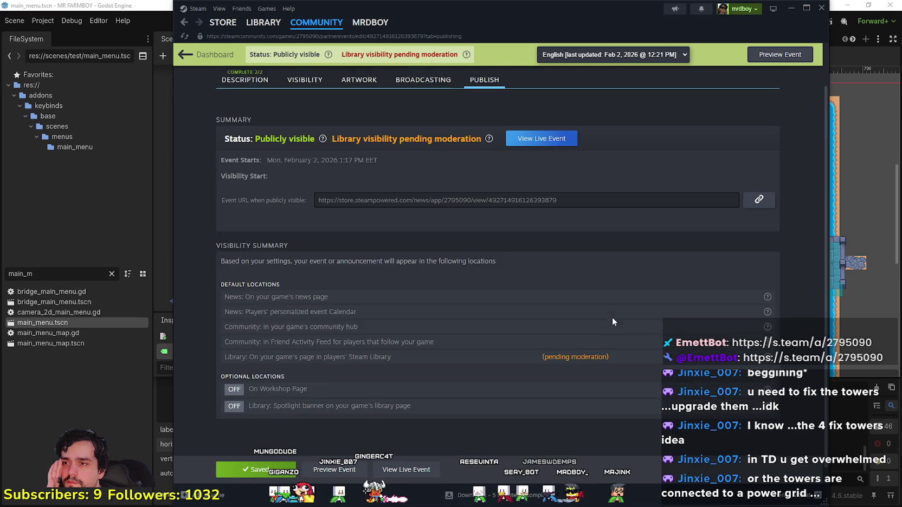
pyautogui.scroll(-1, 612, 318)
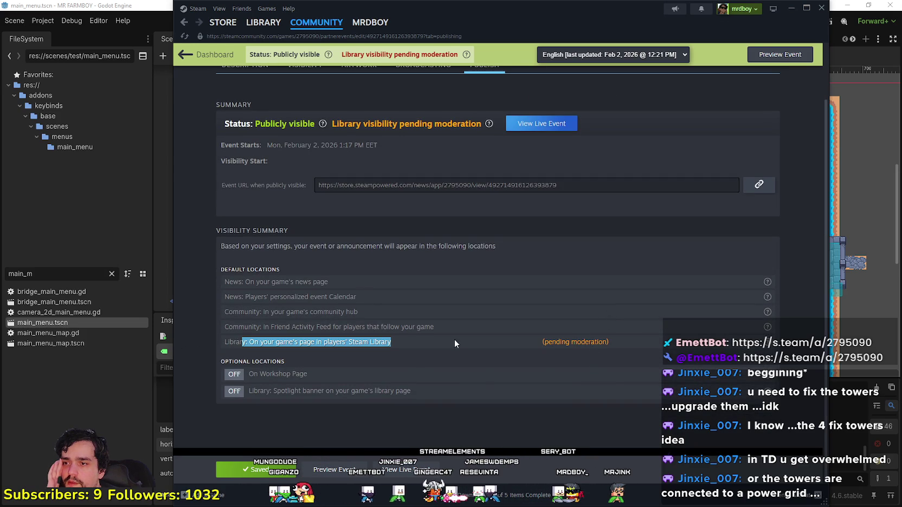
pyautogui.scroll(1, 646, 328)
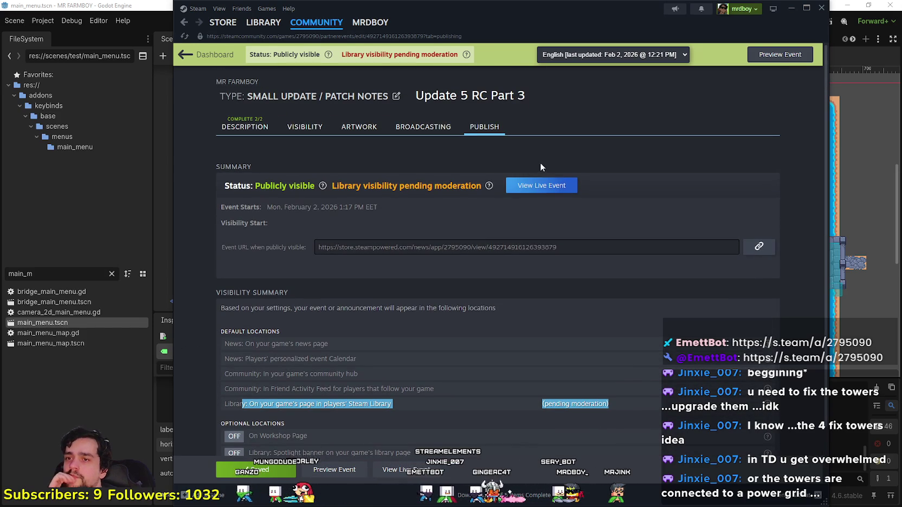
# - View the live Update 5 RC Part 3 post and its discussion, and copy its share link
pyautogui.click(558, 192)
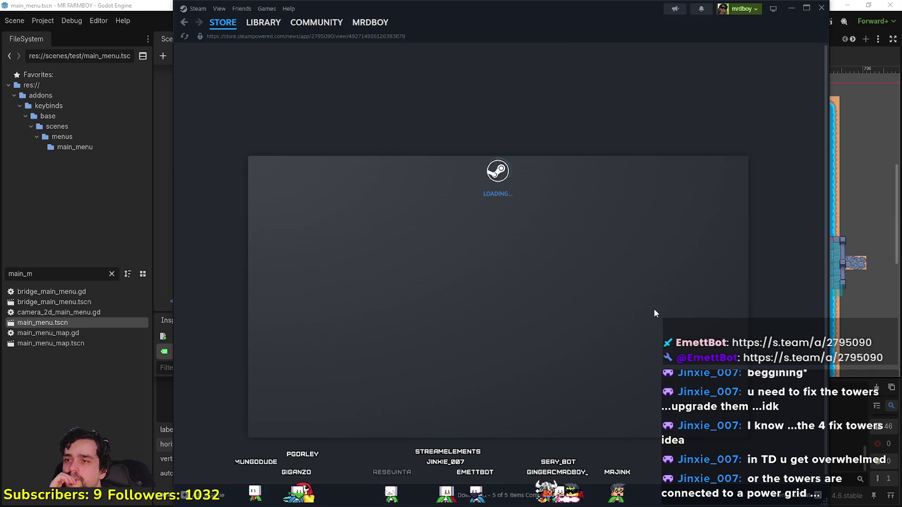
pyautogui.scroll(-7, 442, 250)
pyautogui.scroll(-5, 448, 258)
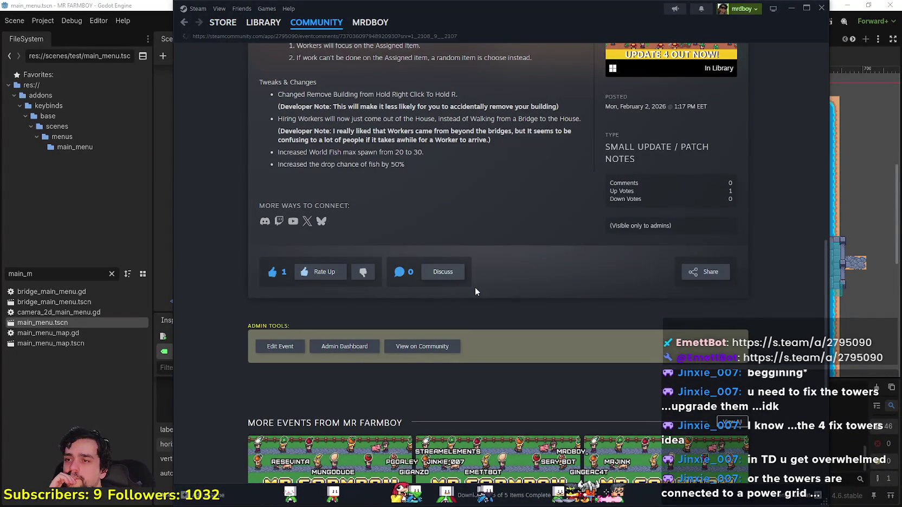
pyautogui.click(451, 271)
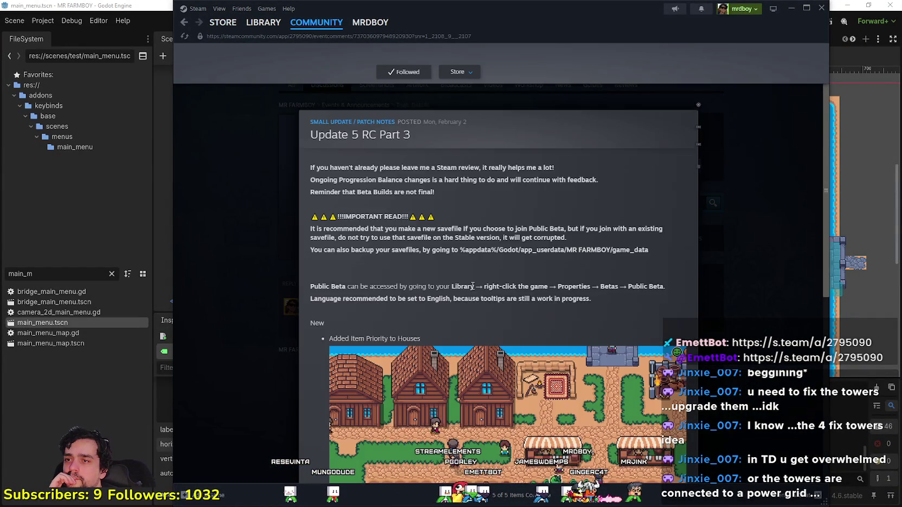
pyautogui.scroll(-10, 474, 282)
pyautogui.click(659, 206)
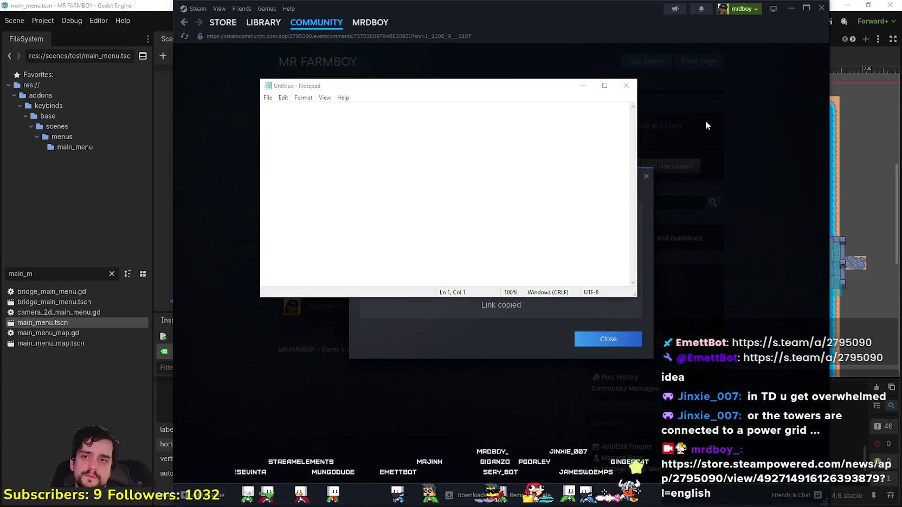
pyautogui.click(626, 85)
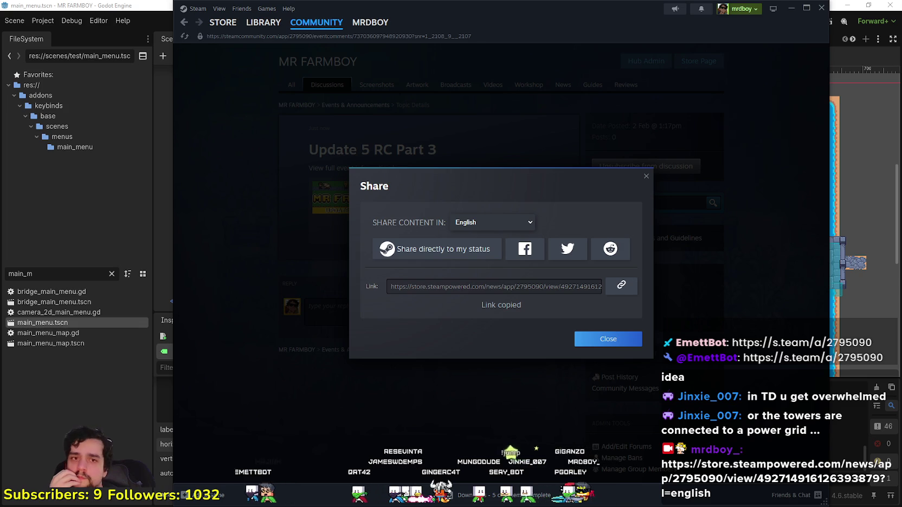
# - Dismiss the Share dialog, scroll through the Update 5 RC Part 3 patch notes, and close the overlay
pyautogui.click(608, 339)
pyautogui.scroll(-5, 565, 277)
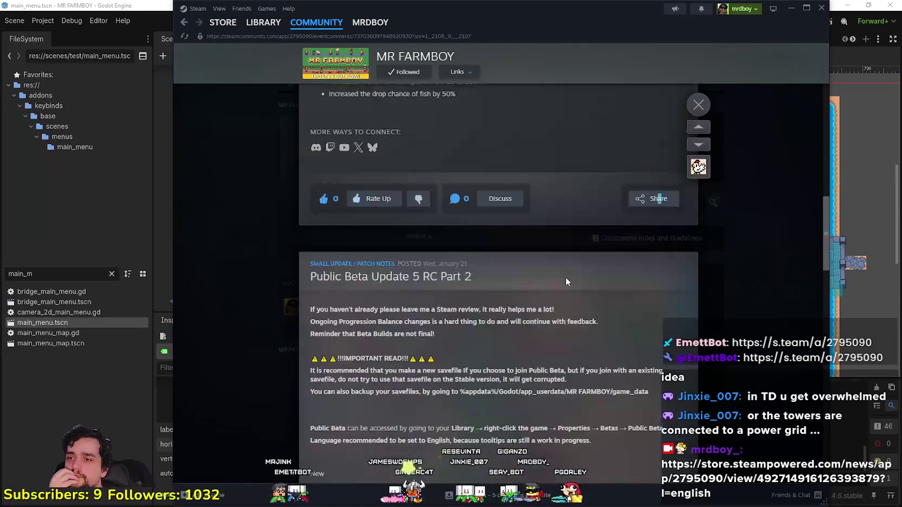
pyautogui.scroll(10, 565, 277)
pyautogui.scroll(3, 568, 278)
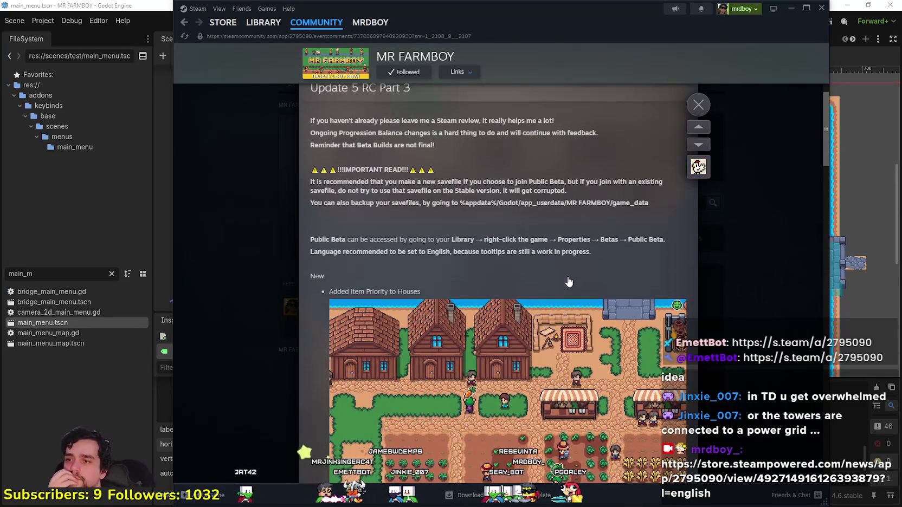
pyautogui.scroll(-3, 560, 272)
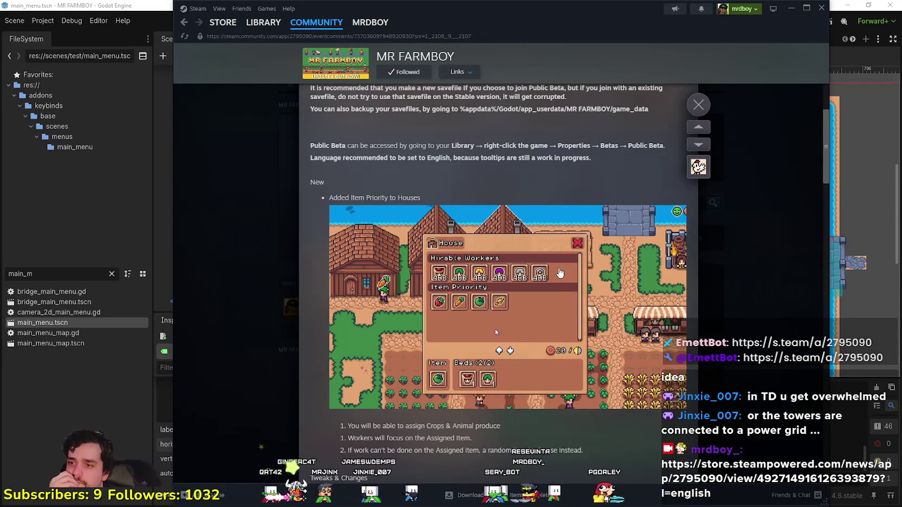
pyautogui.scroll(-3, 559, 271)
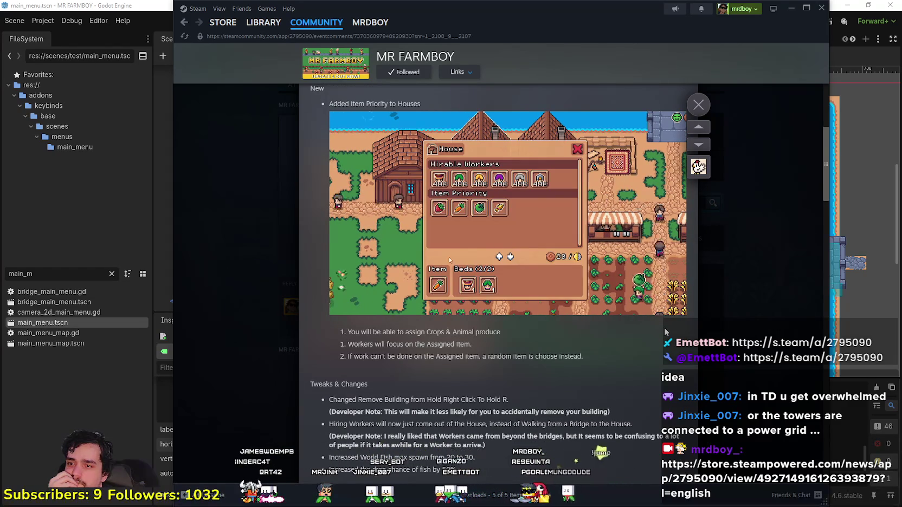
pyautogui.scroll(-1, 649, 318)
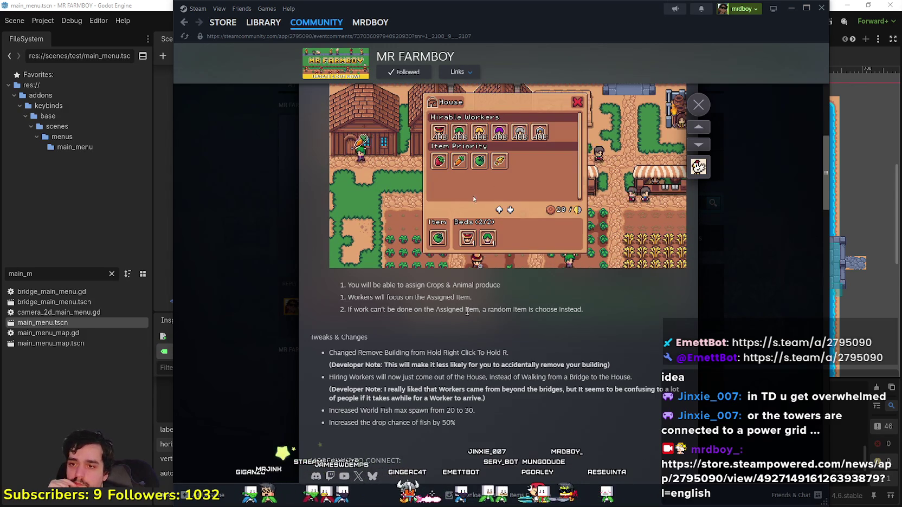
pyautogui.scroll(-2, 467, 312)
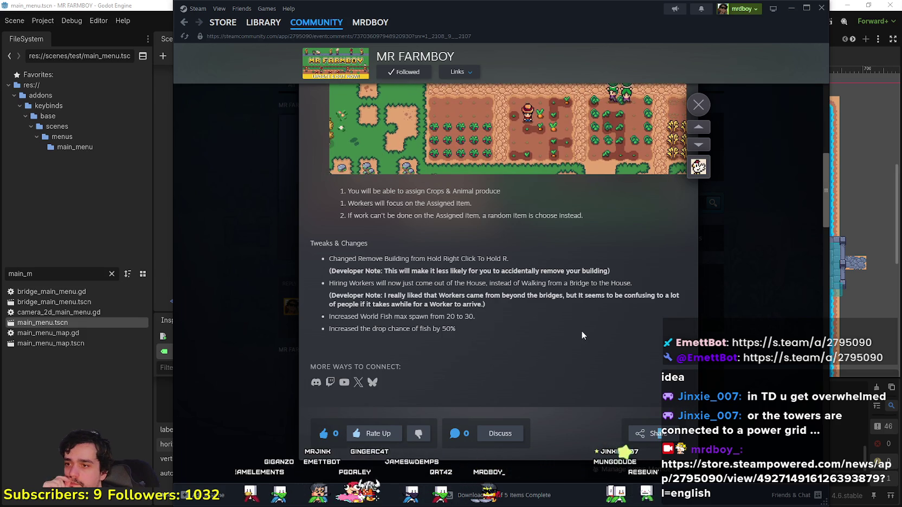
pyautogui.scroll(3, 558, 319)
pyautogui.scroll(2, 558, 318)
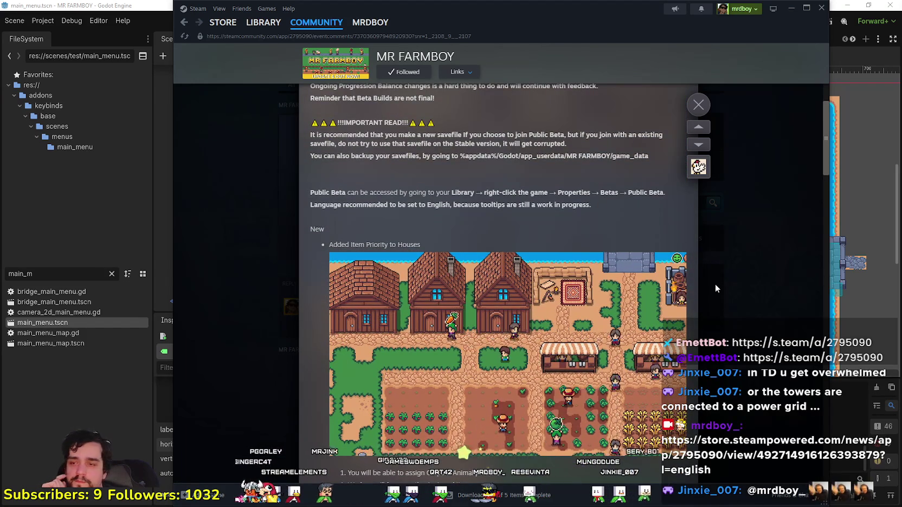
pyautogui.click(745, 277)
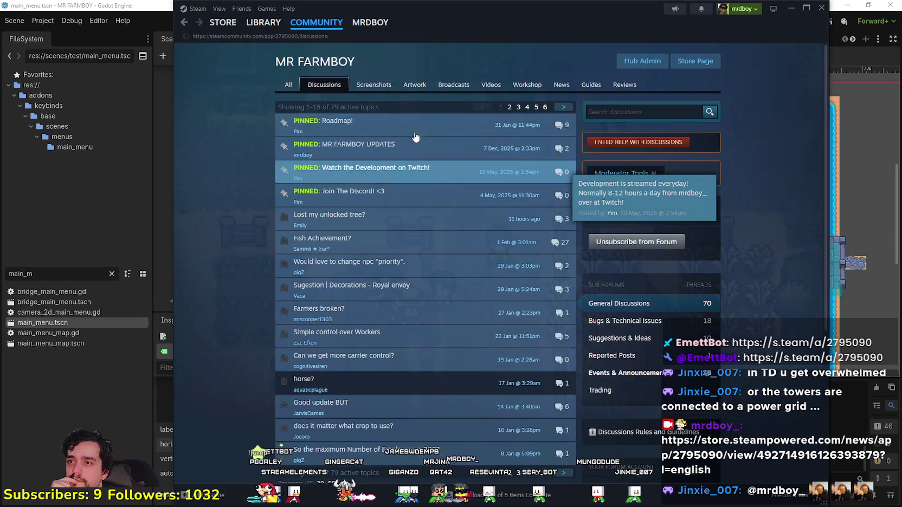
# - Read the full Update 5 RC Part 3 patch notes in Events & Announcements
pyautogui.scroll(-2, 213, 283)
pyautogui.scroll(4, 213, 287)
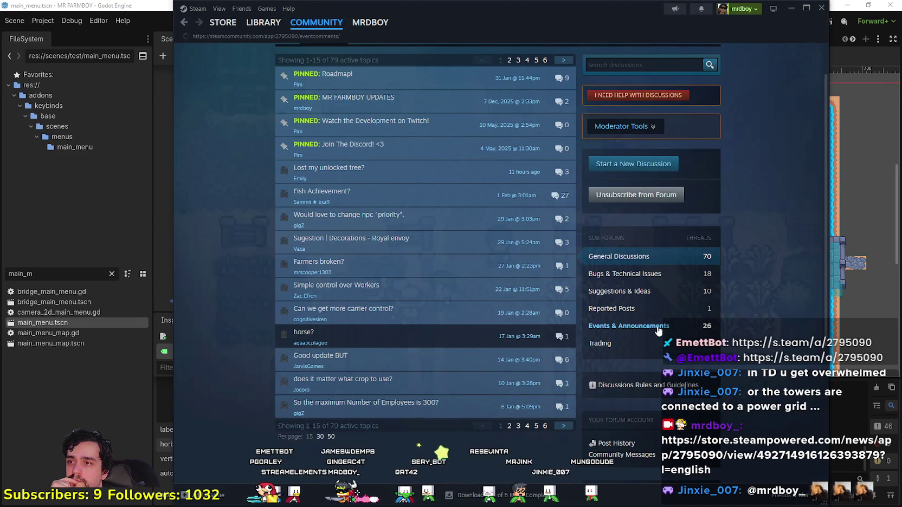
pyautogui.click(658, 328)
pyautogui.click(378, 173)
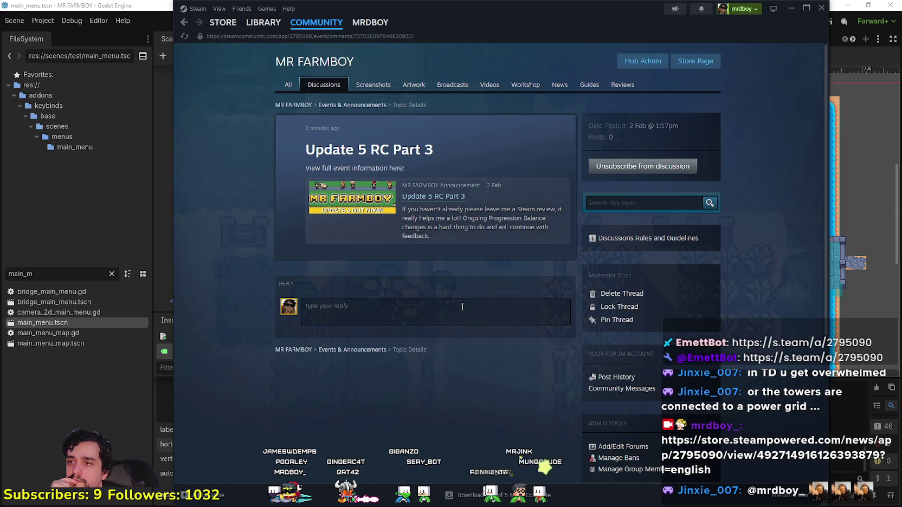
pyautogui.click(443, 243)
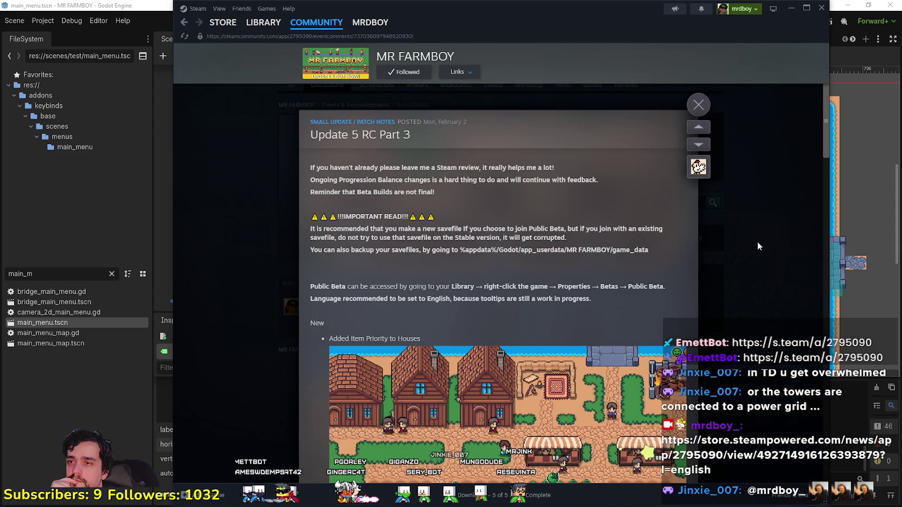
pyautogui.click(757, 246)
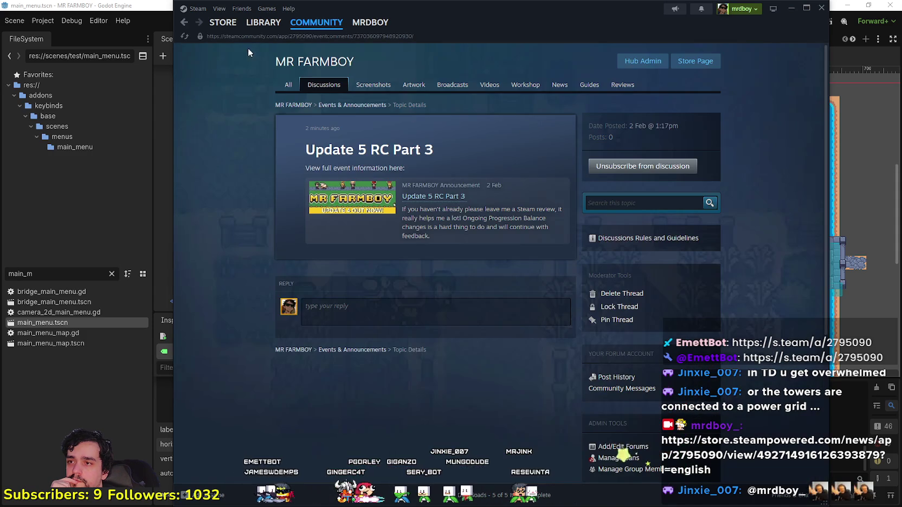
# - Check the Public Beta Update 5 RC Part 2 thread, then go to Hub Admin
pyautogui.click(350, 104)
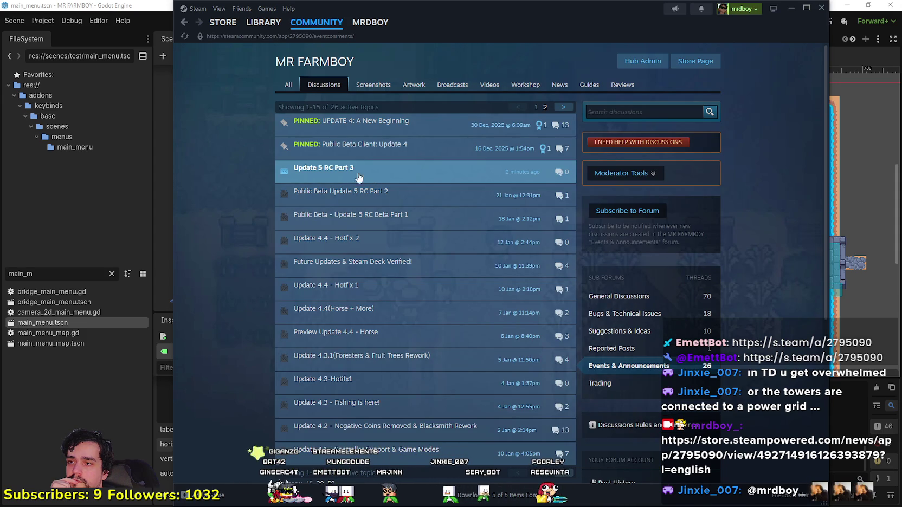
pyautogui.click(323, 192)
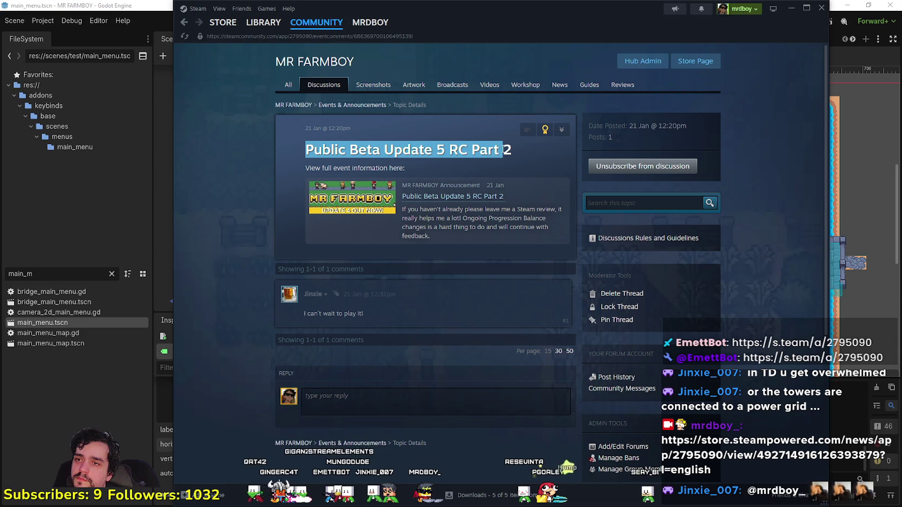
pyautogui.click(629, 62)
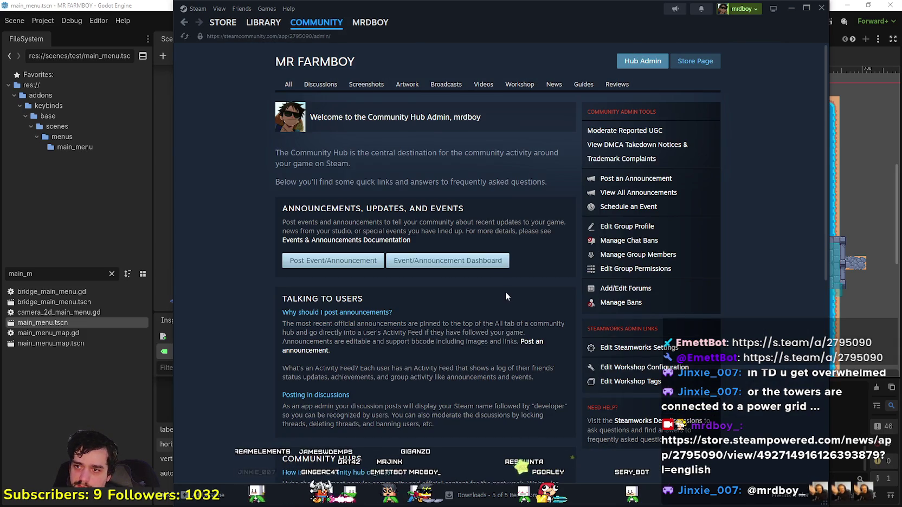
# - Retitle the Update 5 RC Part 3 event 'Public Beta Update 5 RC Part 3' and save despite warnings
pyautogui.click(476, 263)
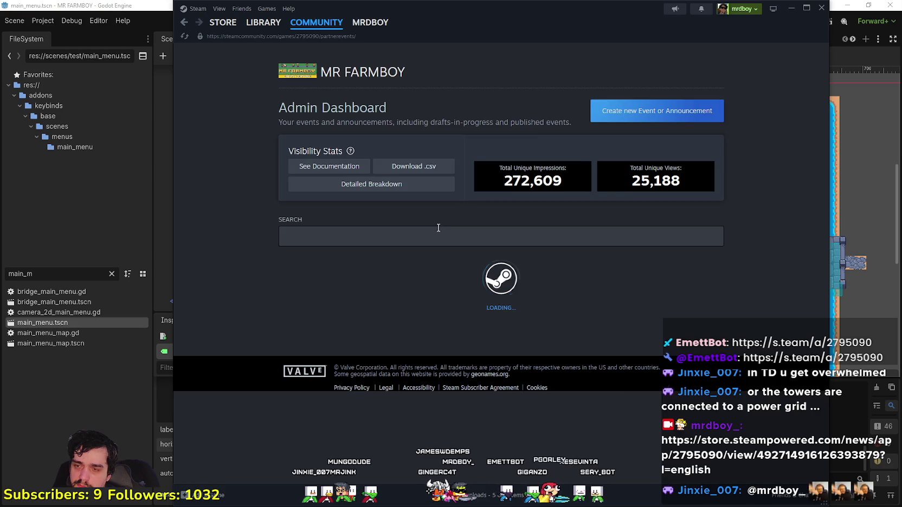
pyautogui.scroll(-3, 417, 270)
pyautogui.scroll(-5, 433, 220)
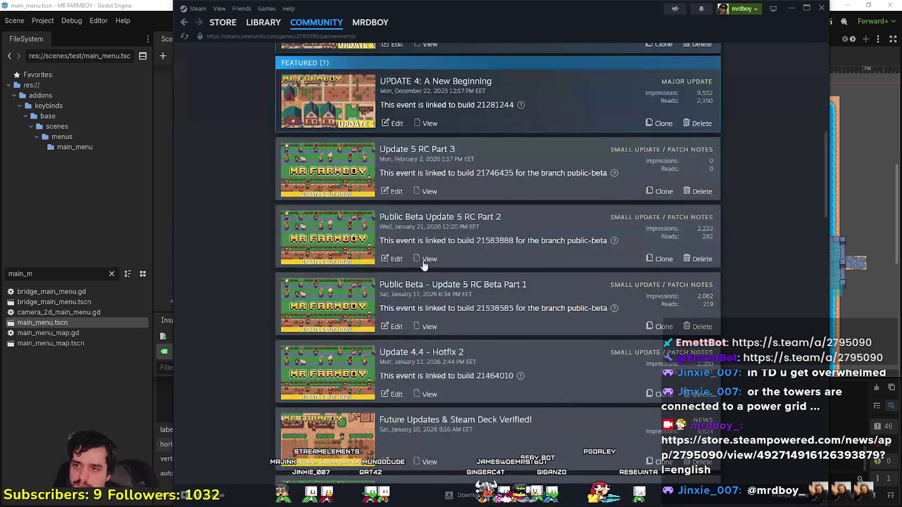
pyautogui.click(416, 215)
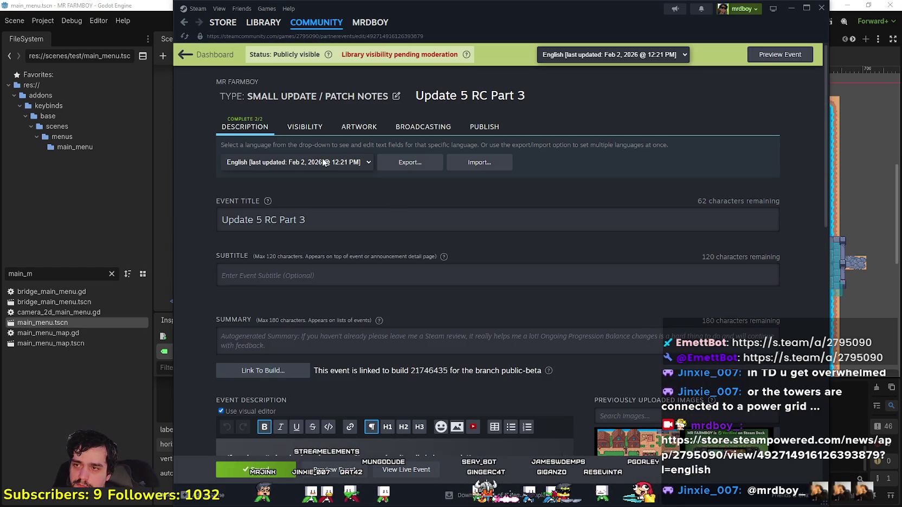
pyautogui.moveTo(222, 220)
pyautogui.mouseDown()
pyautogui.moveTo(305, 220)
pyautogui.moveTo(262, 216)
pyautogui.mouseUp()
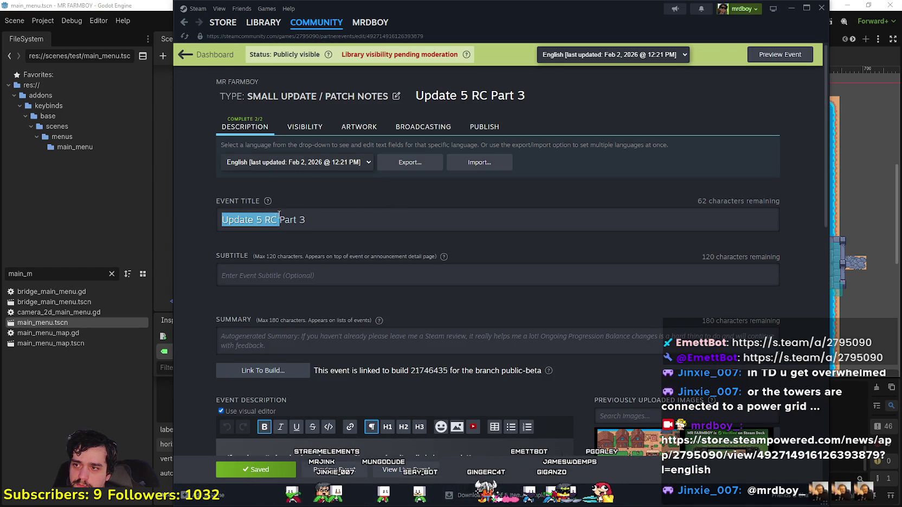
pyautogui.write('Public Beta Update 5 RC Part')
pyautogui.press('BackSpace')
pyautogui.press('BackSpace')
pyautogui.press('BackSpace')
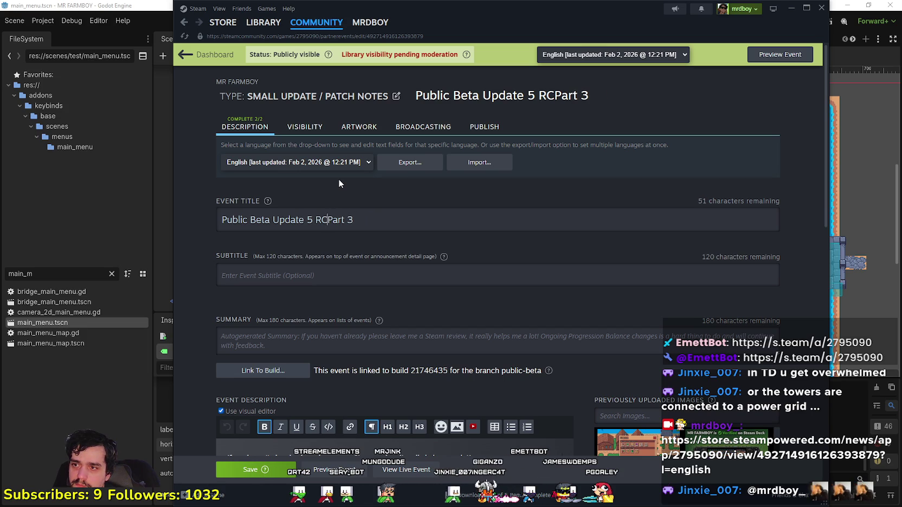
pyautogui.click(251, 469)
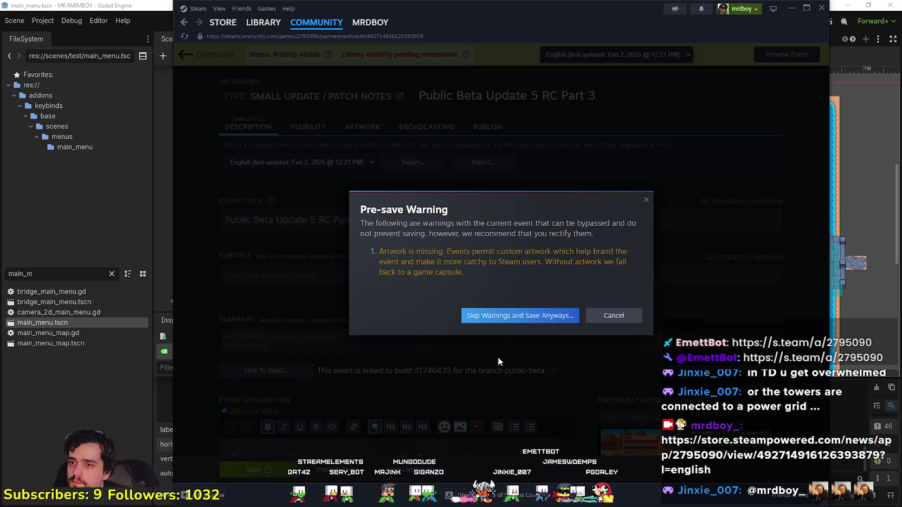
pyautogui.click(513, 318)
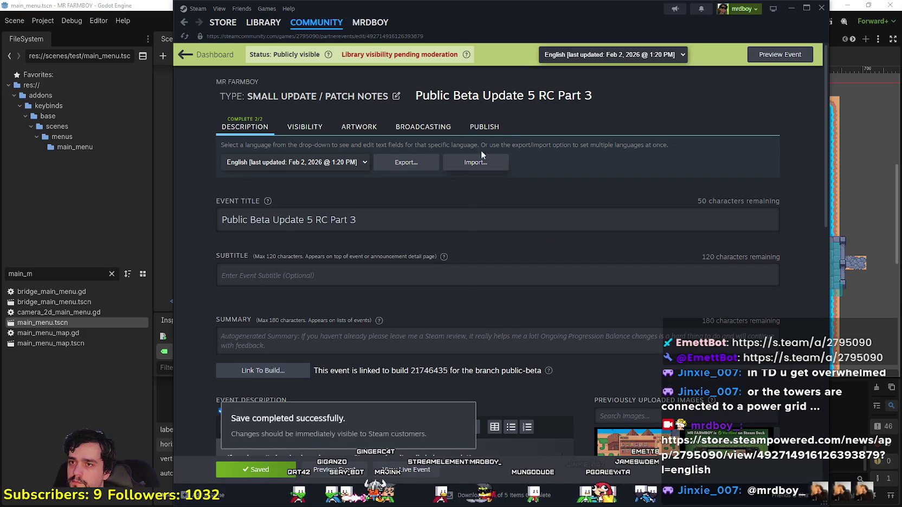
# - View the event's live store page from the Publish summary, then return to Godot
pyautogui.click(483, 126)
pyautogui.scroll(-1, 484, 309)
pyautogui.scroll(1, 425, 329)
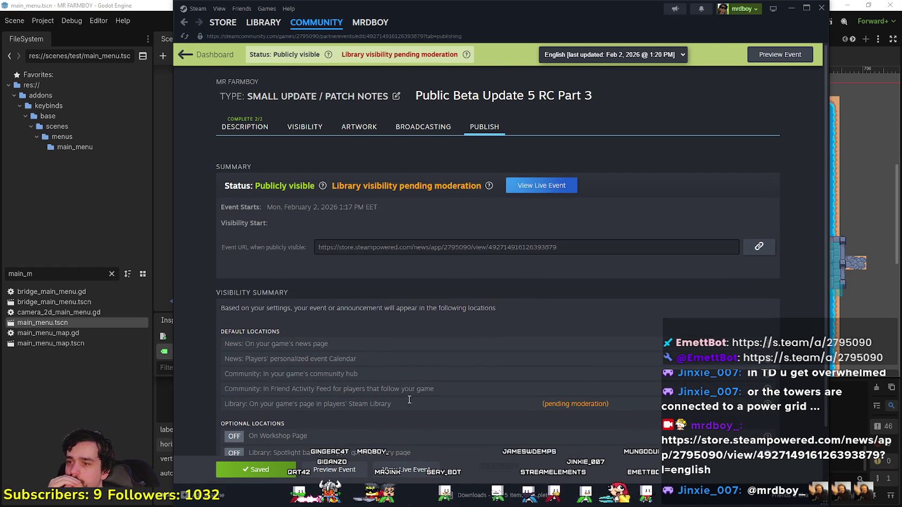
pyautogui.click(541, 186)
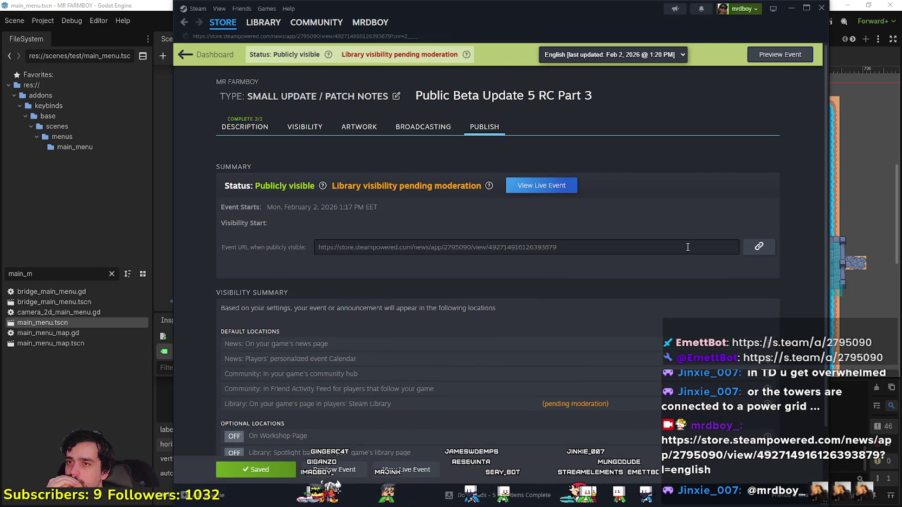
pyautogui.scroll(-15, 468, 274)
pyautogui.scroll(15, 475, 270)
pyautogui.scroll(-6, 466, 271)
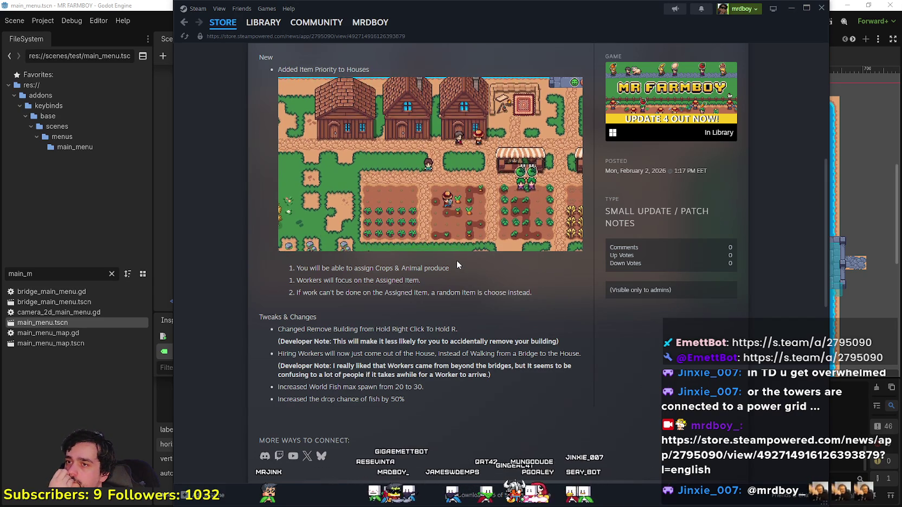
pyautogui.hotkey('alt', 'Tab')
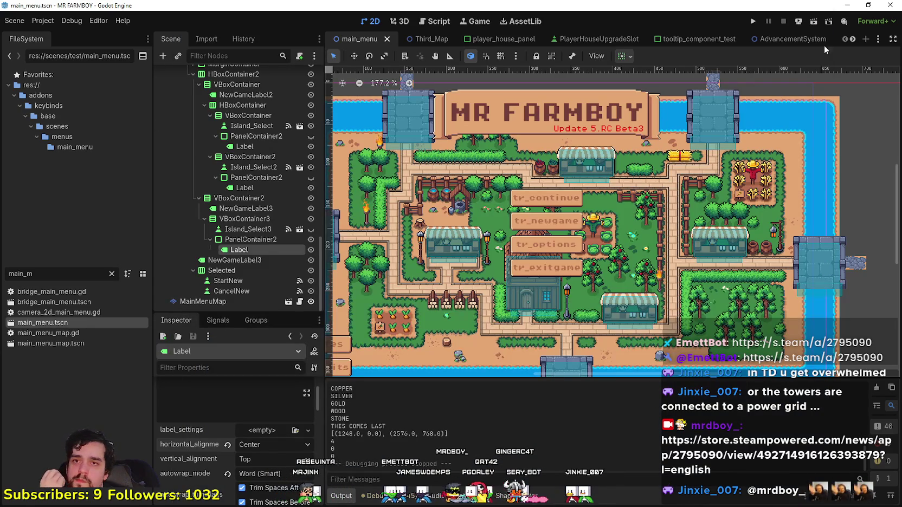
# - Run the Mr Farmboy project and delete the Save 5 slot
pyautogui.click(752, 21)
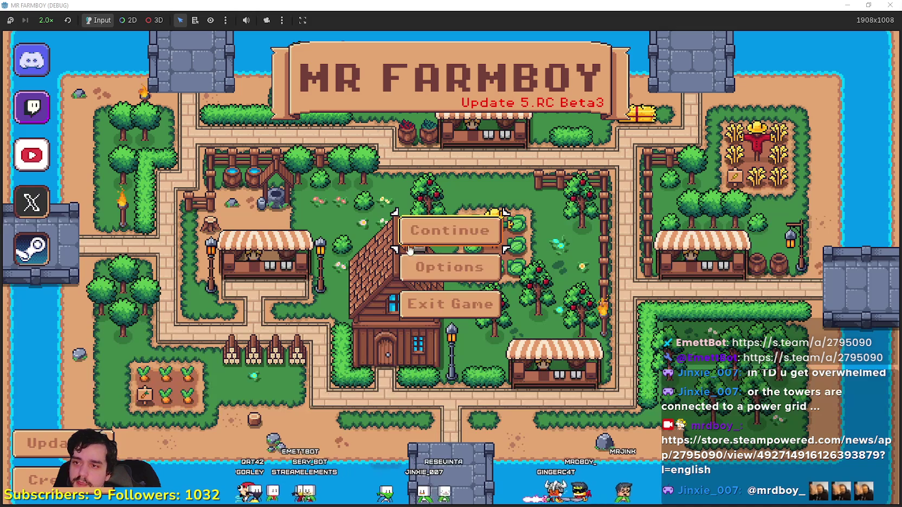
pyautogui.click(447, 229)
pyautogui.scroll(-3, 488, 260)
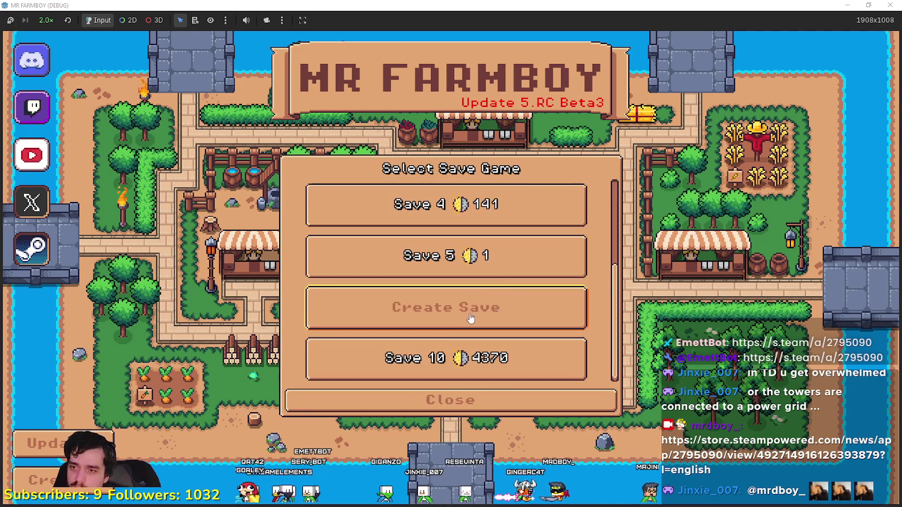
pyautogui.click(504, 269)
pyautogui.click(499, 265)
pyautogui.click(393, 298)
# - Load the Save 2 game from the save list
pyautogui.scroll(2, 493, 318)
pyautogui.scroll(-3, 496, 325)
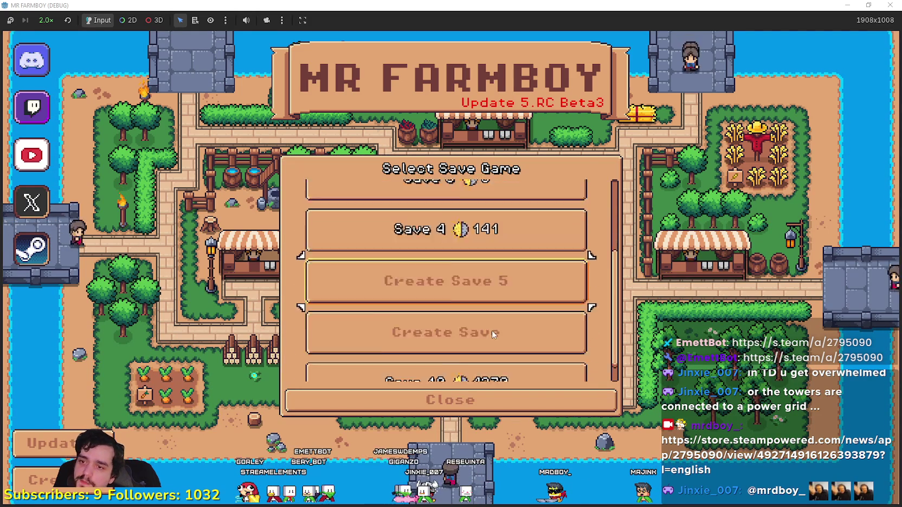
pyautogui.scroll(3, 509, 358)
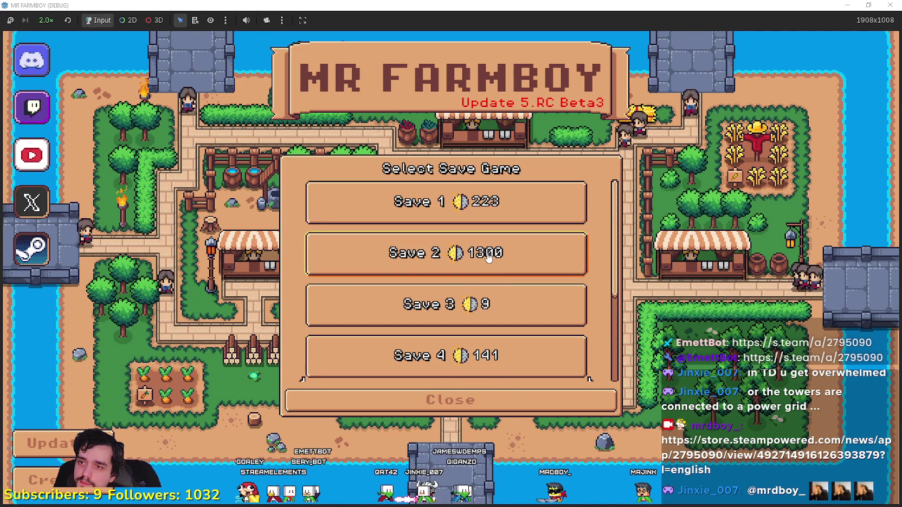
pyautogui.click(415, 268)
pyautogui.scroll(-1, 415, 274)
pyautogui.click(415, 212)
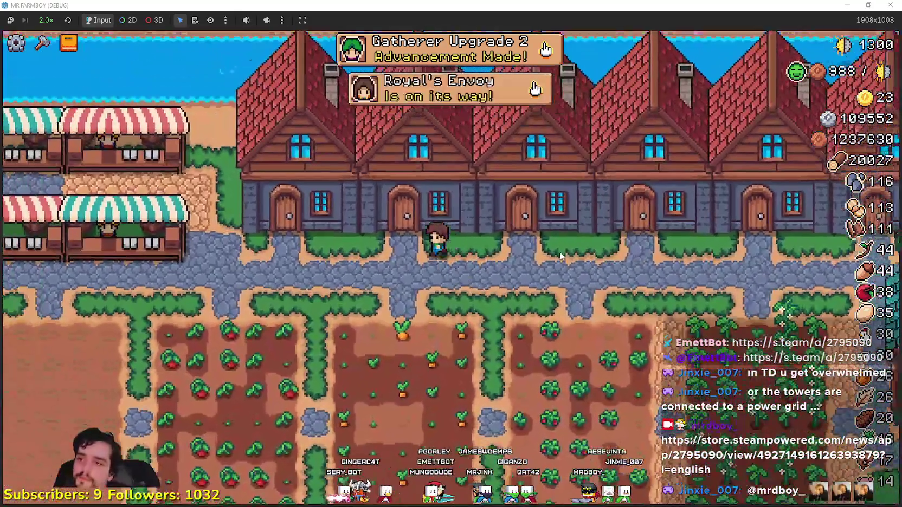
# - Scroll through a house's Item Priority list, then close its panel and zoom the view
pyautogui.click(606, 241)
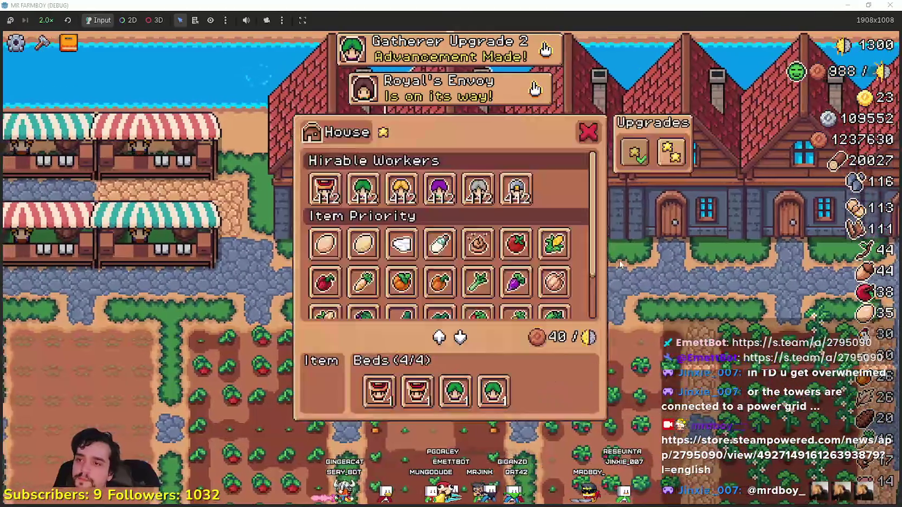
pyautogui.scroll(-3, 594, 246)
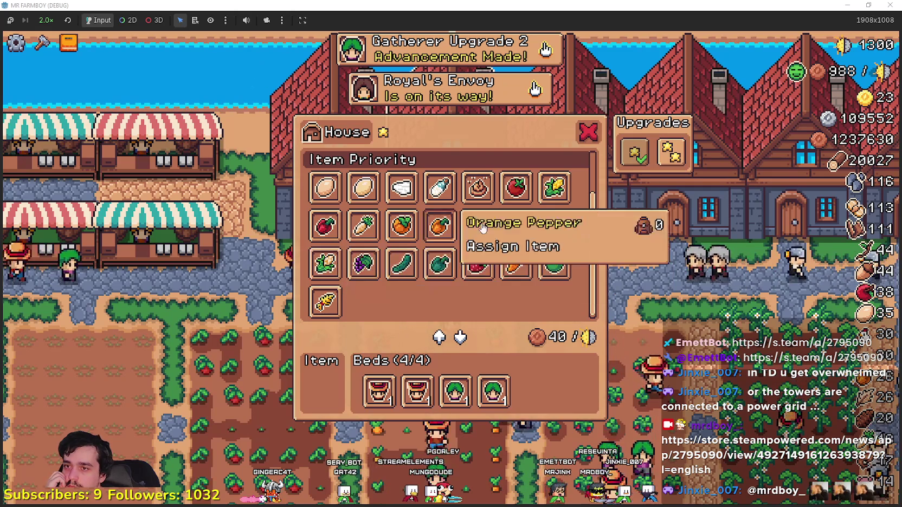
pyautogui.click(588, 132)
pyautogui.scroll(-4, 531, 334)
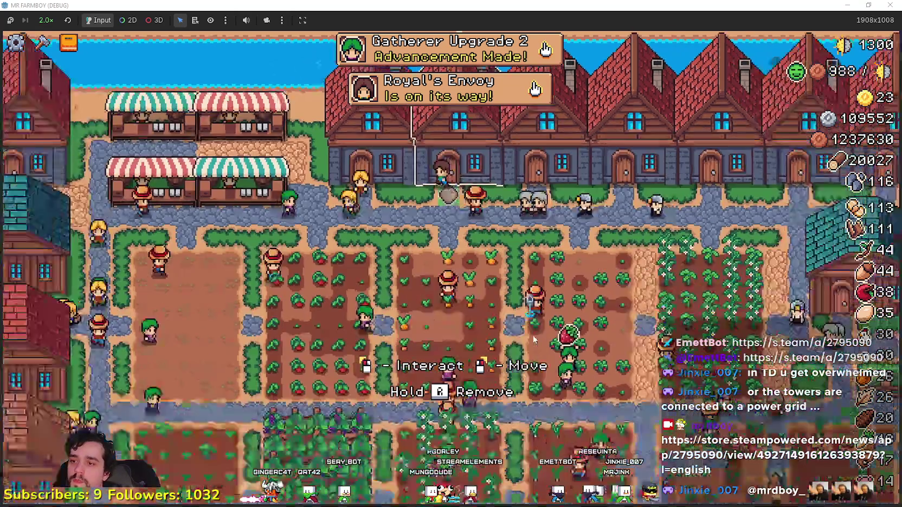
pyautogui.scroll(4, 391, 375)
# - Place a Carrot decoration on the grass from Crafting's Decorations
pyautogui.press('c')
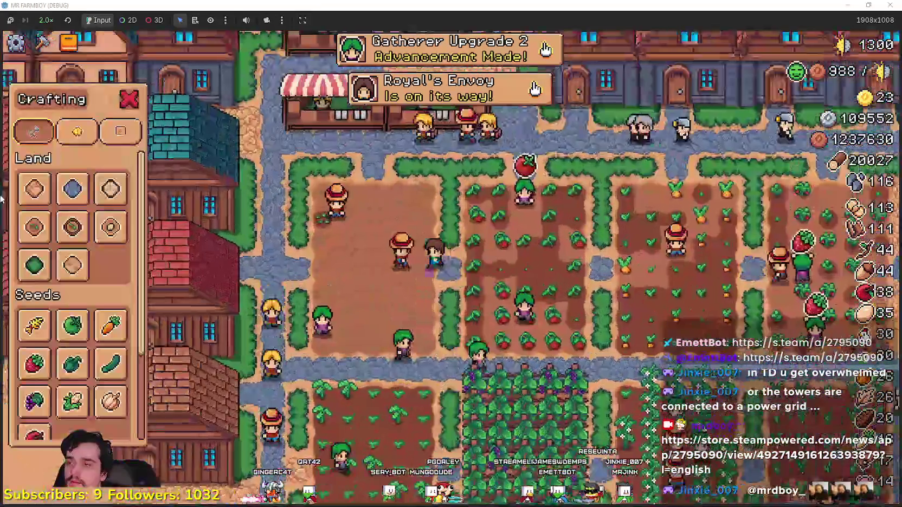
pyautogui.click(77, 131)
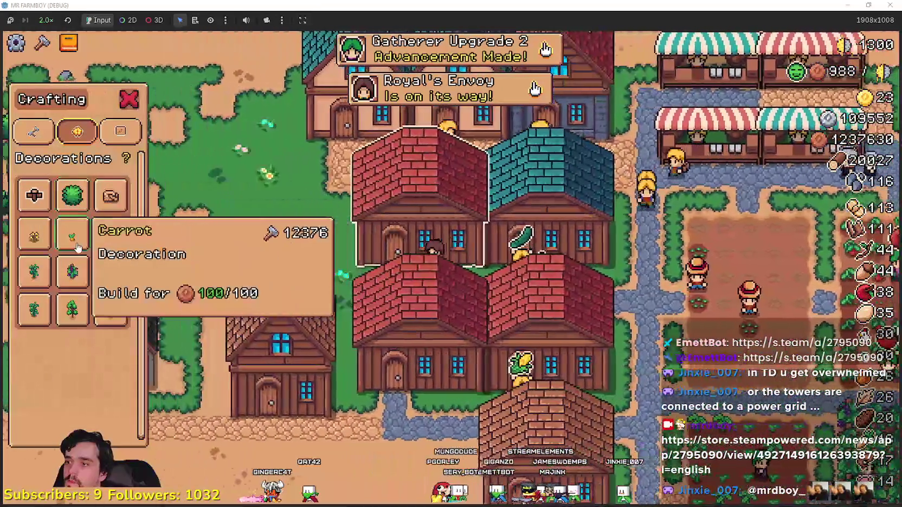
pyautogui.click(77, 248)
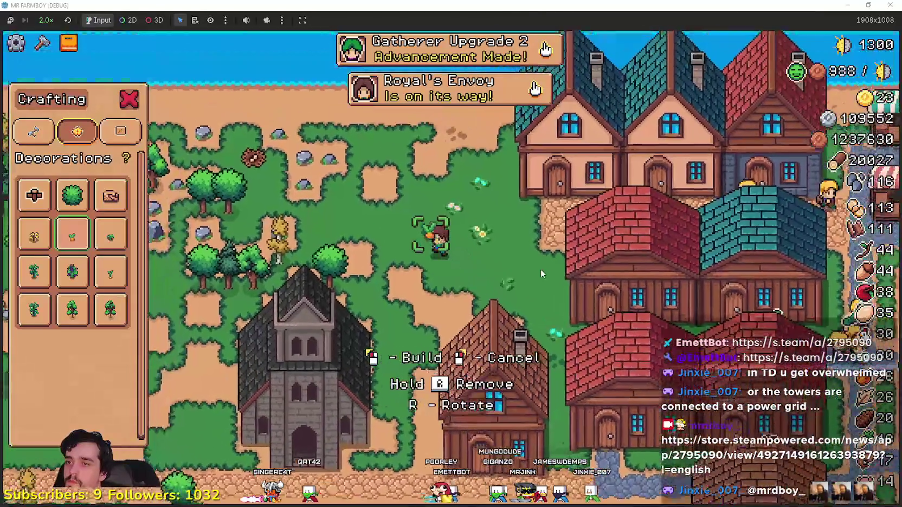
pyautogui.click(538, 269)
# - Walk the farmer up and left and place another carrot decoration
pyautogui.scroll(2, 518, 259)
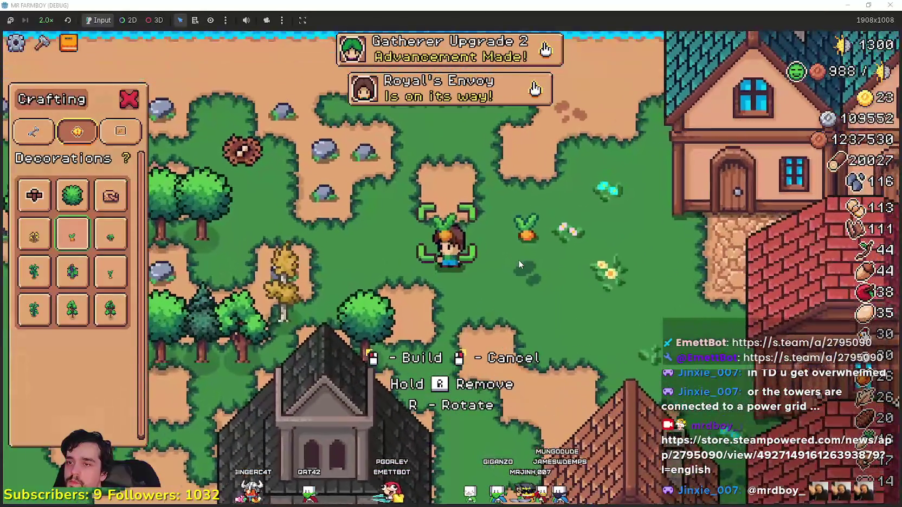
pyautogui.press('a')
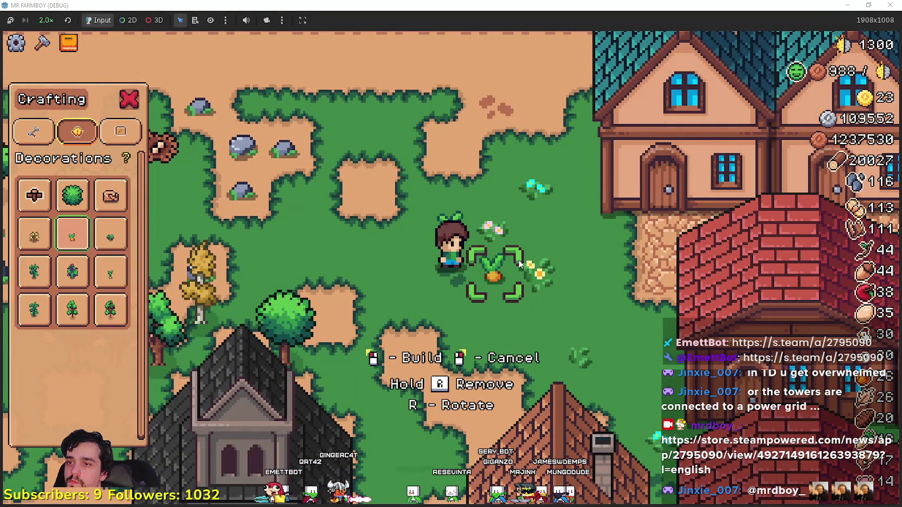
pyautogui.press('w')
pyautogui.press('a')
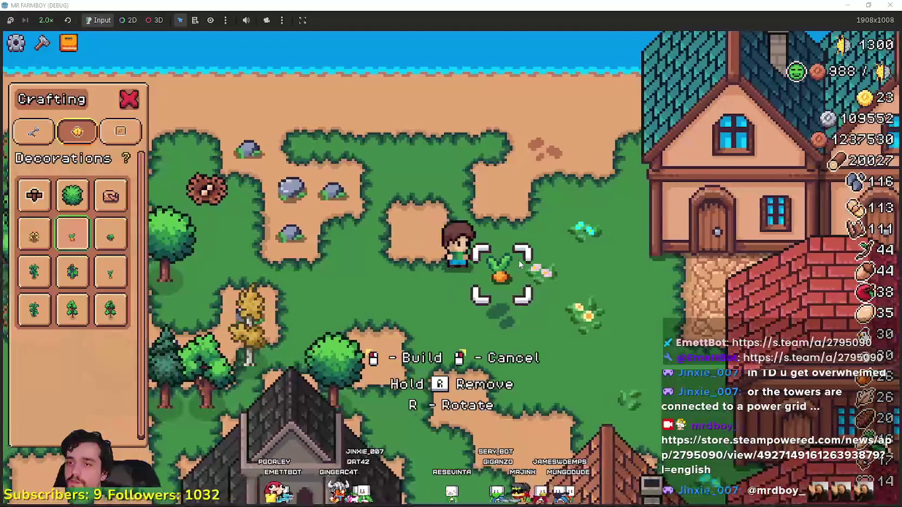
pyautogui.press('w')
pyautogui.press('a')
pyautogui.click(519, 265)
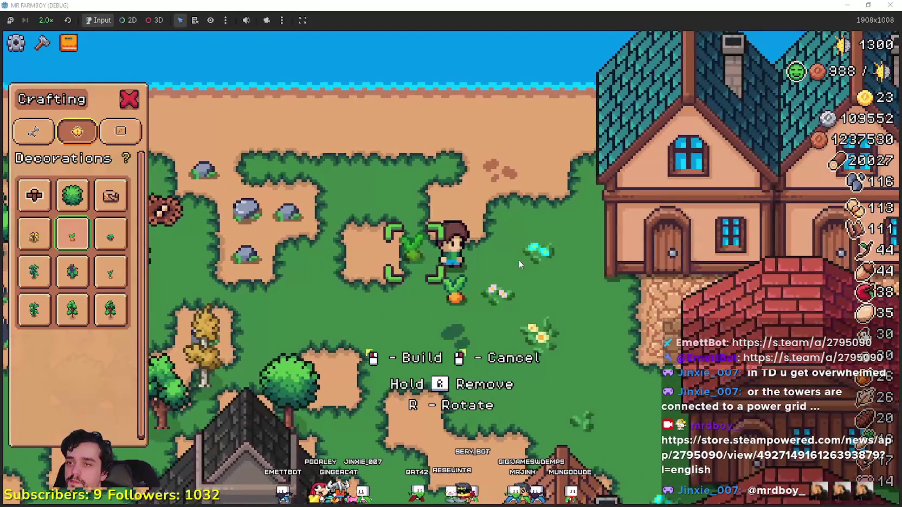
# - Walk the farmer left and down to a free spot and place another decoration
pyautogui.press('w')
pyautogui.press('d')
pyautogui.press('s')
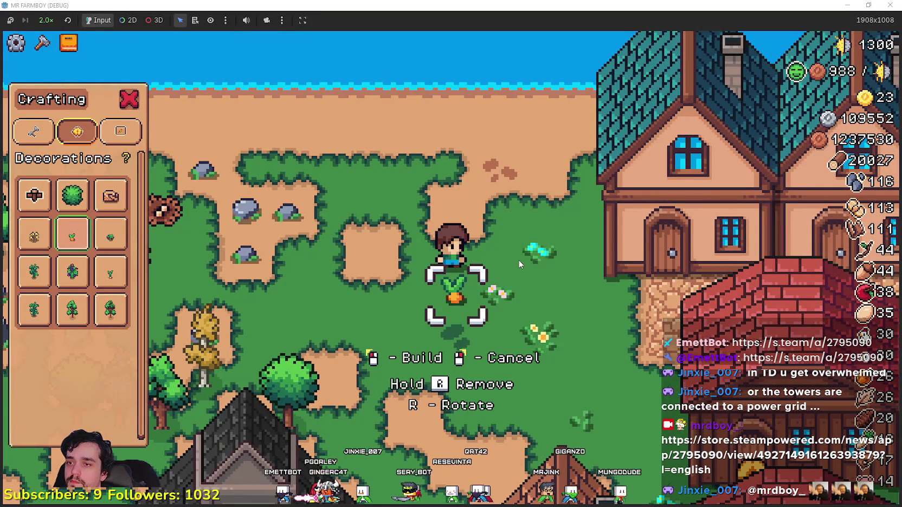
pyautogui.press('a')
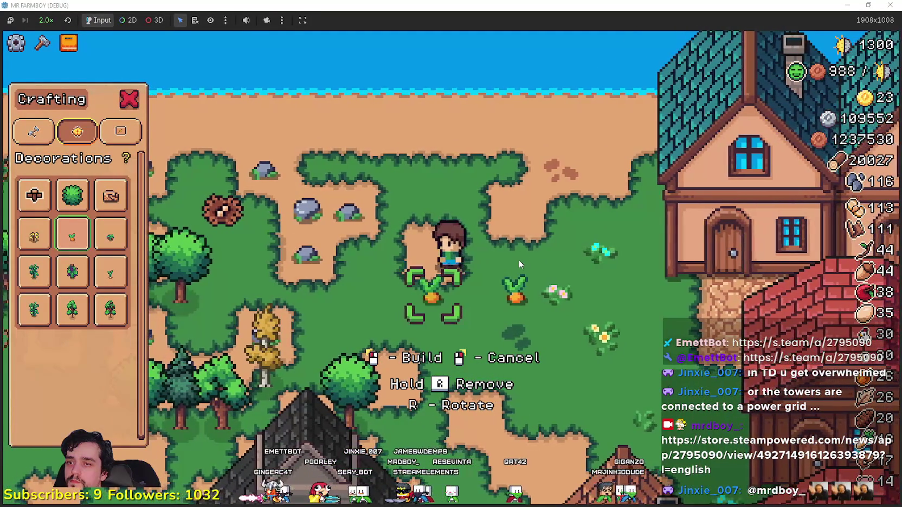
pyautogui.scroll(1, 518, 259)
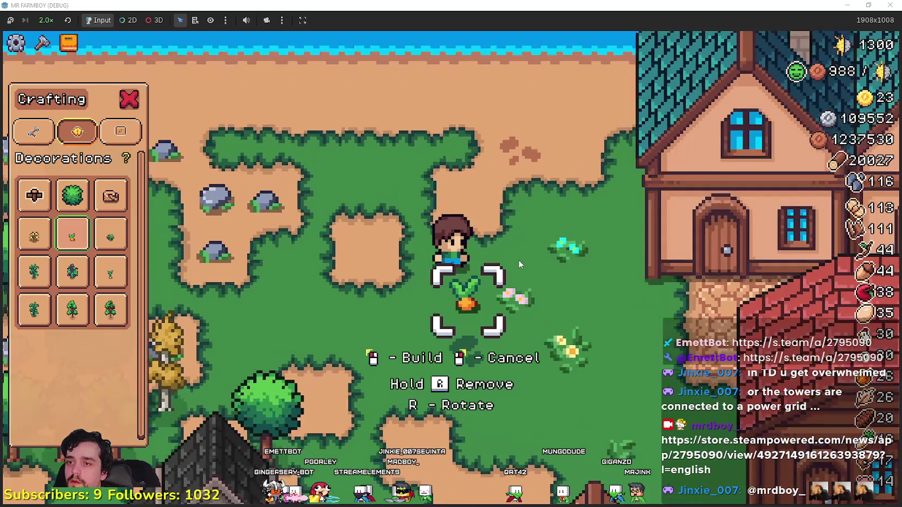
pyautogui.press('a')
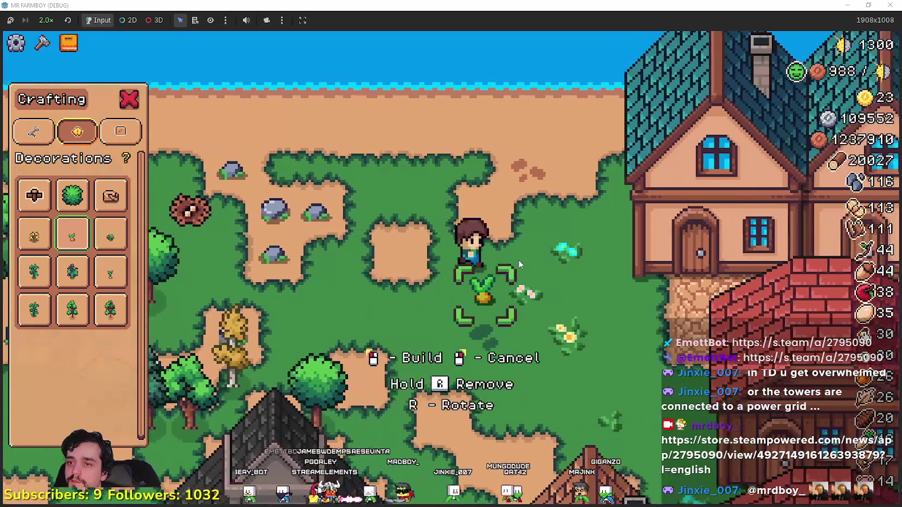
pyautogui.press('a')
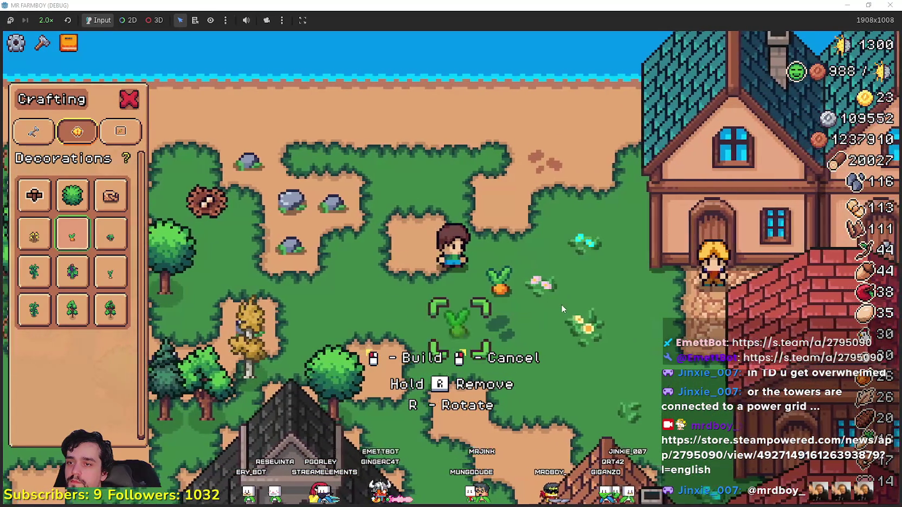
pyautogui.press('s')
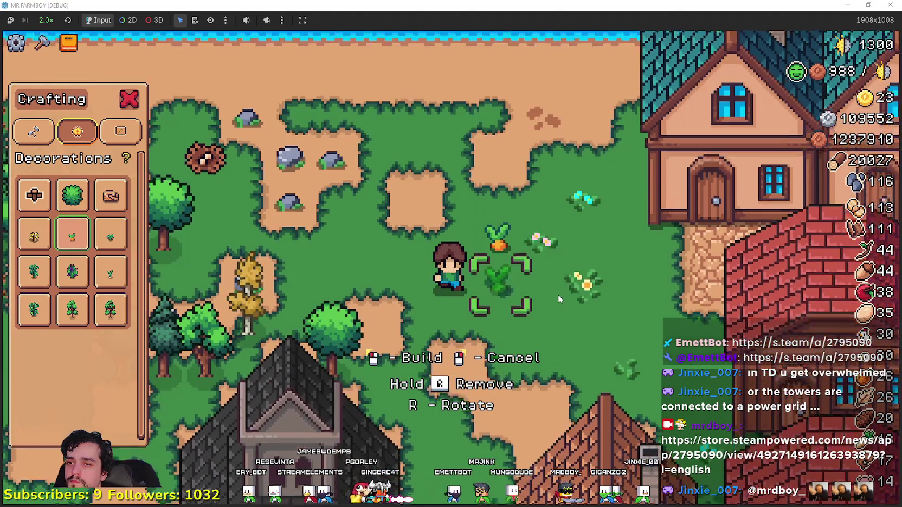
pyautogui.click(558, 295)
# - Walk the farmer around the carrot patch, turning to face the carrots
pyautogui.press('w')
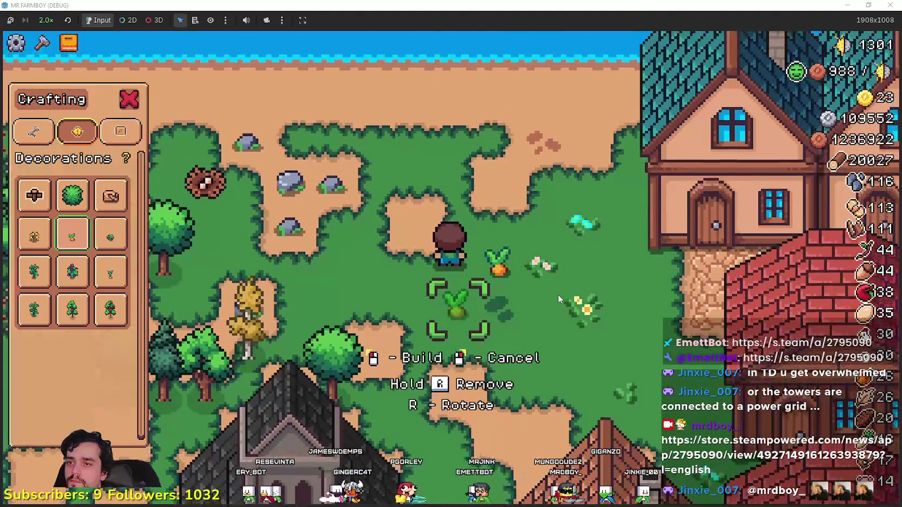
pyautogui.press('s')
pyautogui.press('d')
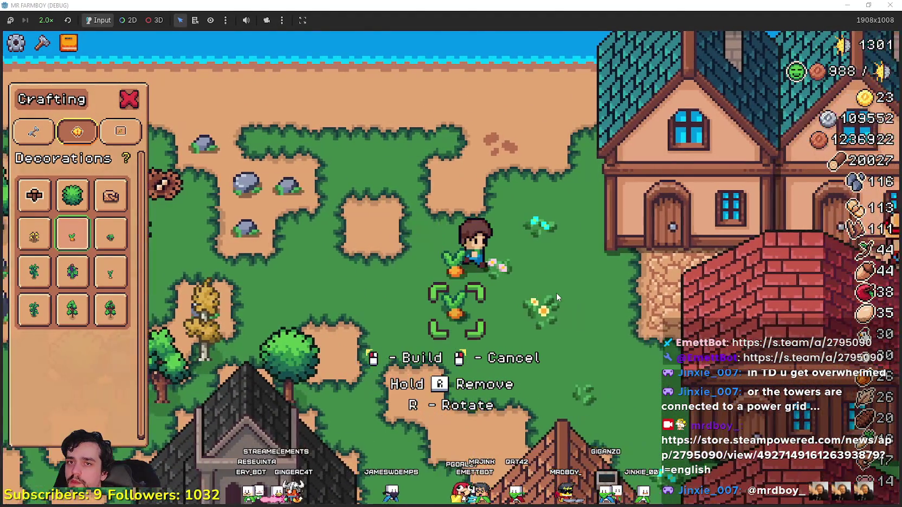
pyautogui.press('w')
pyautogui.press('a')
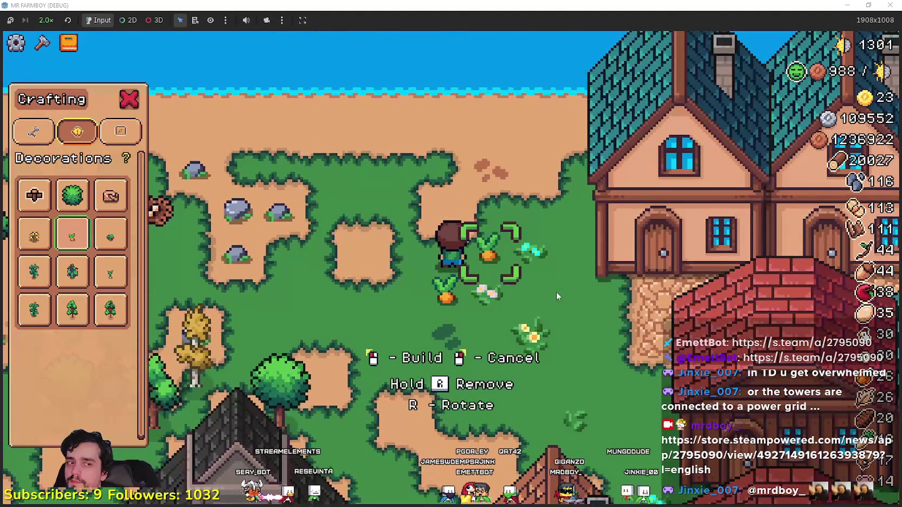
pyautogui.press('d')
pyautogui.press('s')
pyautogui.press('a')
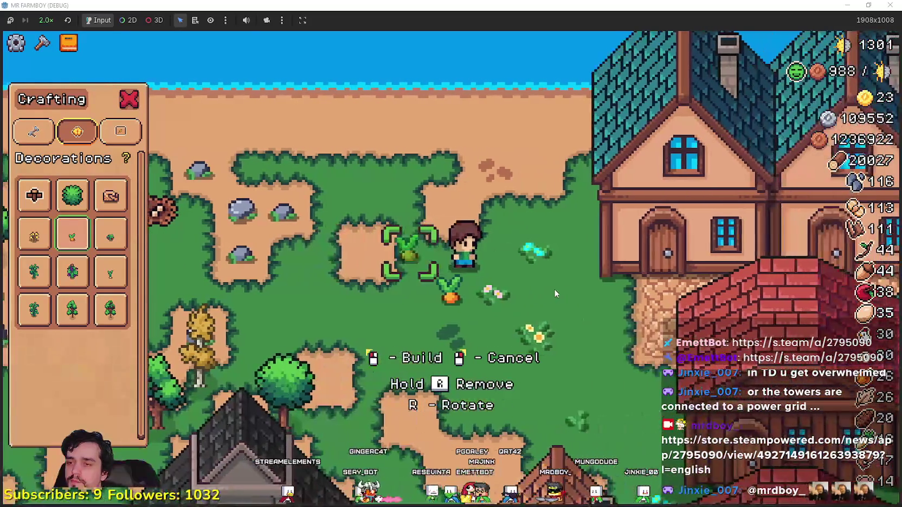
pyautogui.press('d')
pyautogui.press('s')
pyautogui.press('a')
pyautogui.press('d')
pyautogui.press('w')
# - Walk the farmer down-right and left, then cancel decoration placement
pyautogui.press('s')
pyautogui.press('d')
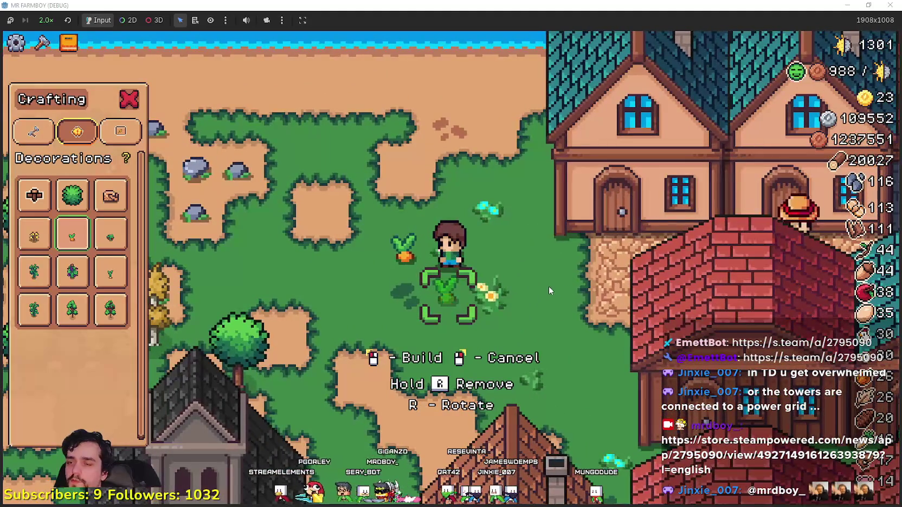
pyautogui.press('a')
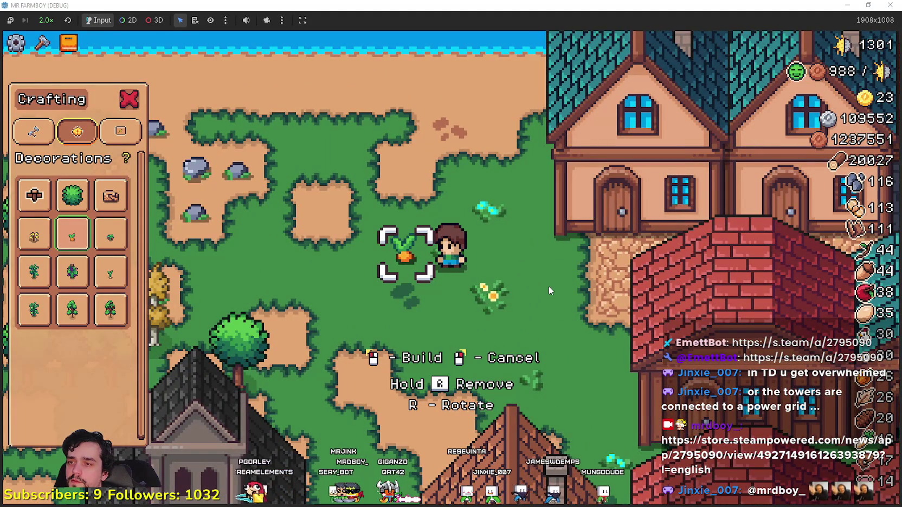
pyautogui.press('a')
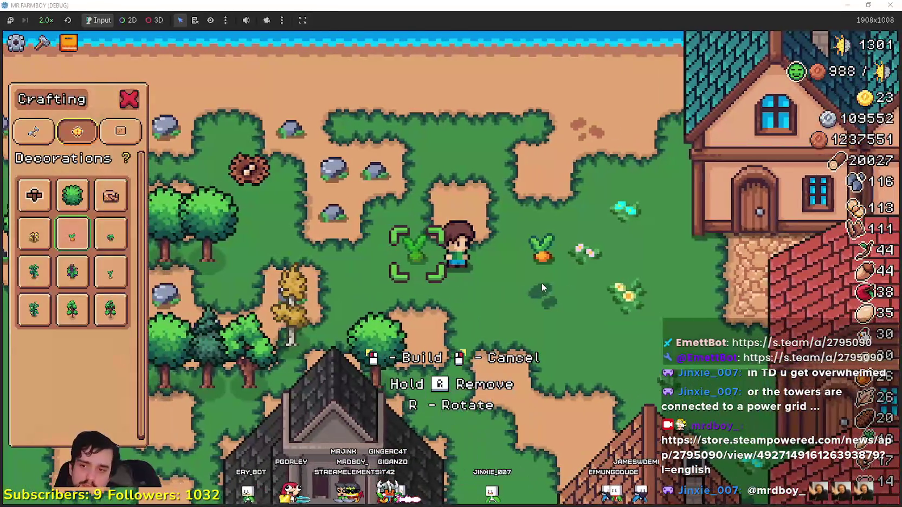
pyautogui.rightClick(554, 297)
# - Lay a Dirt tile under the farmer from the Land and Seeds category
pyautogui.press('w')
pyautogui.press('d')
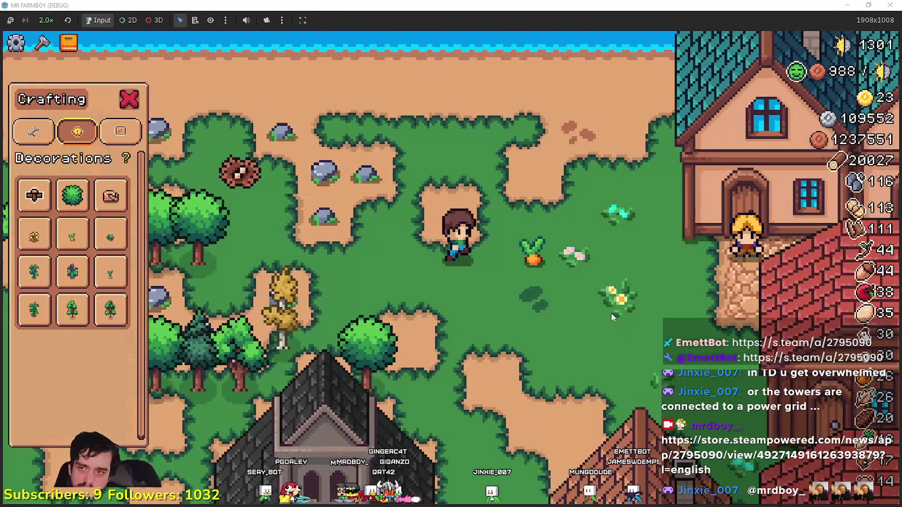
pyautogui.press('a')
pyautogui.press('s')
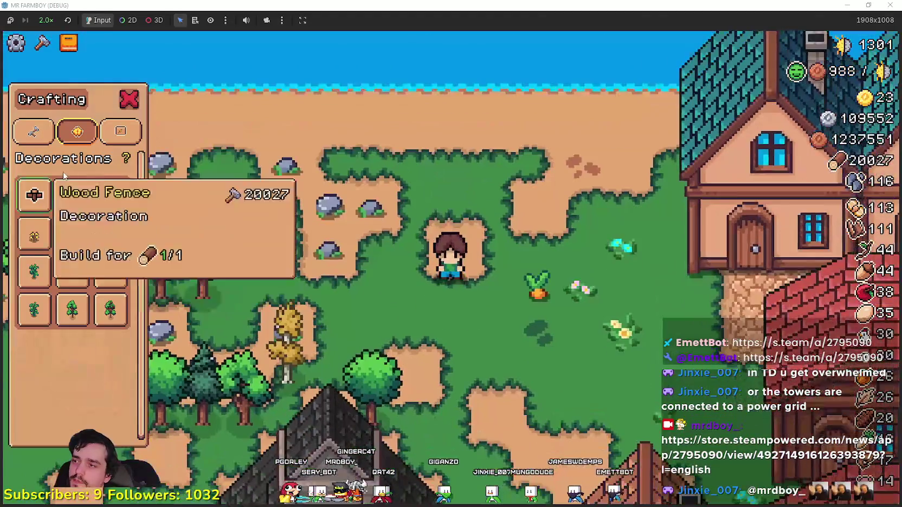
pyautogui.click(42, 134)
pyautogui.scroll(1, 54, 244)
pyautogui.click(37, 265)
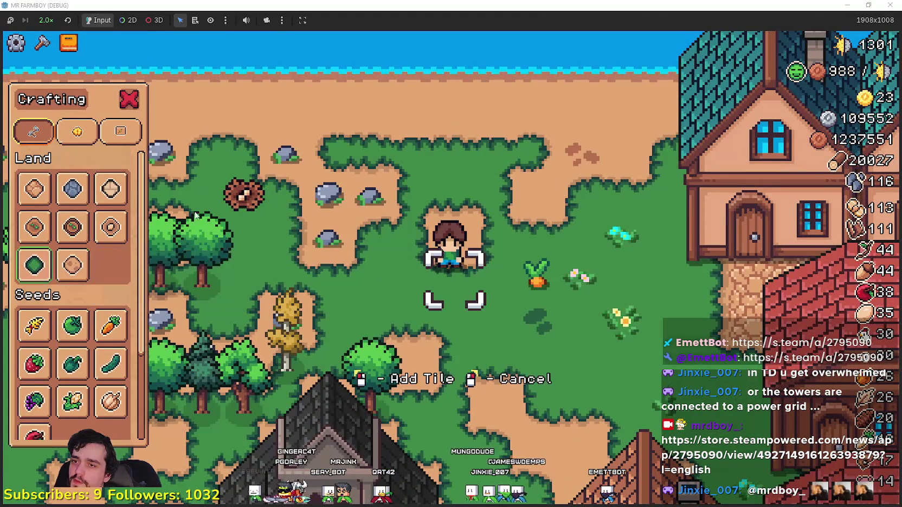
pyautogui.click(72, 265)
pyautogui.click(455, 292)
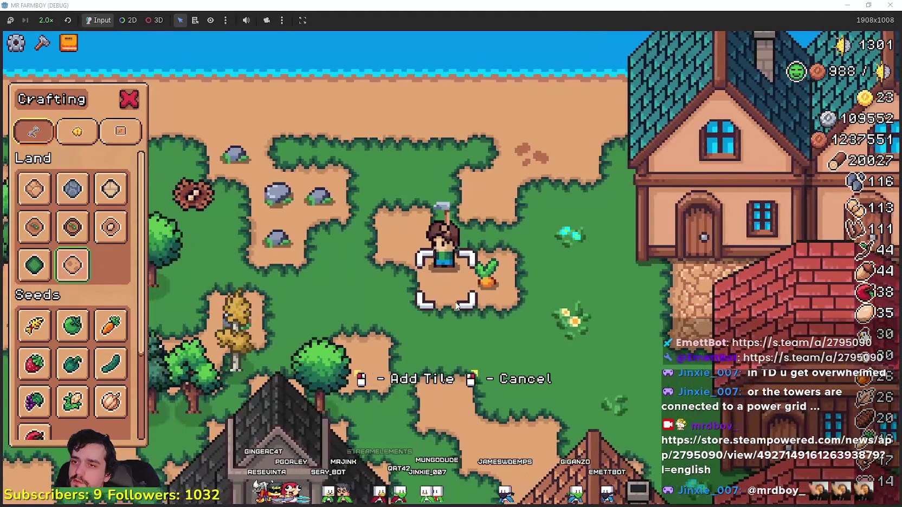
# - Try the Road Tile and the second and third Land tiles beneath the carrot
pyautogui.press('d')
pyautogui.click(35, 189)
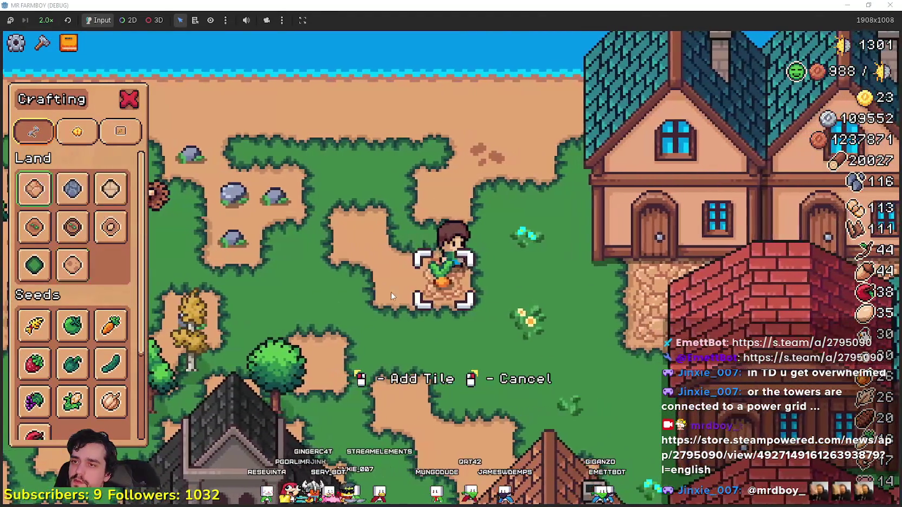
pyautogui.press('a')
pyautogui.click(72, 189)
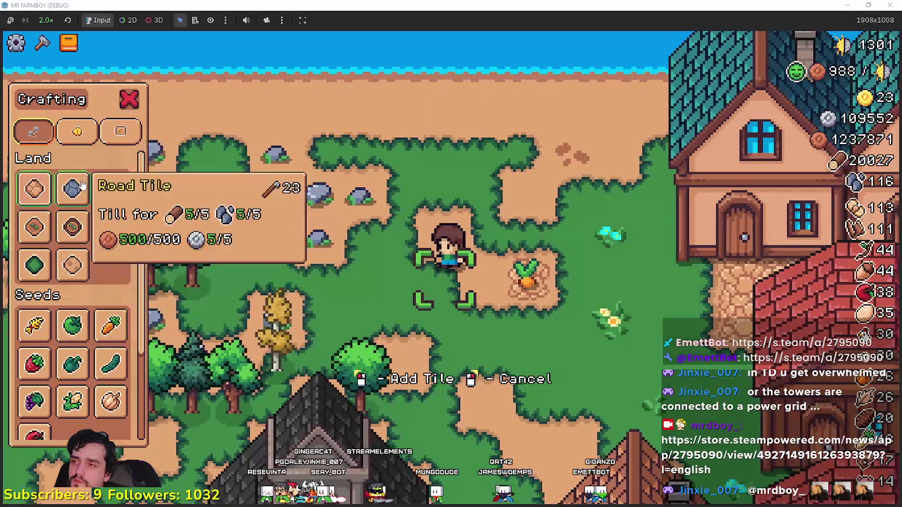
pyautogui.click(466, 313)
pyautogui.press('d')
pyautogui.click(111, 188)
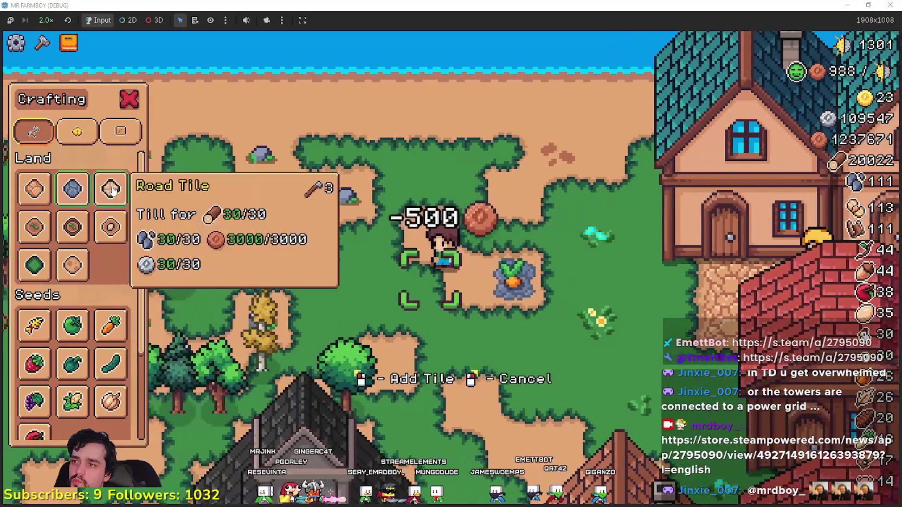
pyautogui.click(456, 310)
# - Pick the Sand Tile, mine the nearby rock, and put the crafting panel away
pyautogui.press('a')
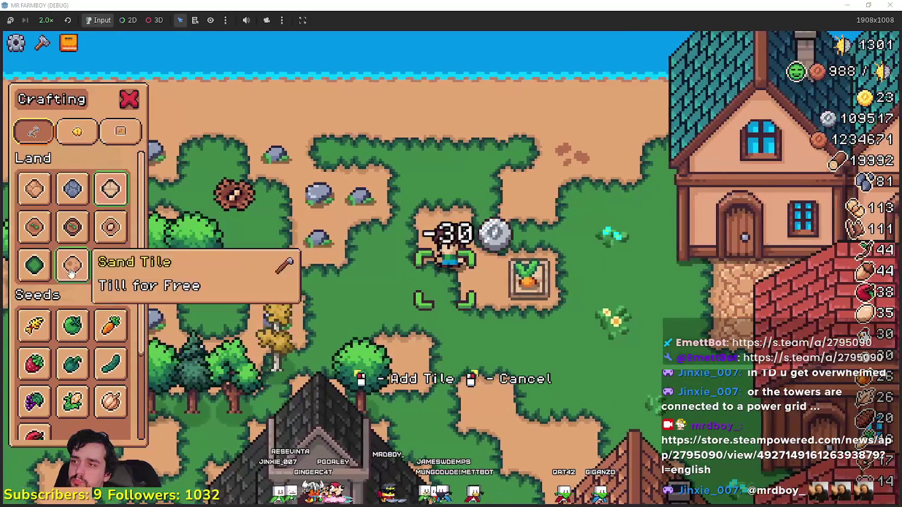
pyautogui.click(72, 265)
pyautogui.press('a')
pyautogui.rightClick(436, 312)
pyautogui.press('w')
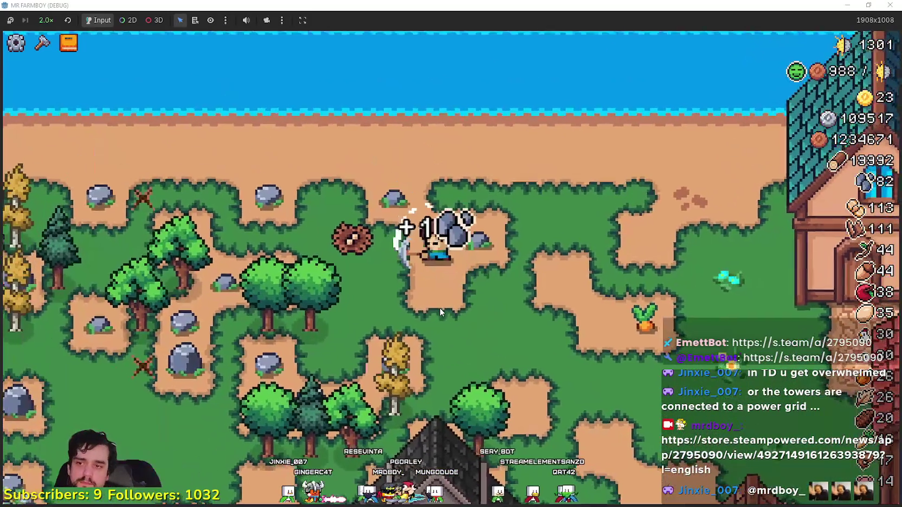
pyautogui.rightClick(440, 308)
pyautogui.press('d')
pyautogui.press('s')
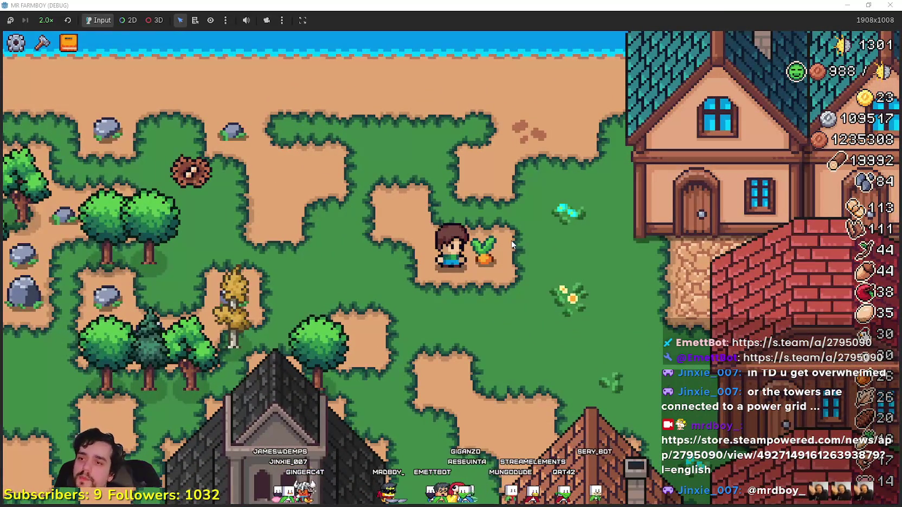
pyautogui.press('c')
pyautogui.press('c')
pyautogui.press('s')
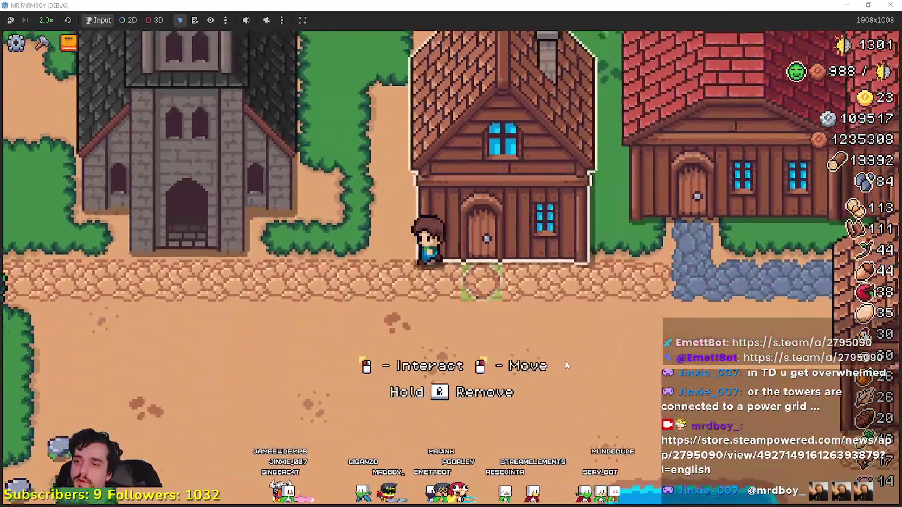
# - Pause and resume the game, then stop the playtest with F8
pyautogui.scroll(-3, 564, 364)
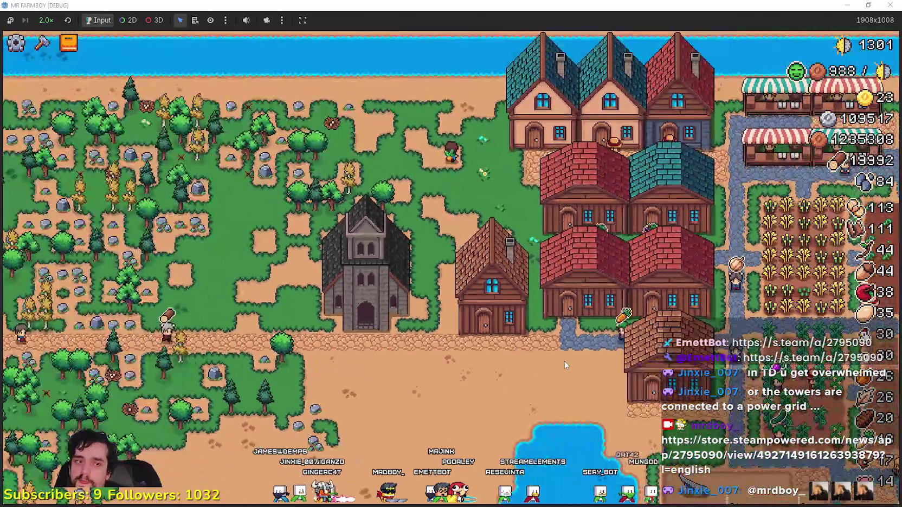
pyautogui.scroll(3, 564, 361)
pyautogui.press('Escape')
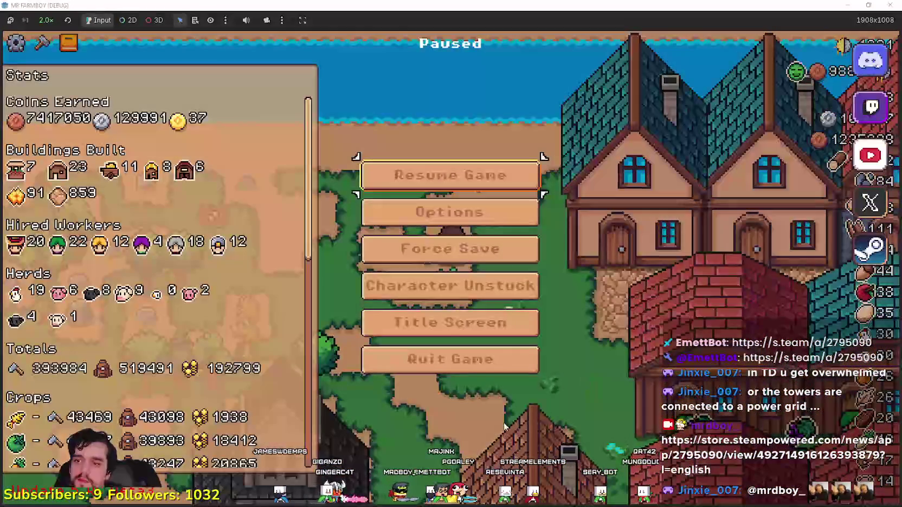
pyautogui.press('Escape')
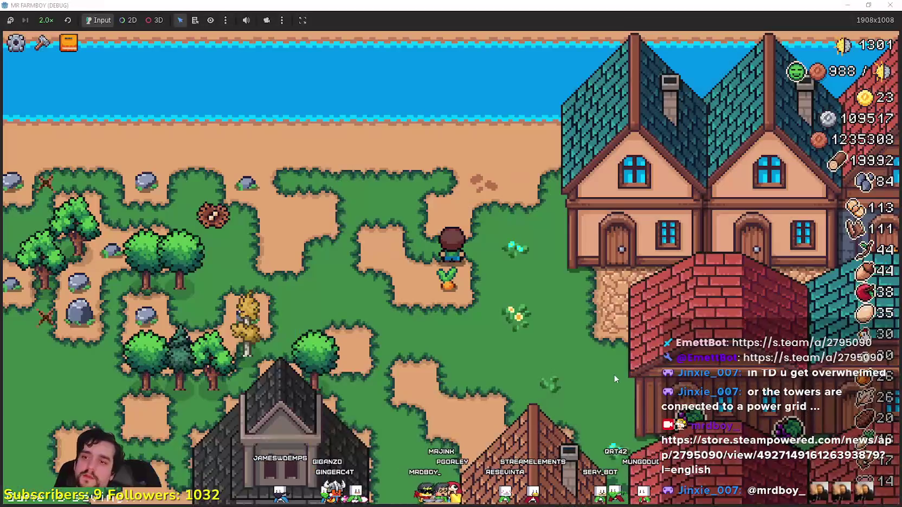
pyautogui.press('F8')
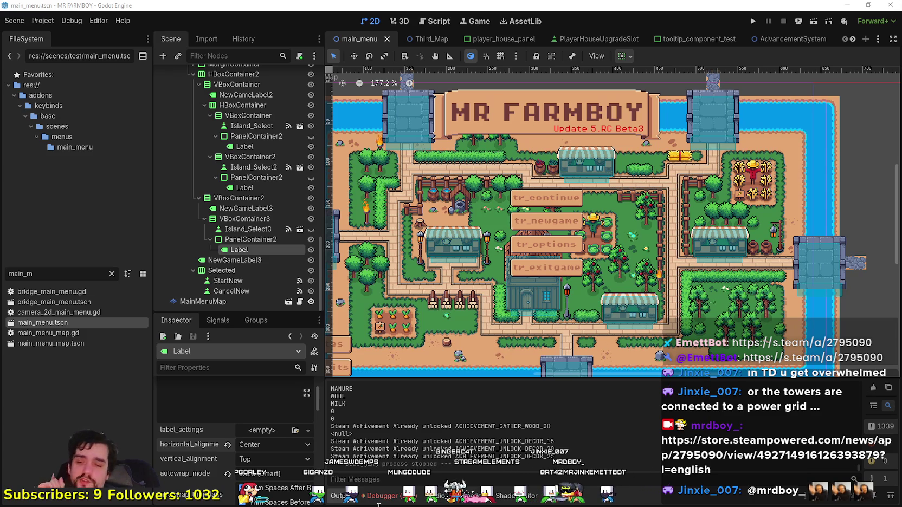
# - Review the Debugger's Errors list from the run, then switch to the browser
pyautogui.click(396, 497)
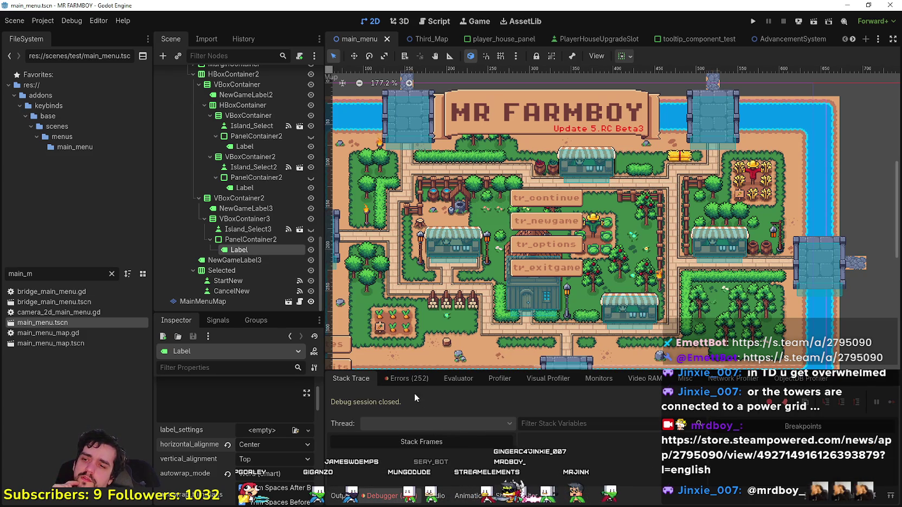
pyautogui.click(419, 379)
pyautogui.scroll(-10, 630, 432)
pyautogui.scroll(-5, 630, 432)
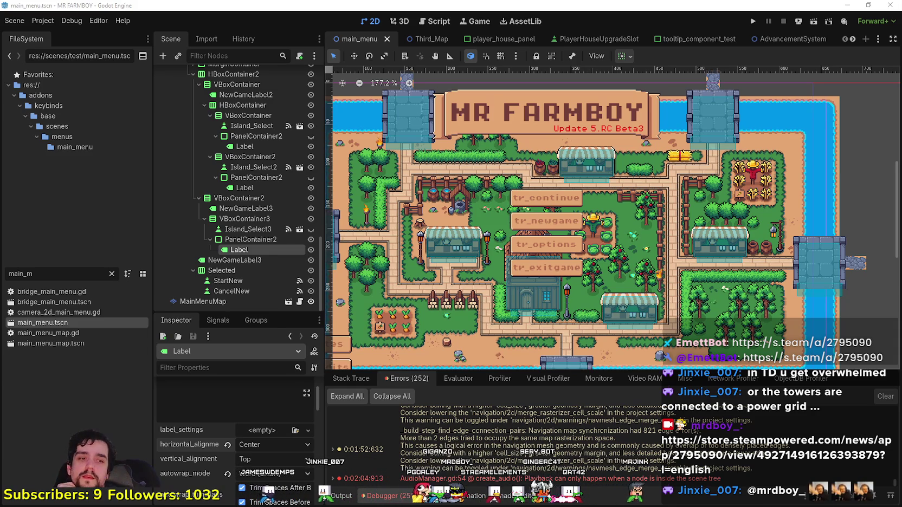
pyautogui.hotkey('alt', 'Tab')
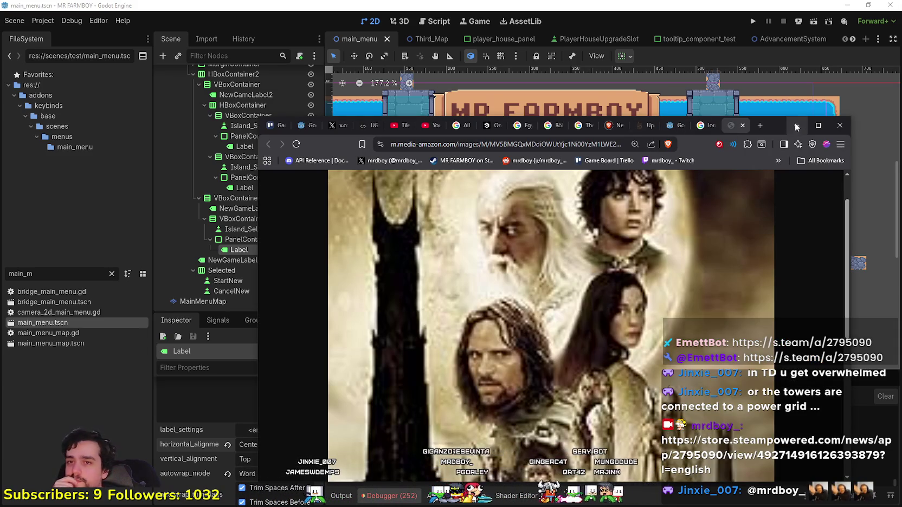
# - Maximize Brave and navigate to itch.io
pyautogui.click(813, 128)
pyautogui.click(631, 30)
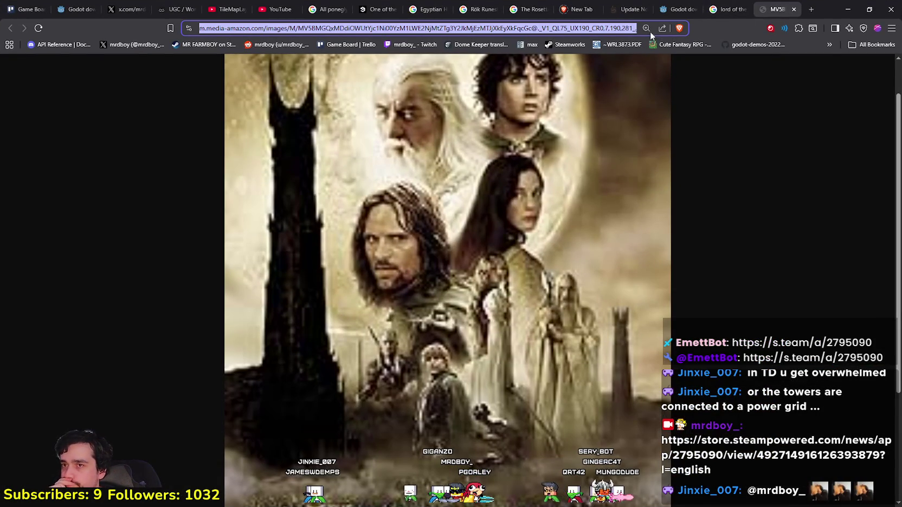
pyautogui.write('itch.io')
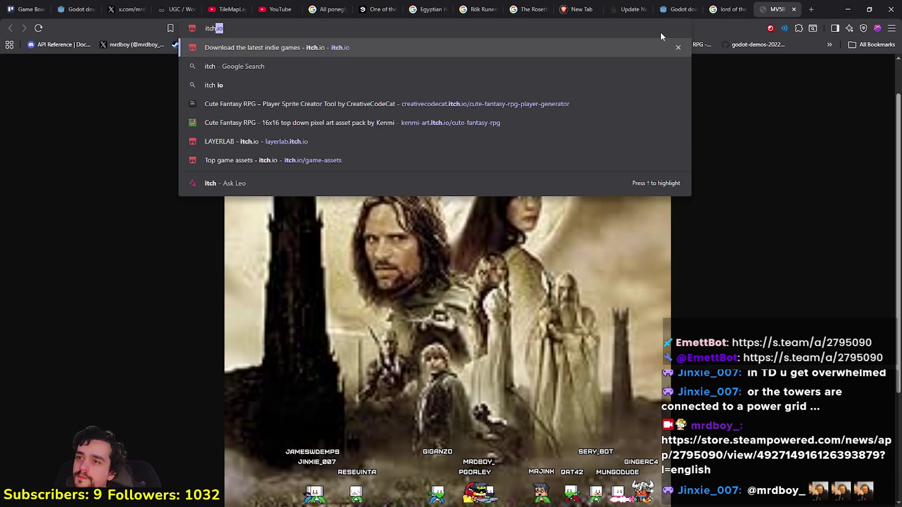
pyautogui.press('Return')
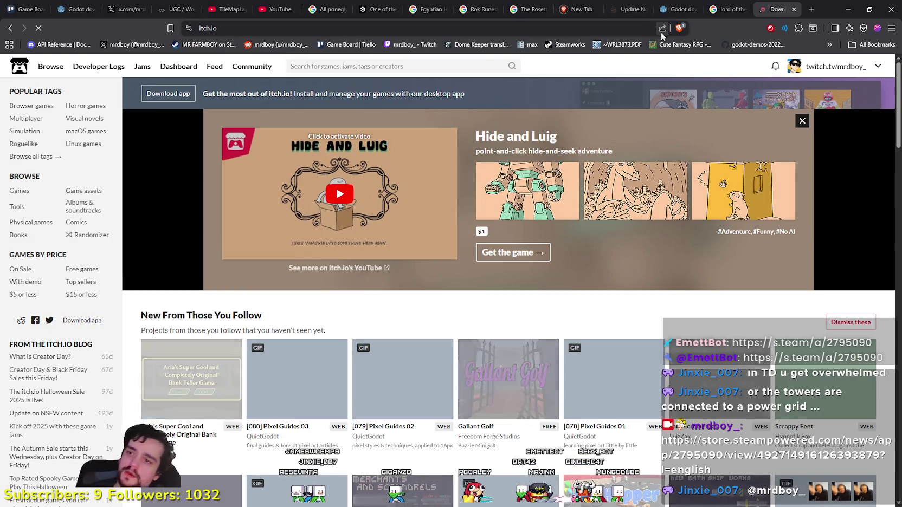
pyautogui.moveTo(51, 68)
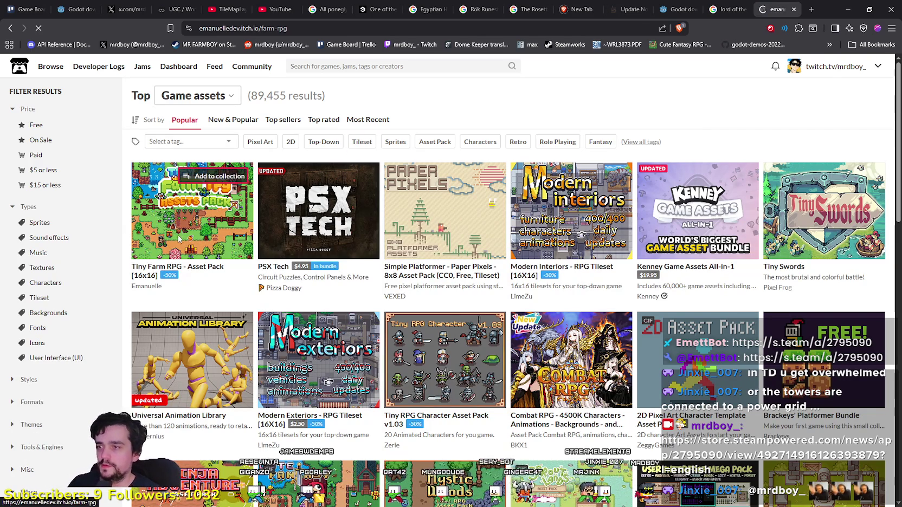
pyautogui.scroll(-2, 223, 279)
pyautogui.scroll(-2, 224, 279)
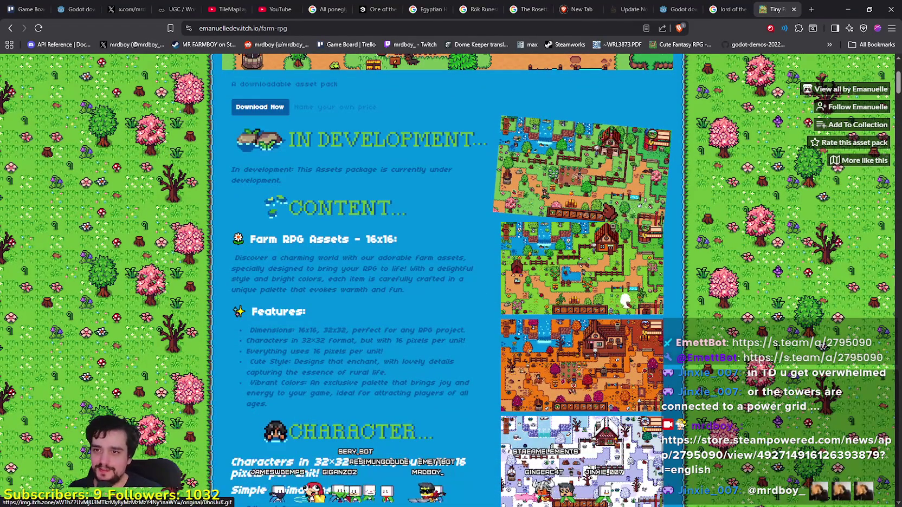
pyautogui.click(623, 301)
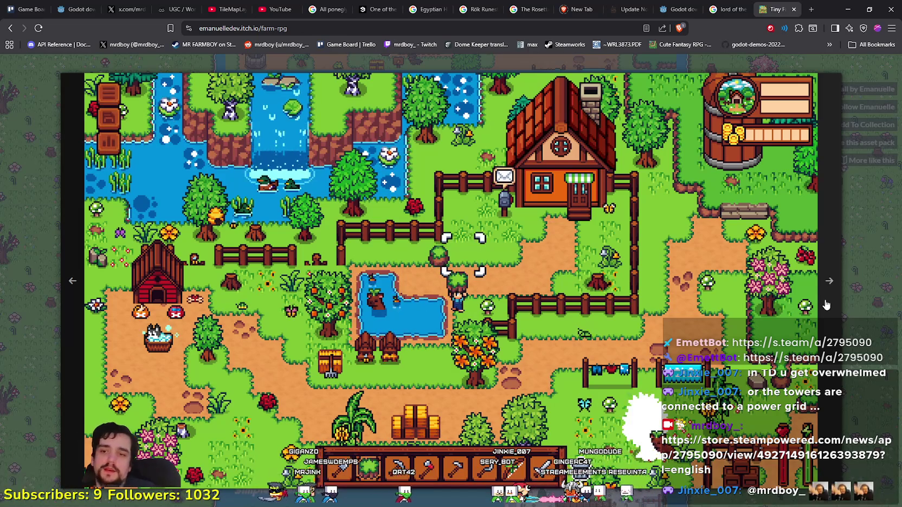
pyautogui.click(828, 288)
pyautogui.click(828, 286)
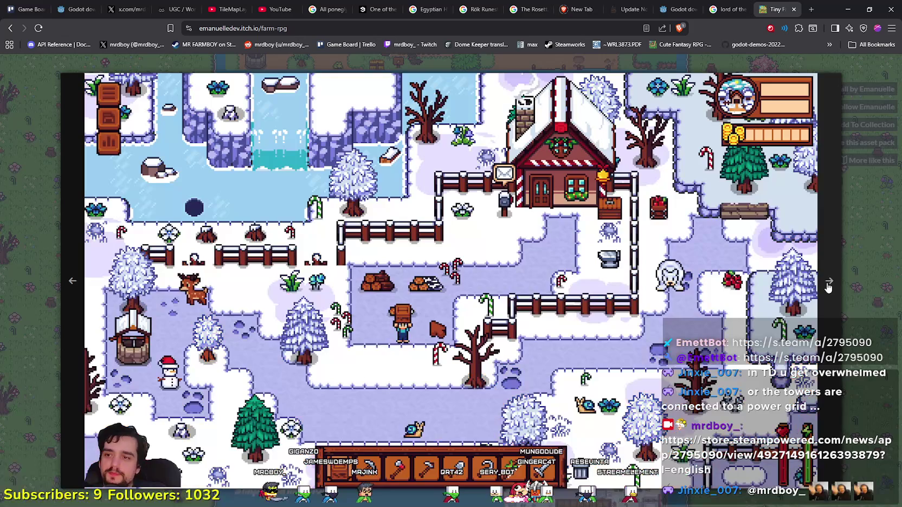
pyautogui.click(828, 284)
pyautogui.click(828, 283)
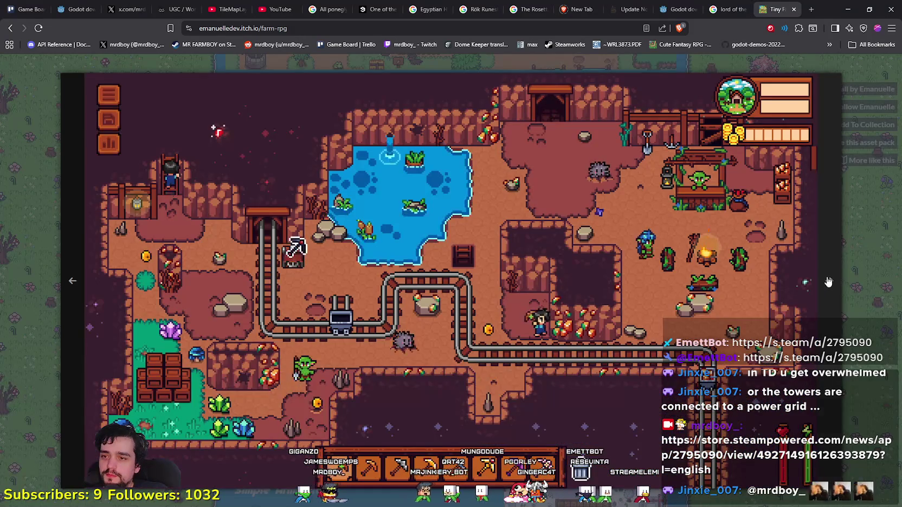
pyautogui.click(828, 284)
pyautogui.click(699, 283)
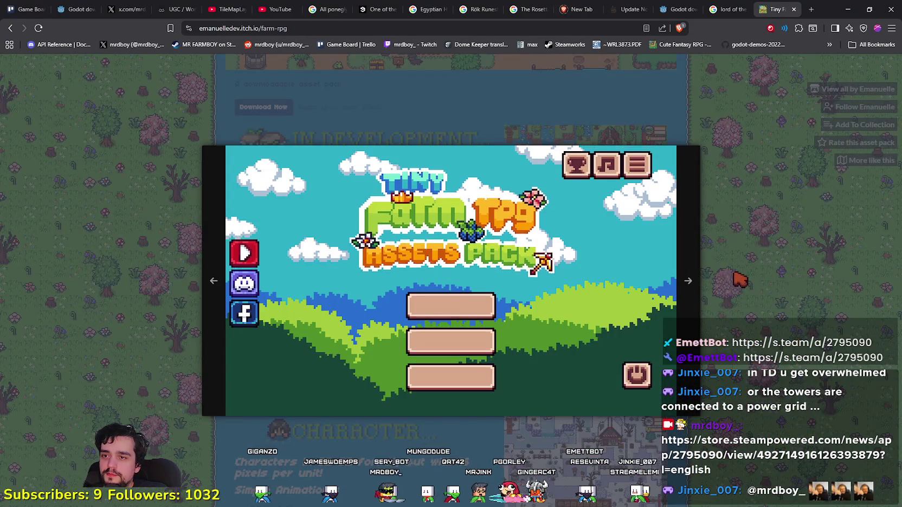
pyautogui.click(734, 281)
pyautogui.hotkey('alt', 'Left')
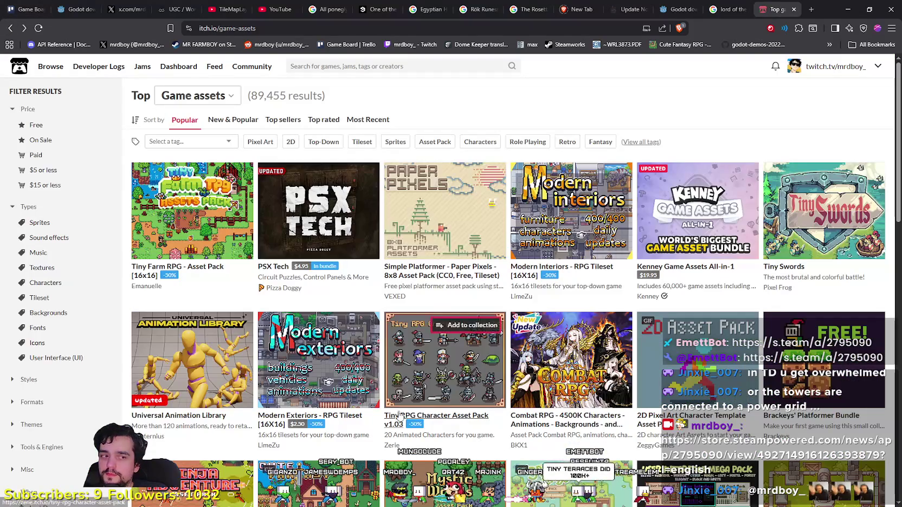
# - Scroll through the Game assets grid, looking over the asset packs
pyautogui.moveTo(362, 331)
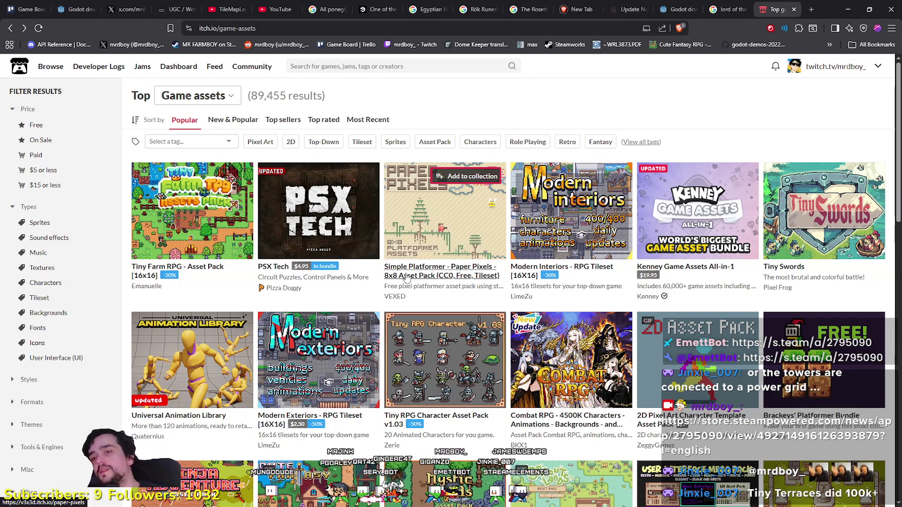
pyautogui.scroll(-1, 378, 273)
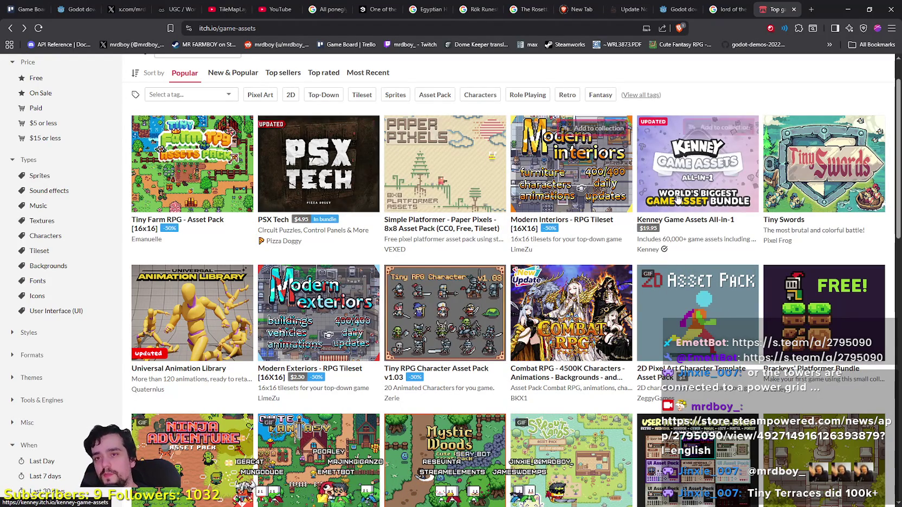
pyautogui.scroll(-2, 352, 217)
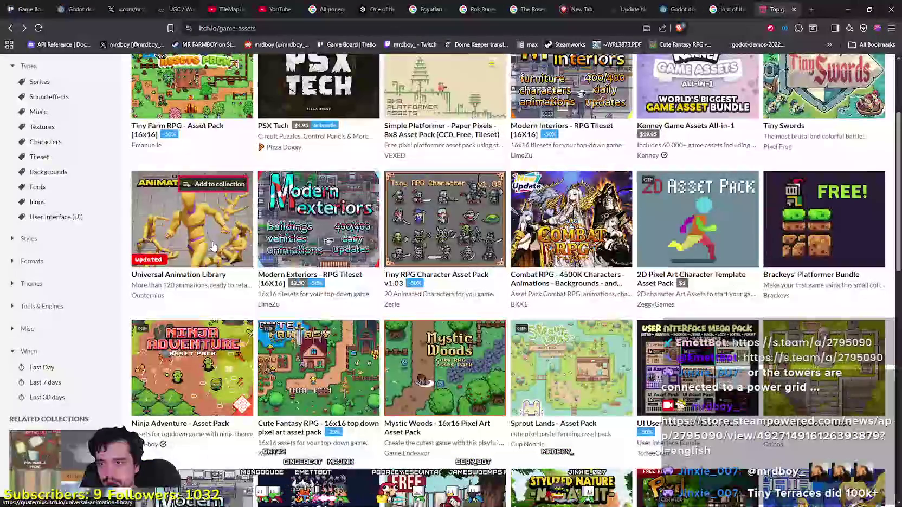
pyautogui.scroll(-1, 363, 249)
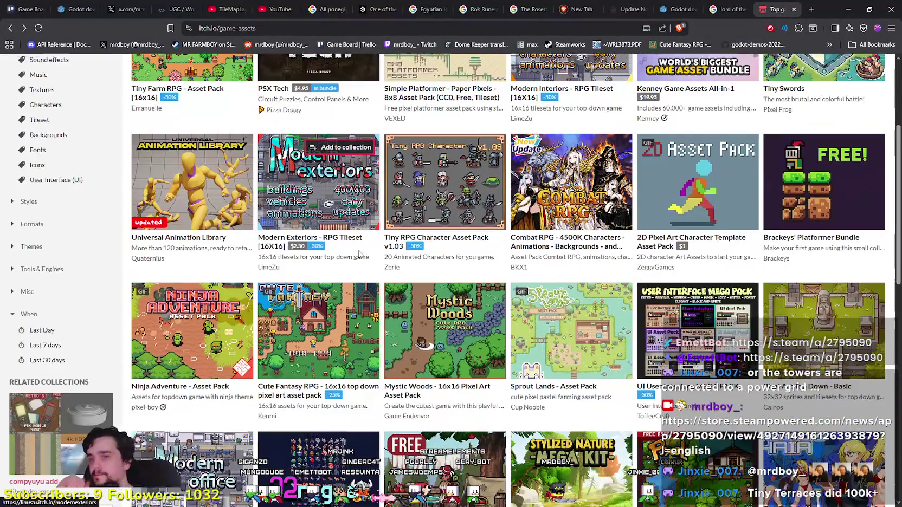
pyautogui.scroll(-2, 341, 252)
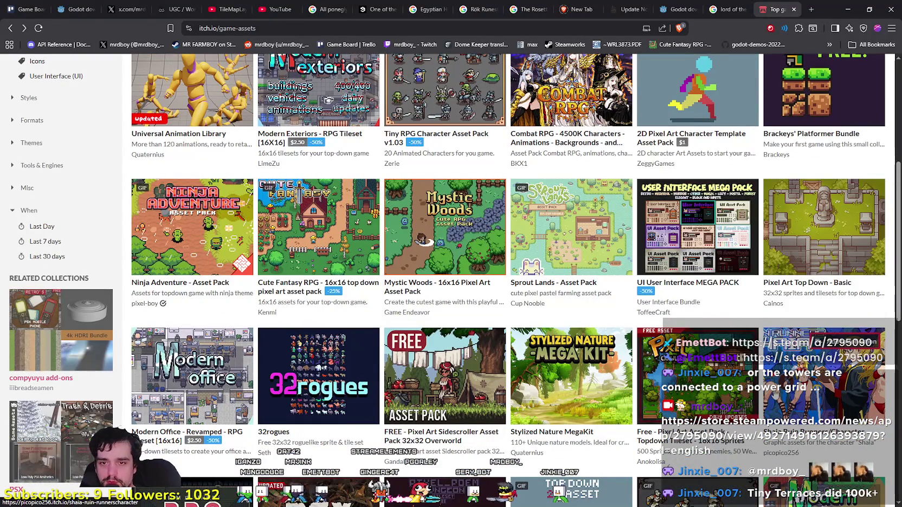
pyautogui.moveTo(774, 392)
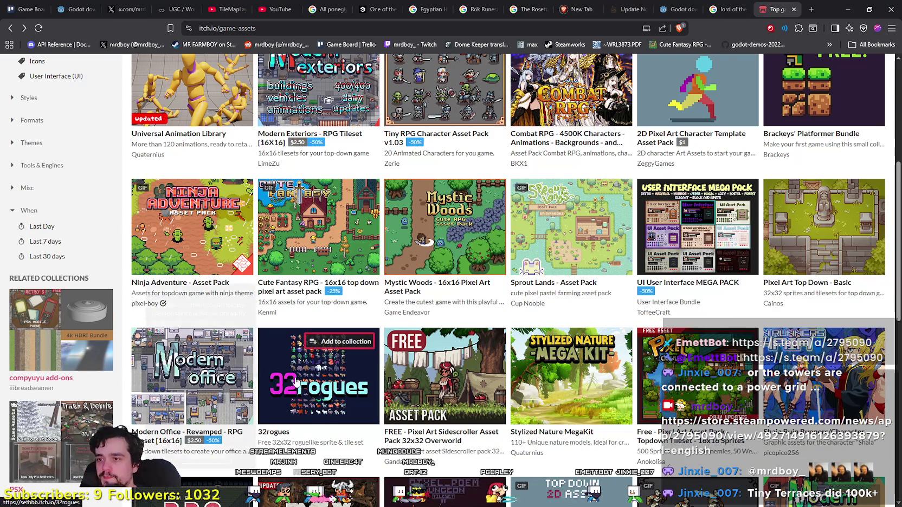
pyautogui.moveTo(290, 370)
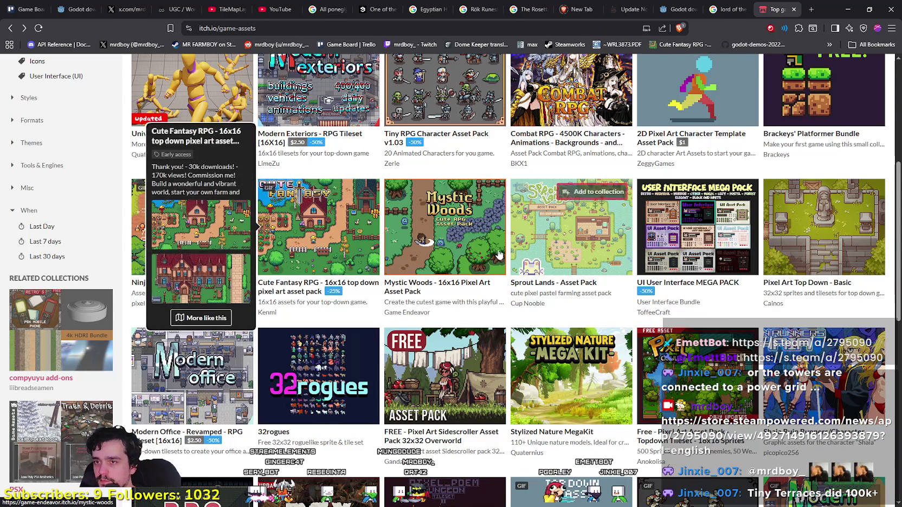
pyautogui.scroll(3, 738, 218)
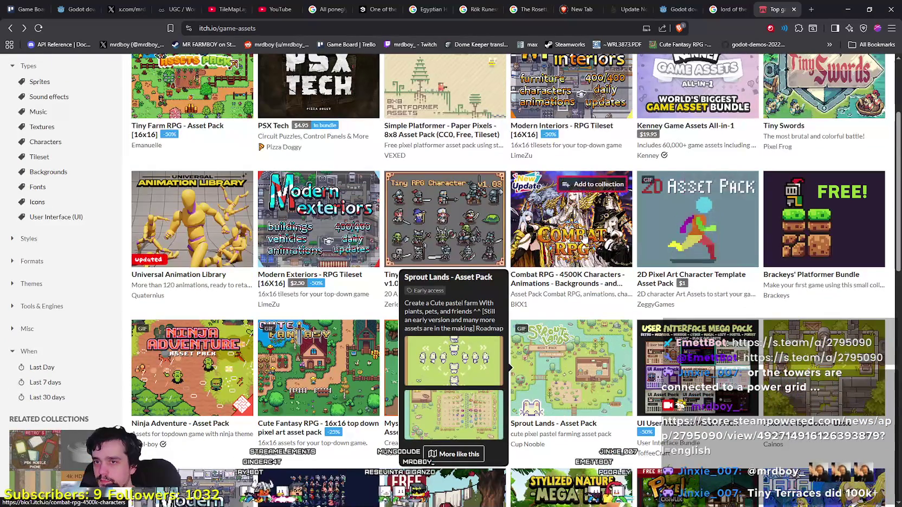
pyautogui.moveTo(585, 238)
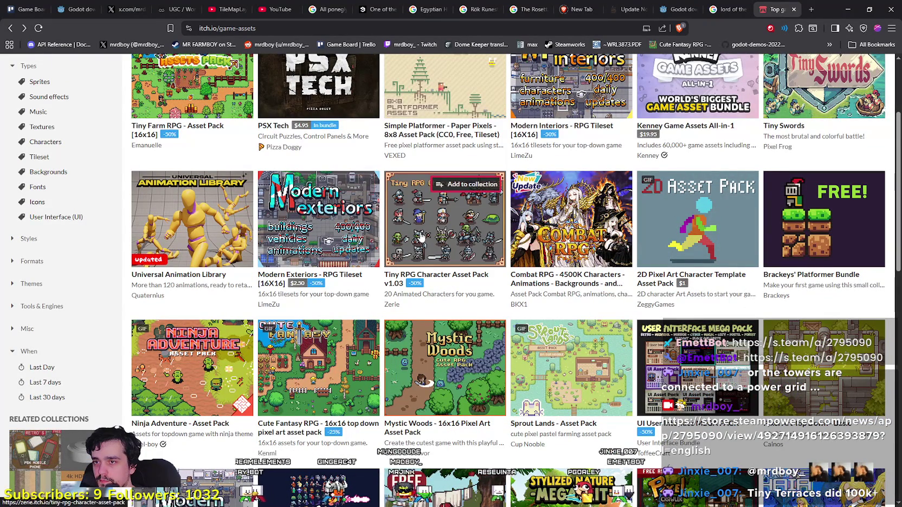
# - Open the Tiny RPG Character Asset Pack in a new tab and view it
pyautogui.moveTo(422, 236)
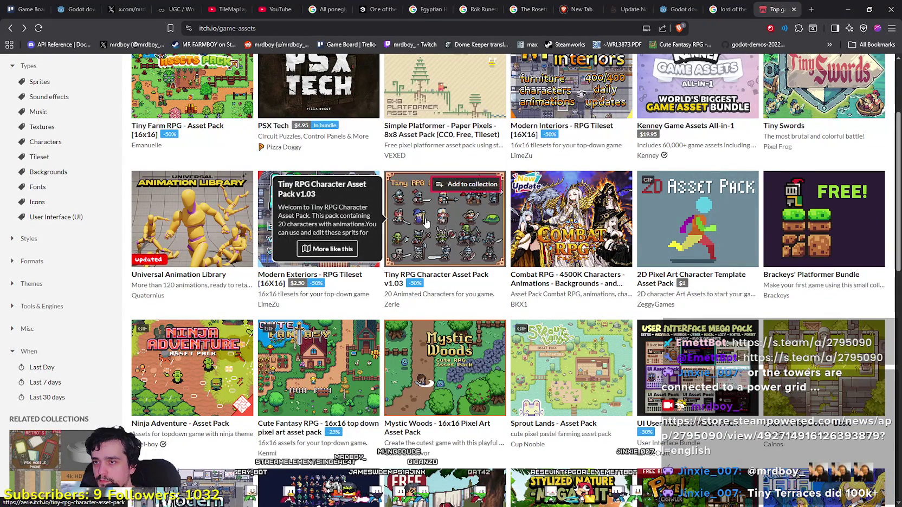
pyautogui.rightClick(453, 276)
pyautogui.click(471, 280)
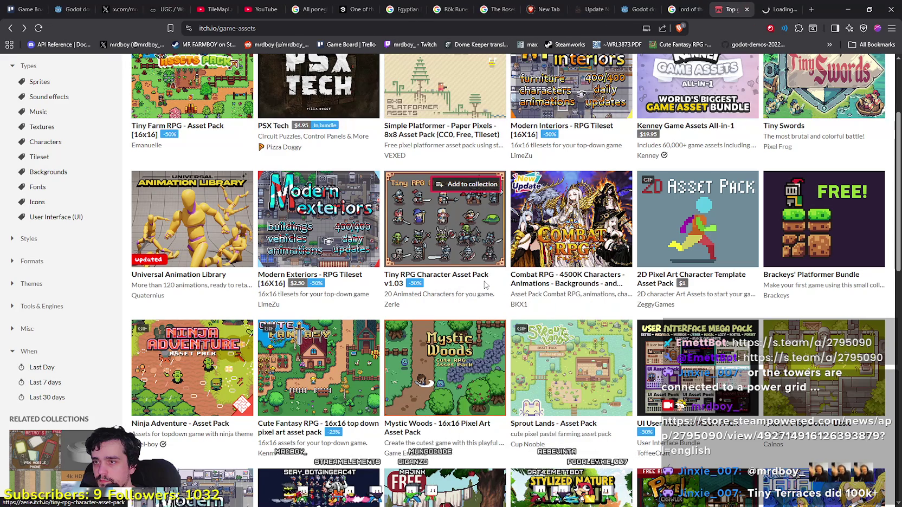
pyautogui.click(778, 11)
pyautogui.moveTo(729, 9); pyautogui.dragTo(593, 142)
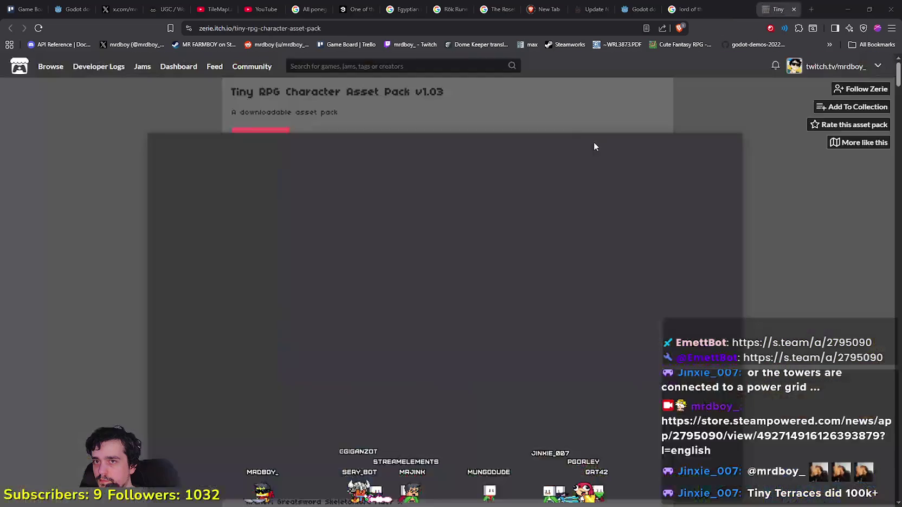
# - Re-dock the Tiny RPG Character pack tab into the game-assets browser window and maximize it
pyautogui.moveTo(764, 4)
pyautogui.mouseDown()
pyautogui.moveTo(752, 22)
pyautogui.moveTo(271, 92)
pyautogui.moveTo(231, 165)
pyautogui.mouseUp()
pyautogui.click(837, 17)
pyautogui.click(840, 12)
pyautogui.moveTo(228, 128); pyautogui.dragTo(314, 139)
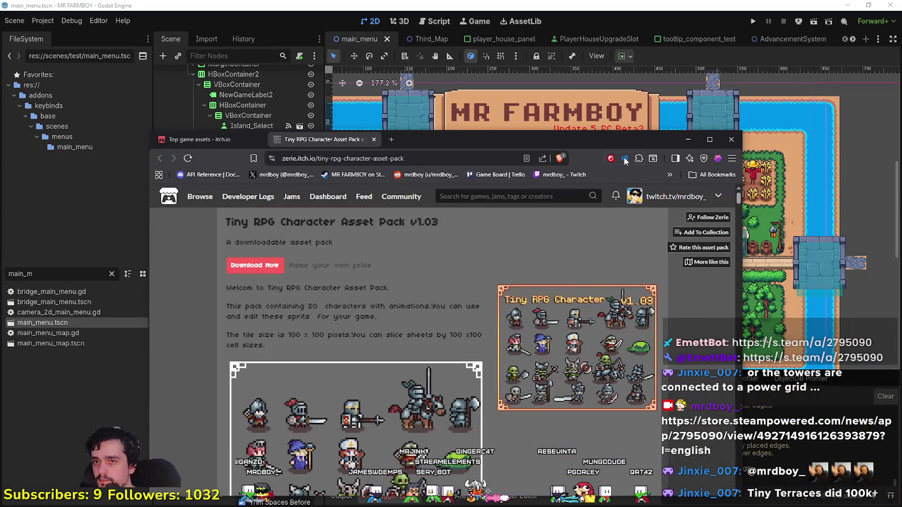
pyautogui.click(710, 140)
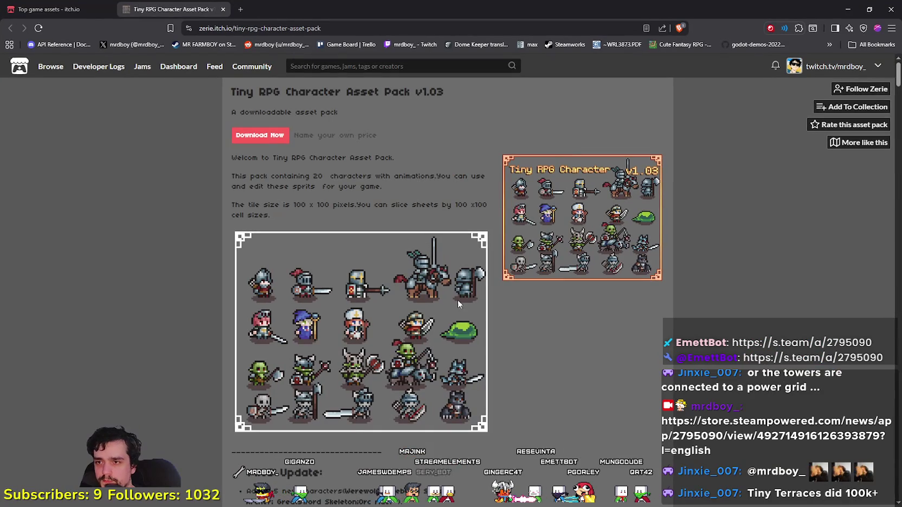
# - View the Tiny RPG Character preview screenshot enlarged, then scroll down through the pack page
pyautogui.click(583, 228)
pyautogui.click(687, 377)
pyautogui.scroll(-10, 559, 329)
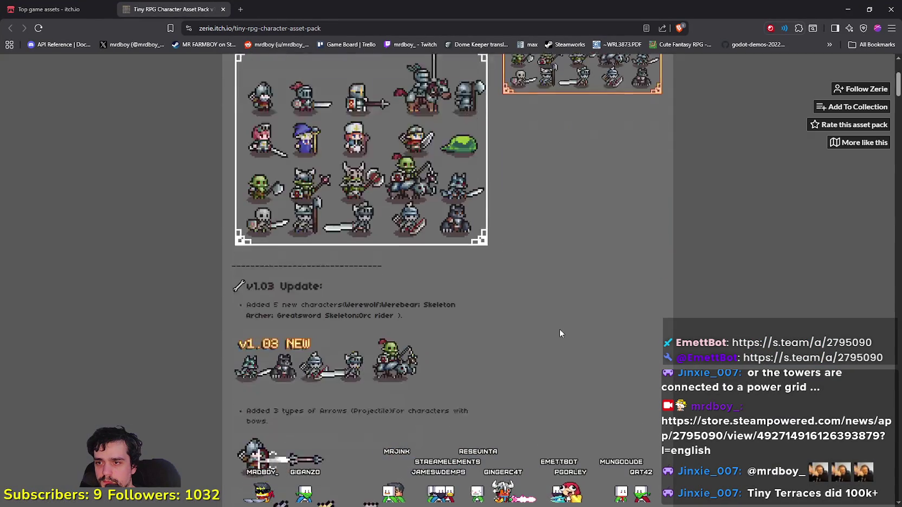
pyautogui.scroll(-5, 560, 331)
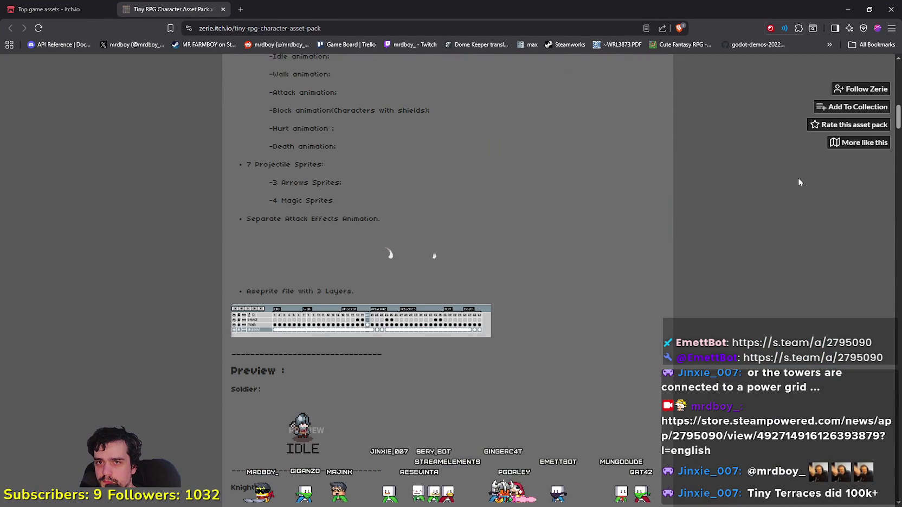
pyautogui.scroll(-2, 542, 341)
pyautogui.scroll(-10, 540, 337)
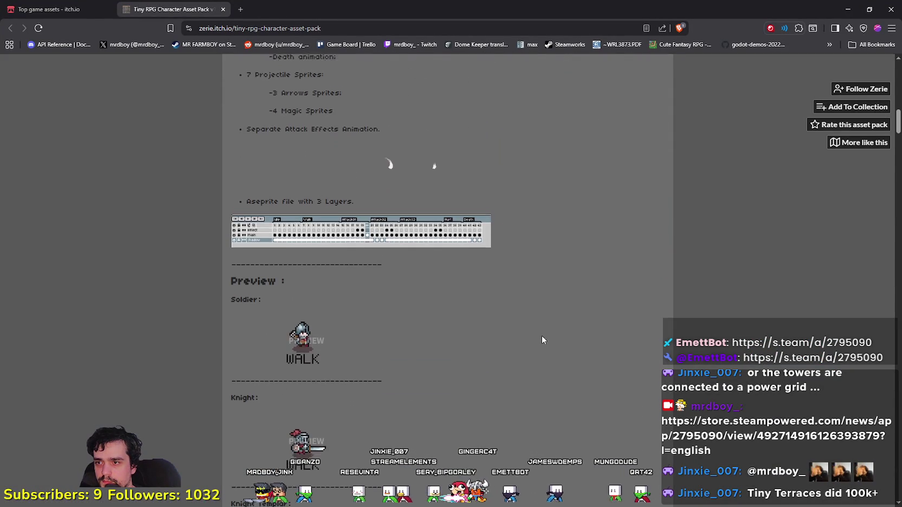
pyautogui.scroll(-3, 537, 326)
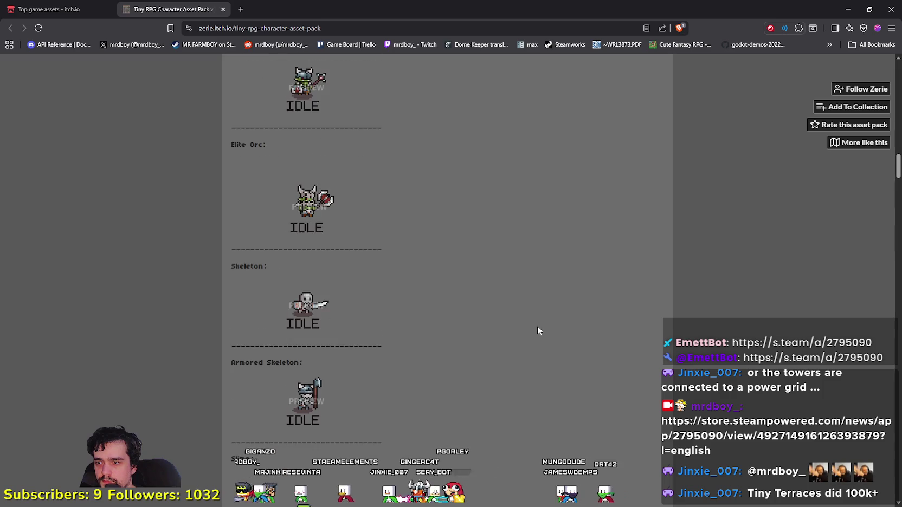
pyautogui.scroll(-5, 296, 255)
pyautogui.scroll(-15, 222, 245)
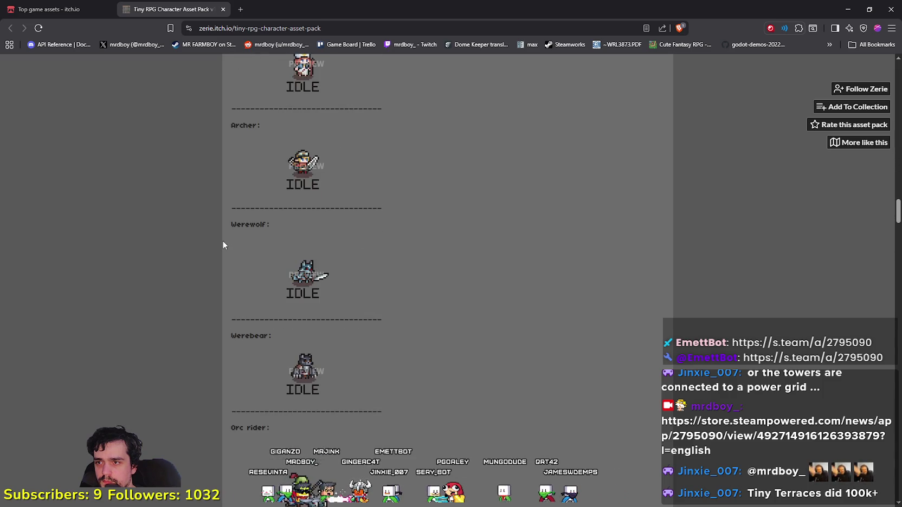
pyautogui.scroll(-5, 221, 244)
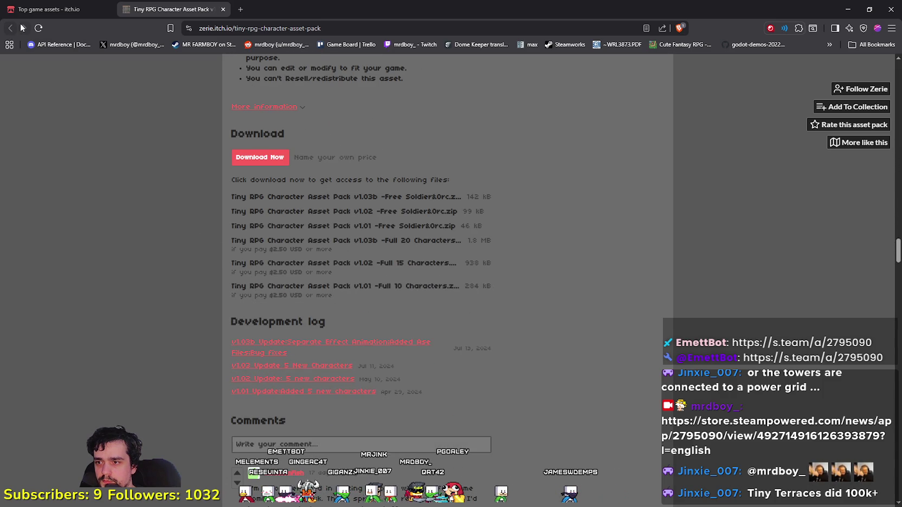
pyautogui.scroll(-3, 201, 303)
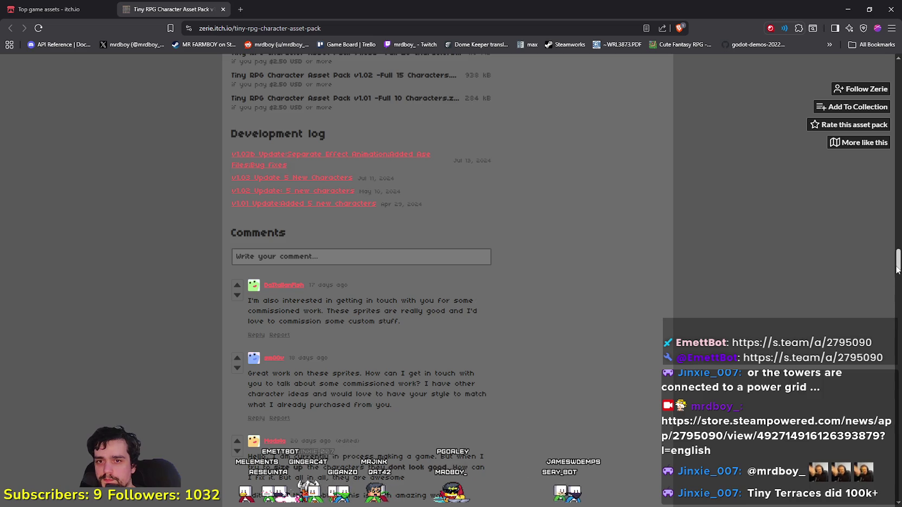
# - Read down to the comments, highlighting the characters and tile-size description, then return to the game-assets listing
pyautogui.moveTo(896, 269); pyautogui.dragTo(877, 59)
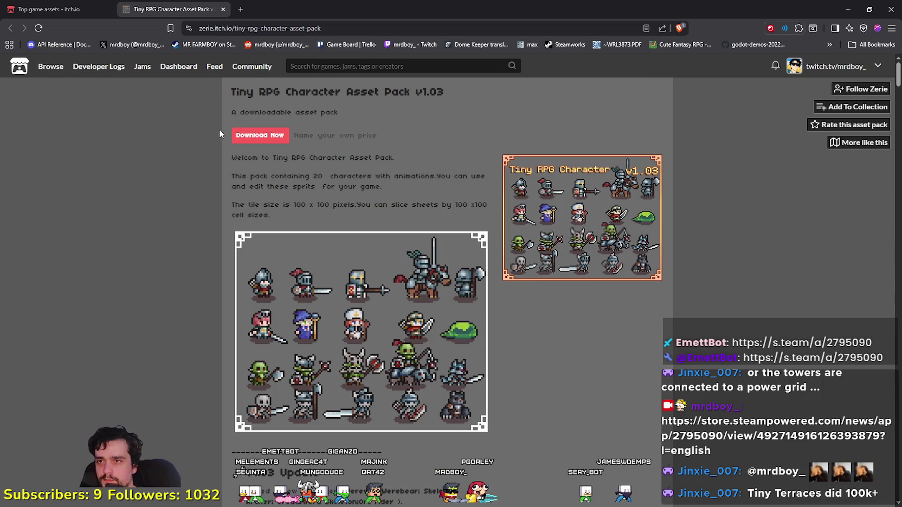
pyautogui.moveTo(318, 178); pyautogui.dragTo(432, 215)
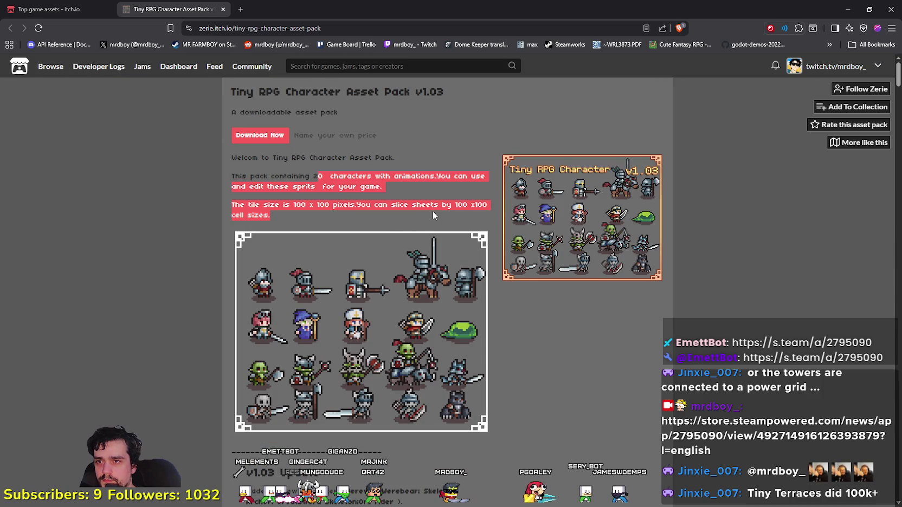
pyautogui.click(232, 205)
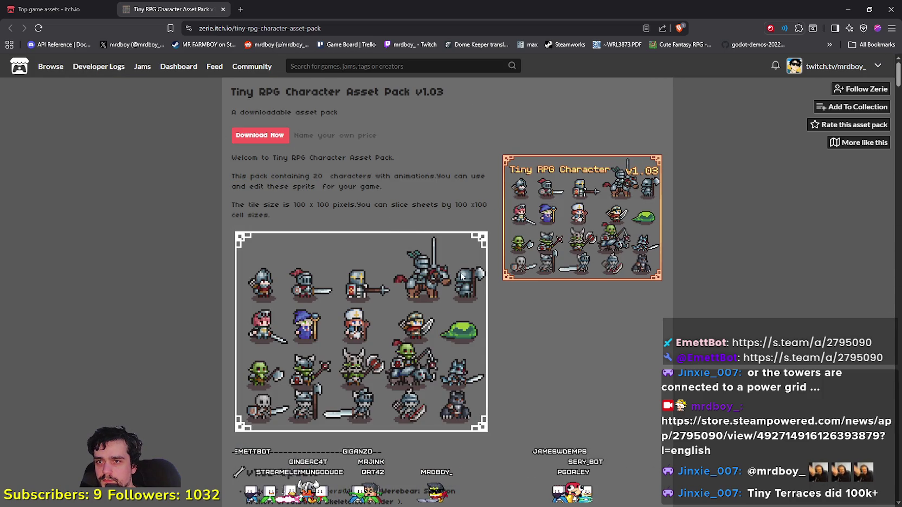
pyautogui.click(65, 9)
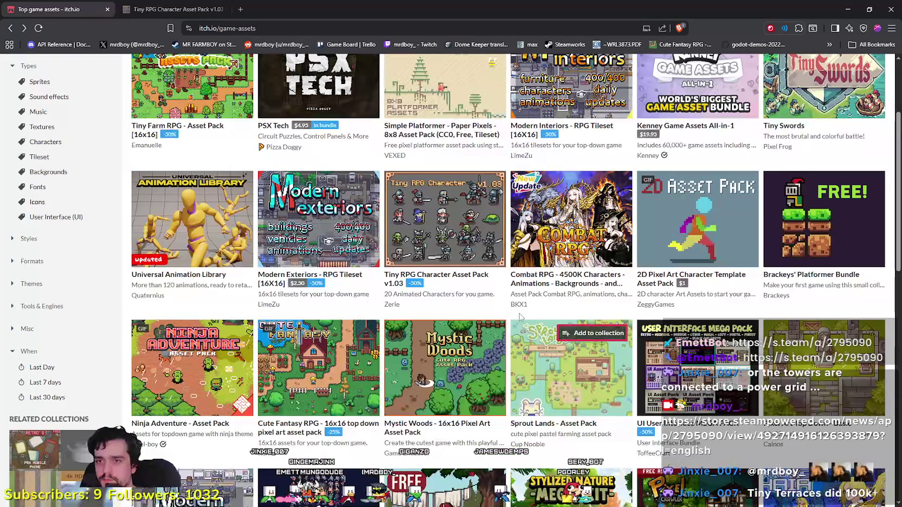
pyautogui.moveTo(448, 252)
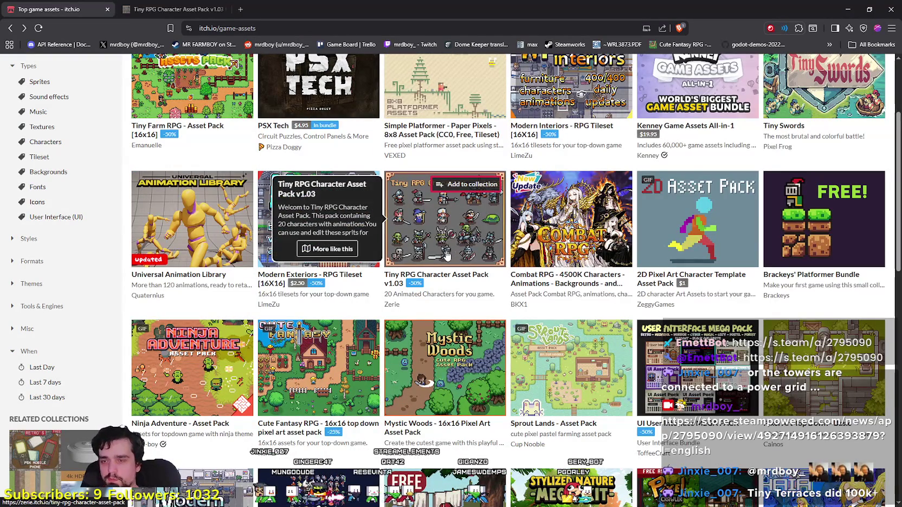
pyautogui.click(447, 278)
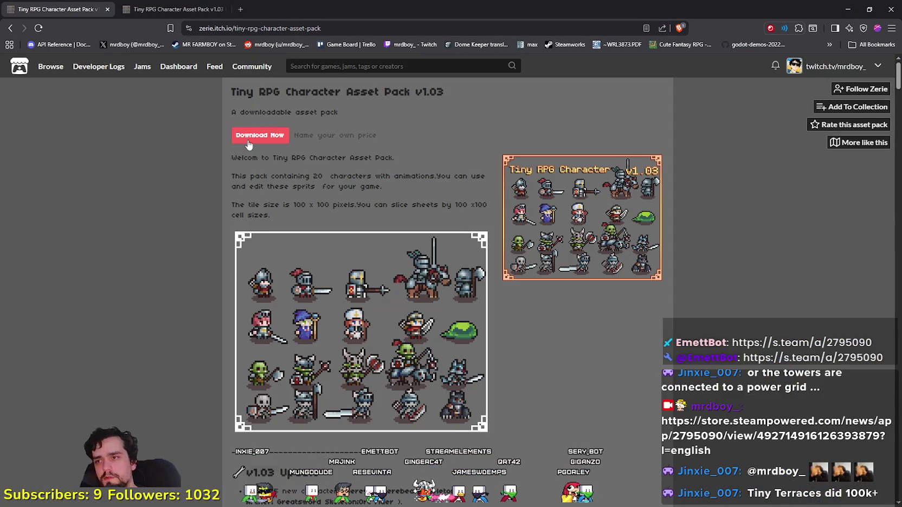
pyautogui.click(245, 142)
pyautogui.click(205, 243)
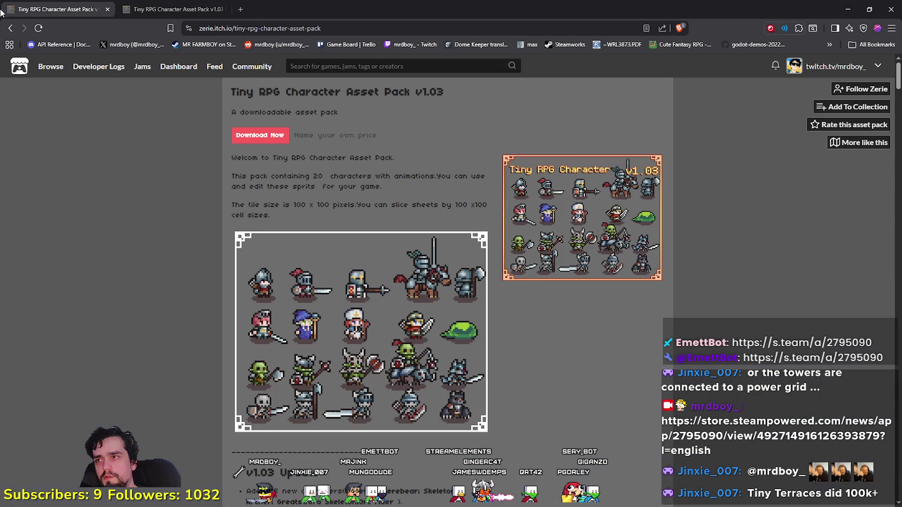
pyautogui.click(287, 135)
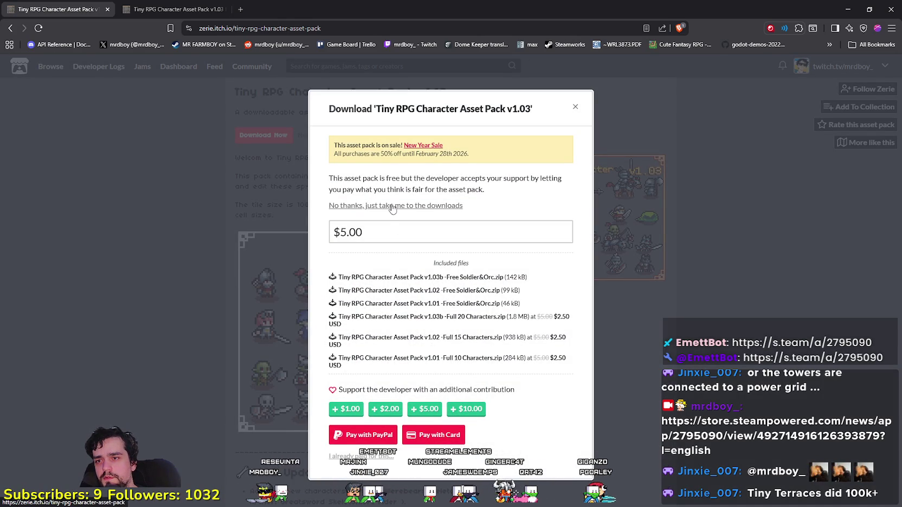
pyautogui.moveTo(425, 289)
pyautogui.mouseDown()
pyautogui.moveTo(477, 304)
pyautogui.moveTo(528, 338)
pyautogui.mouseUp()
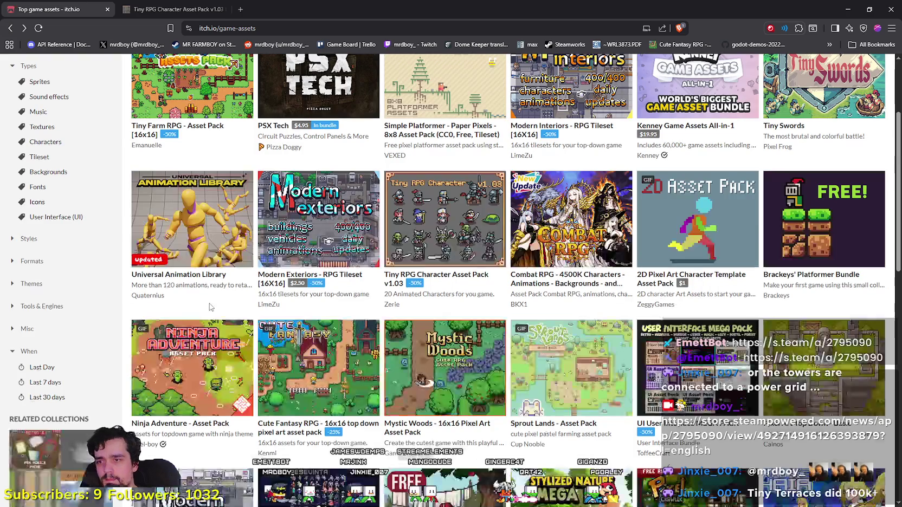
# - Open Simple Platformer - Paper Pixels in a background tab from the asset grid
pyautogui.scroll(-2, 727, 317)
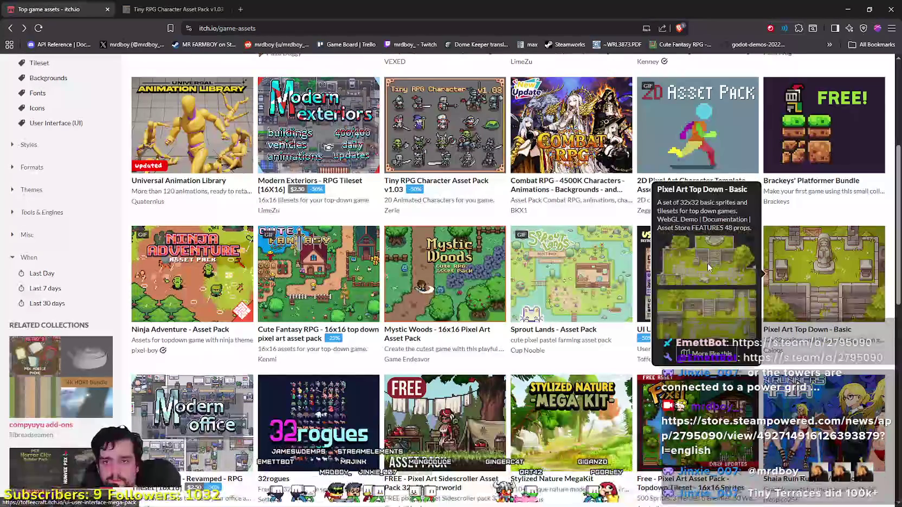
pyautogui.scroll(-4, 728, 317)
pyautogui.scroll(5, 531, 394)
pyautogui.scroll(3, 532, 394)
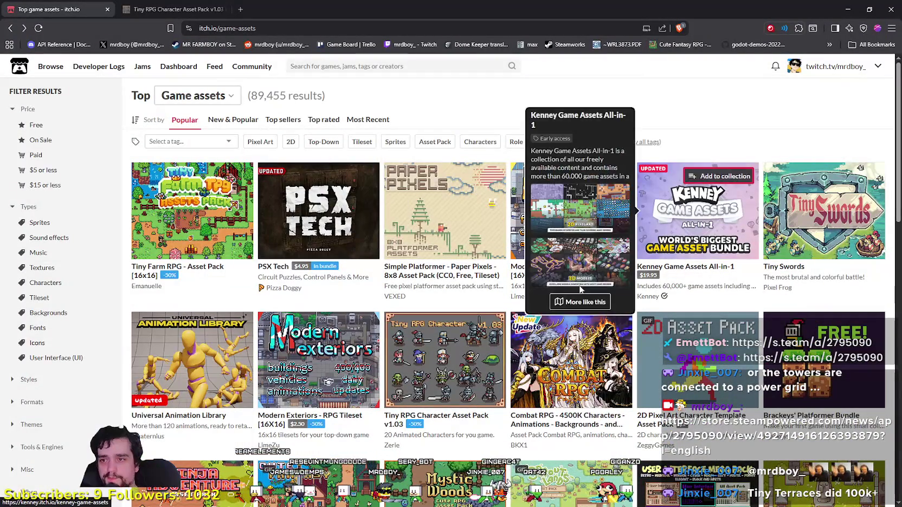
pyautogui.moveTo(468, 226)
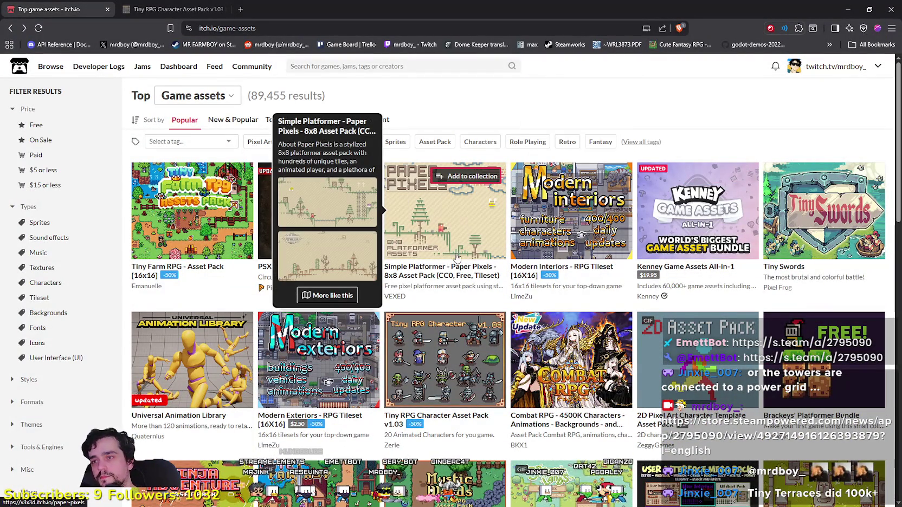
pyautogui.middleClick(457, 250)
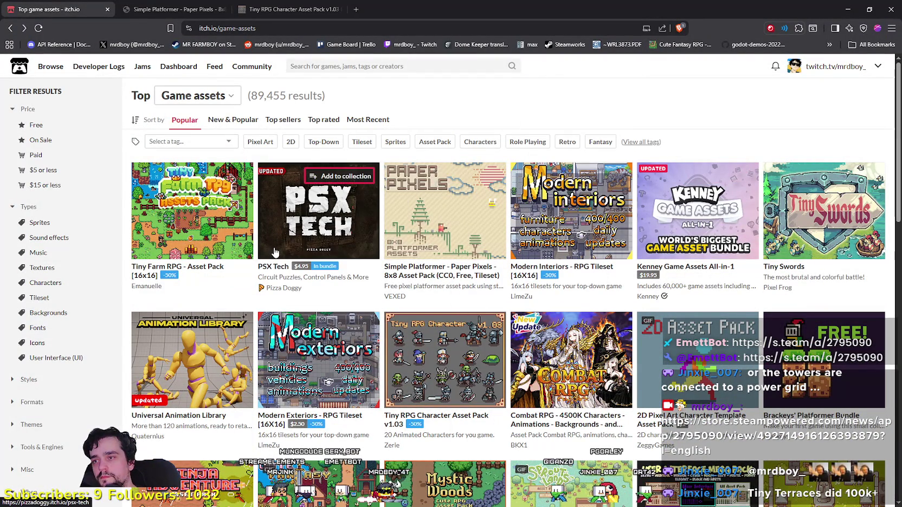
# - Open PSX Tech in a new tab, then view the Paper Pixels page
pyautogui.moveTo(290, 229)
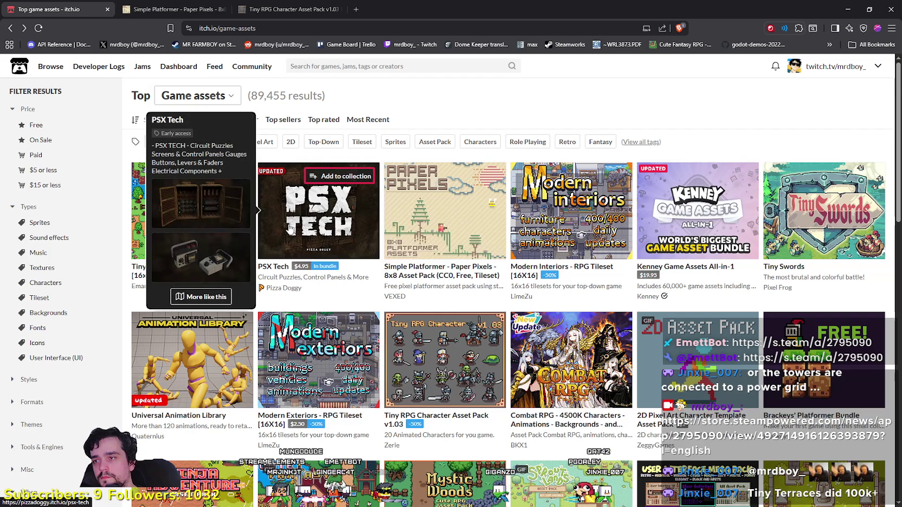
pyautogui.rightClick(281, 269)
pyautogui.click(312, 275)
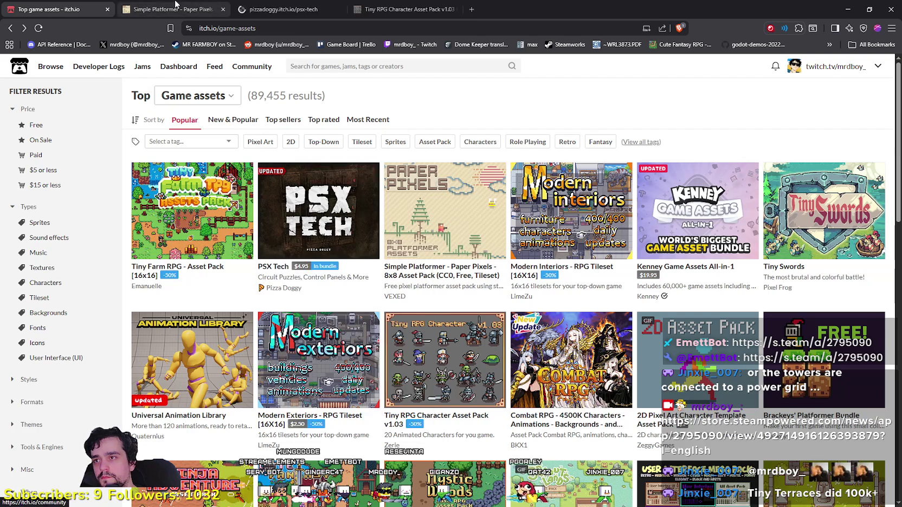
pyautogui.hotkey('ctrl', 'Tab')
pyautogui.scroll(-3, 361, 294)
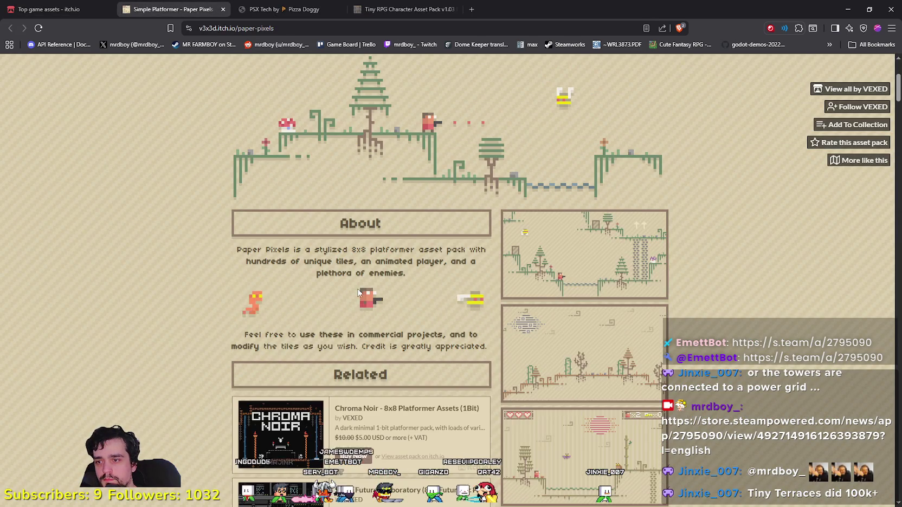
# - Browse the enlarged Paper Pixels screenshots, including the hearts display, then close that page
pyautogui.click(595, 273)
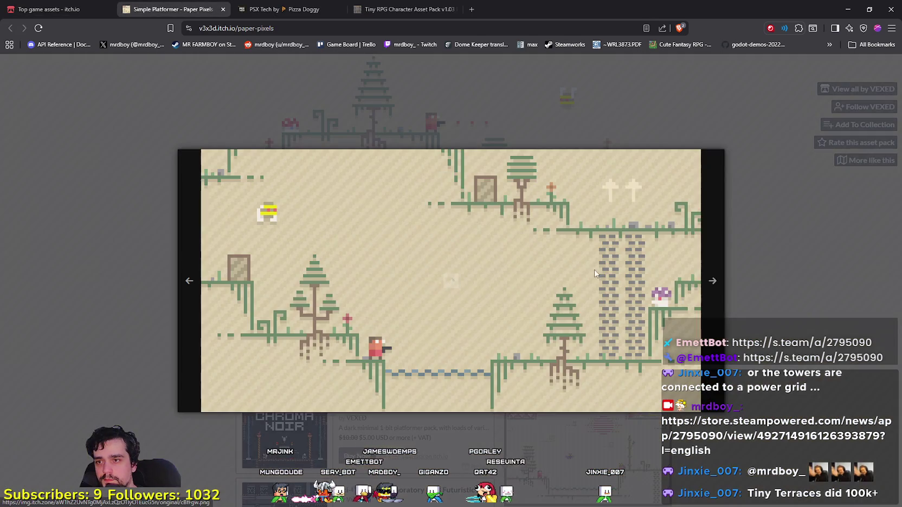
pyautogui.click(718, 266)
pyautogui.click(712, 265)
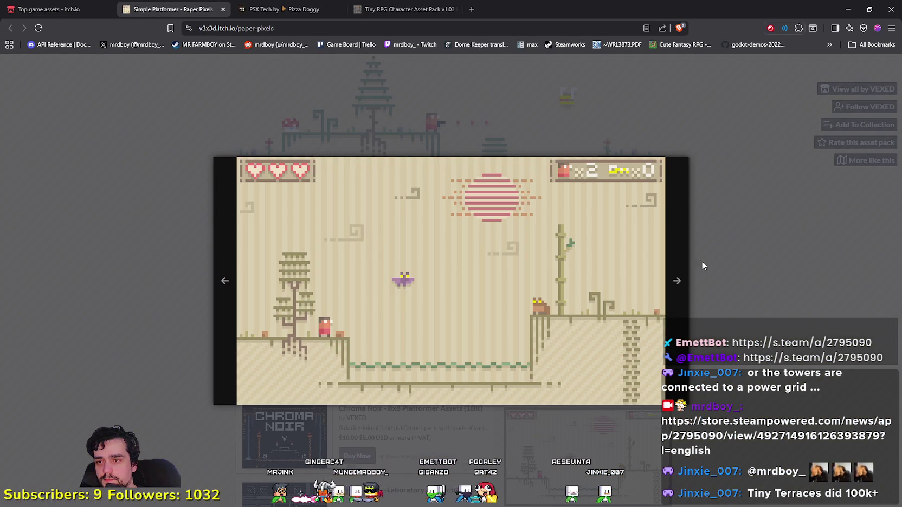
pyautogui.click(697, 268)
pyautogui.scroll(-8, 683, 307)
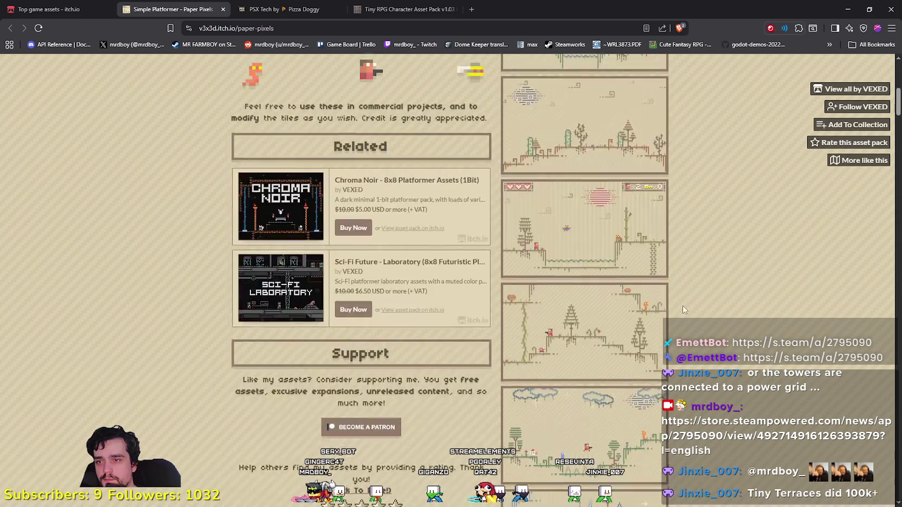
pyautogui.scroll(-6, 683, 306)
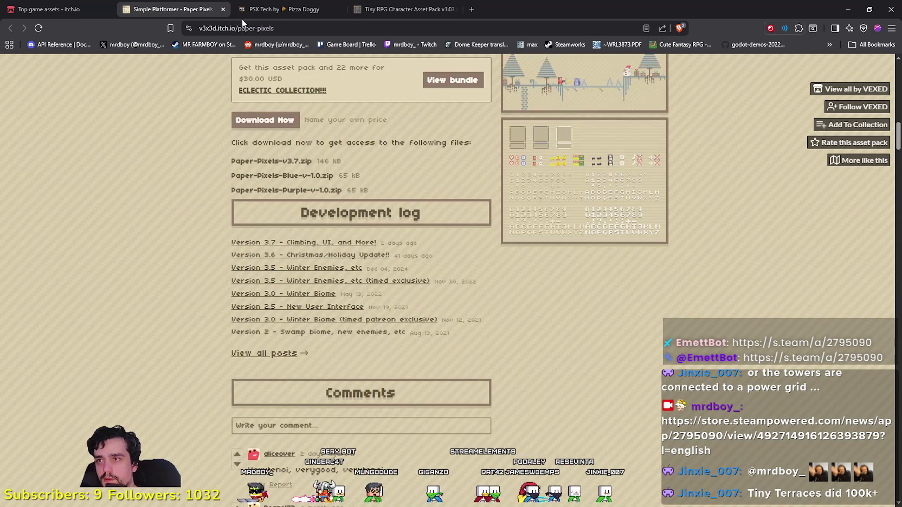
pyautogui.click(223, 9)
# - Browse the enlarged PSX Tech screenshots, including the rusty switches, then close that page
pyautogui.scroll(-8, 585, 336)
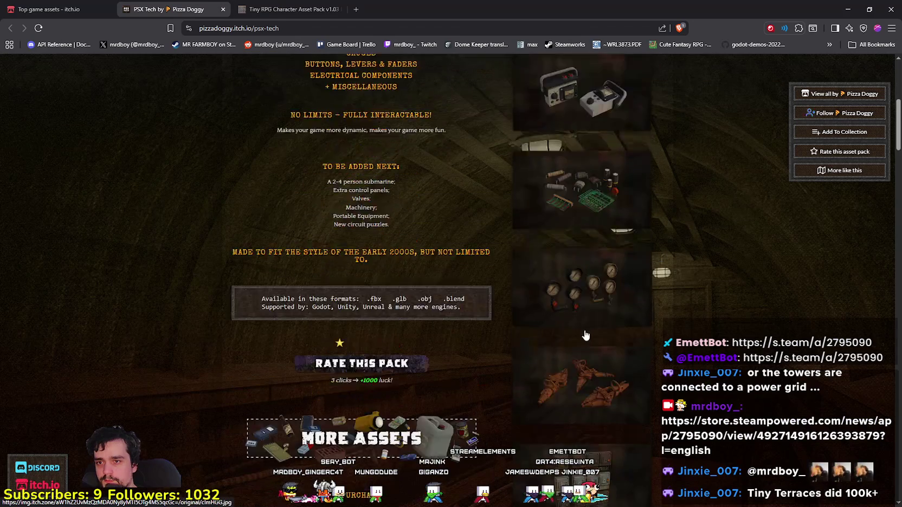
pyautogui.click(582, 189)
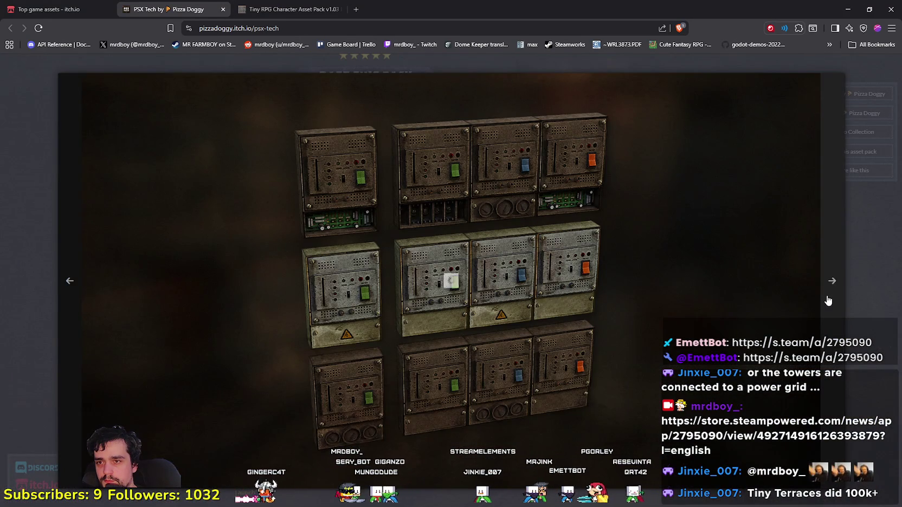
pyautogui.click(829, 301)
pyautogui.click(837, 304)
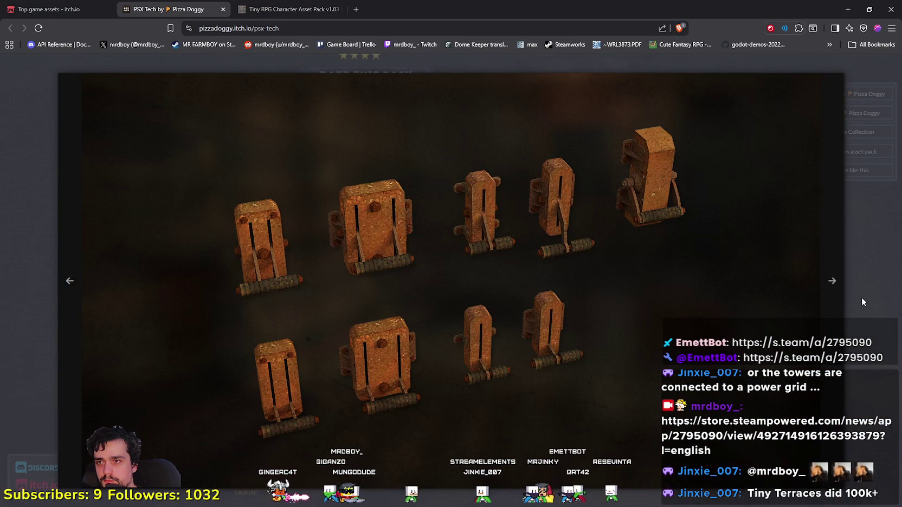
pyautogui.click(861, 297)
pyautogui.scroll(-5, 555, 280)
pyautogui.scroll(-4, 555, 280)
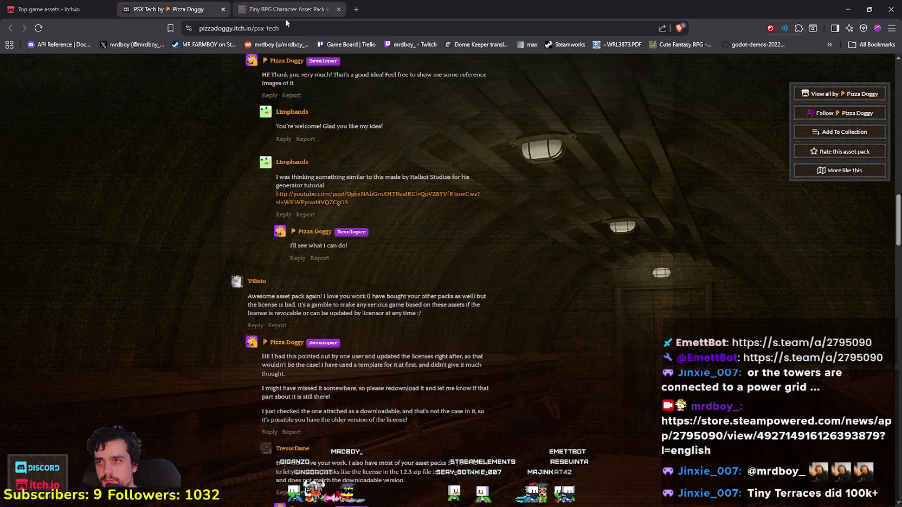
pyautogui.click(223, 9)
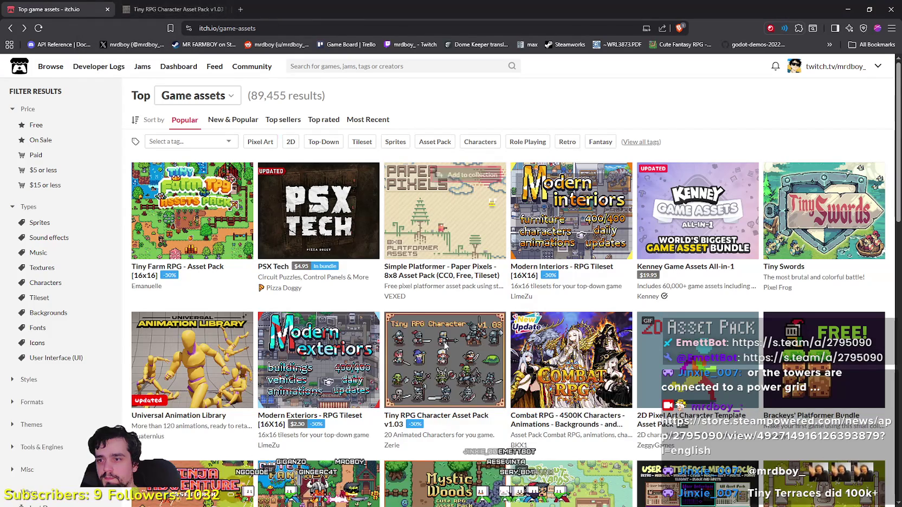
# - Scroll further down the assets and open LimeZu's Modern Farm - RPG Tileset [16X16] in a new tab
pyautogui.scroll(-2, 442, 305)
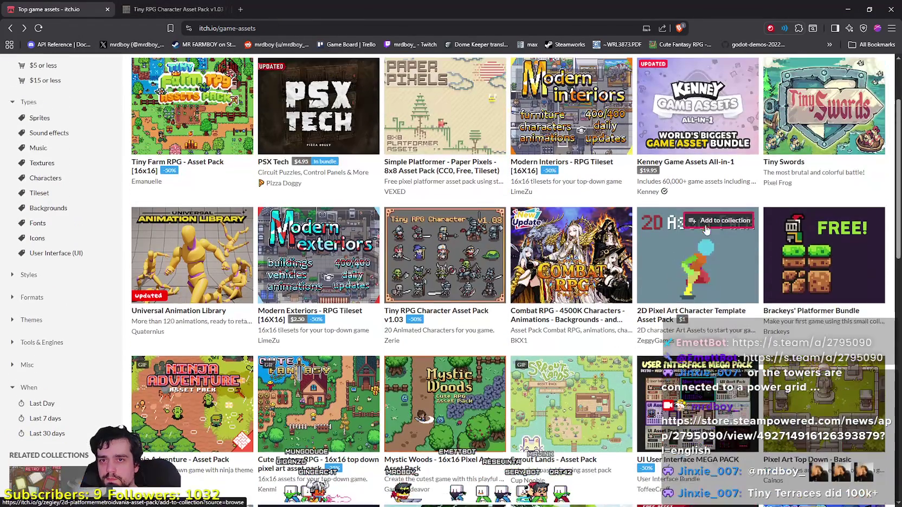
pyautogui.scroll(-4, 557, 356)
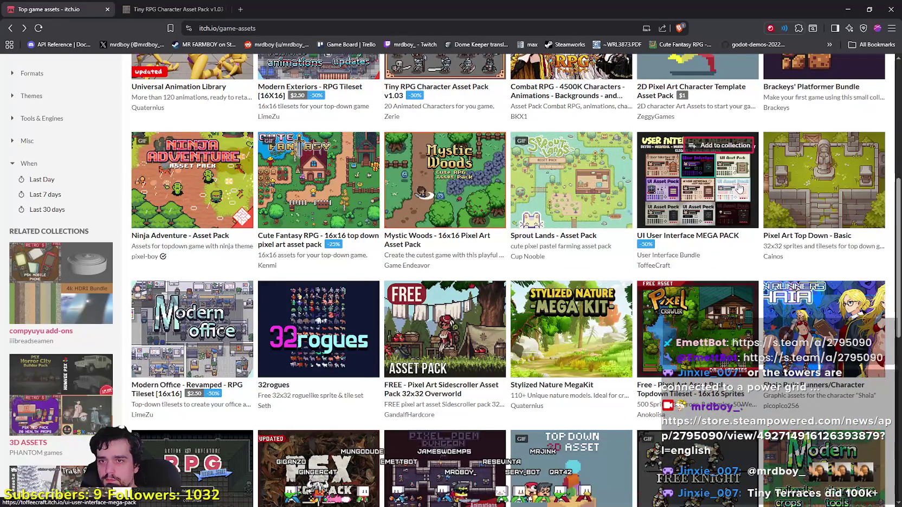
pyautogui.scroll(-3, 796, 209)
pyautogui.moveTo(304, 236)
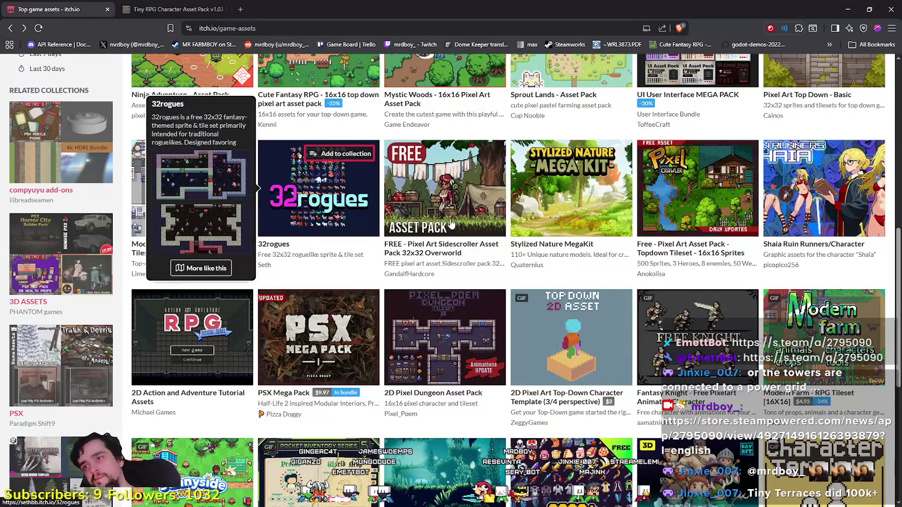
pyautogui.scroll(-2, 802, 257)
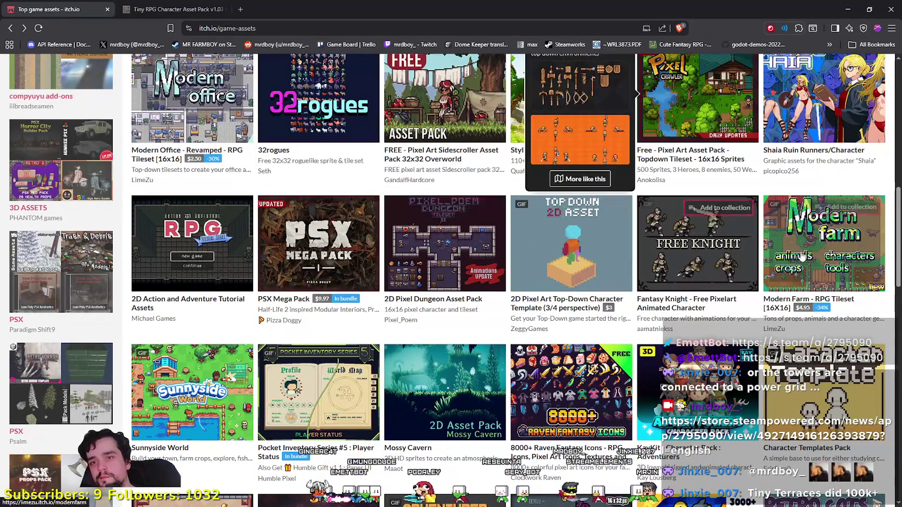
pyautogui.moveTo(794, 263)
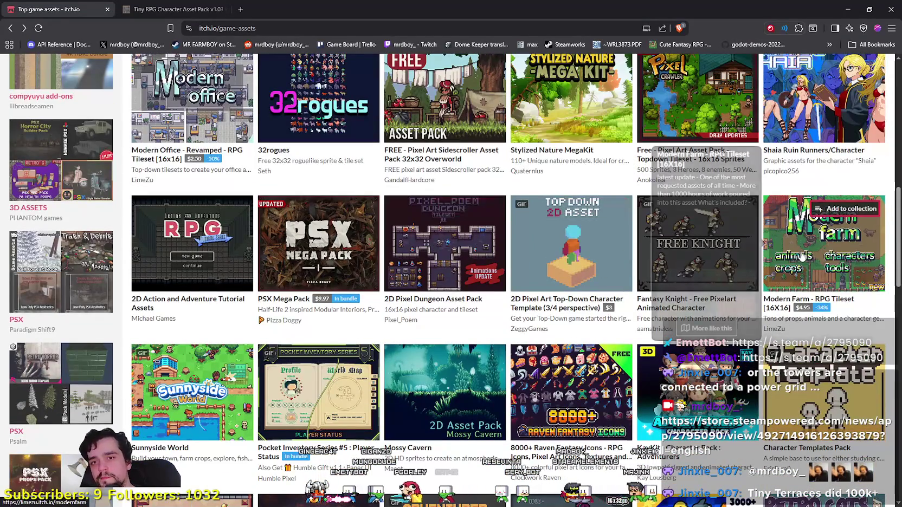
pyautogui.rightClick(797, 298)
pyautogui.click(753, 305)
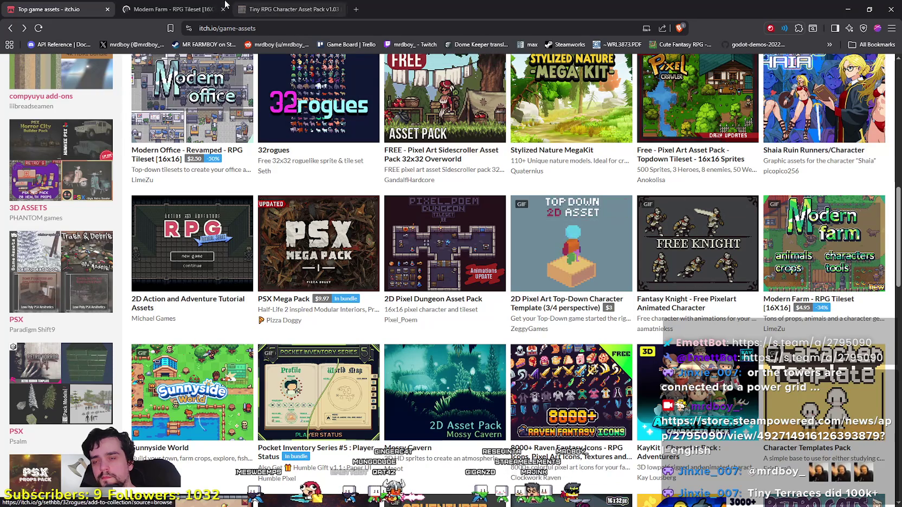
pyautogui.click(174, 9)
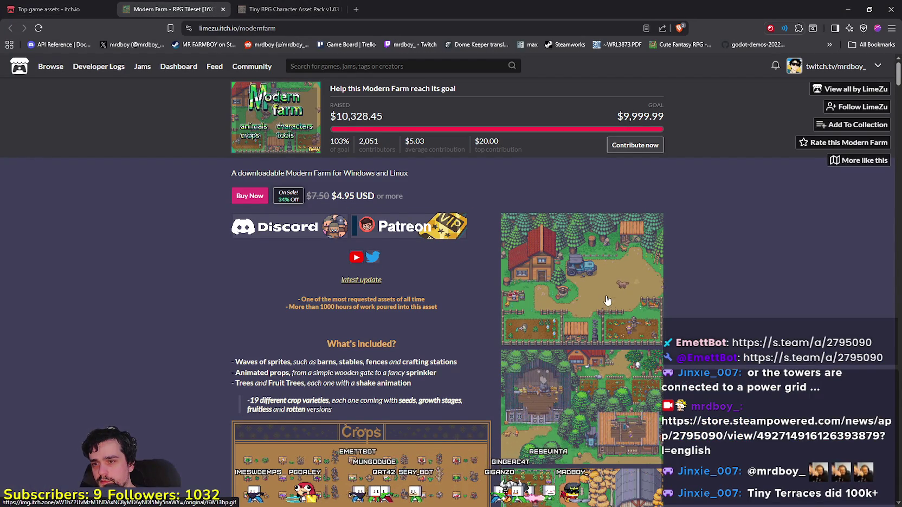
# - Enlarge the first Modern Farm screenshot and advance to the barn beside crop fields
pyautogui.scroll(-3, 607, 300)
pyautogui.scroll(3, 455, 347)
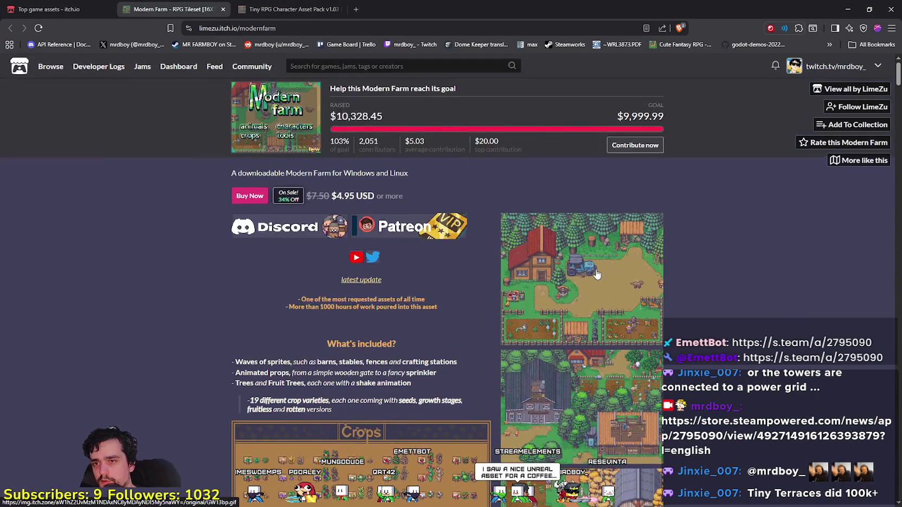
pyautogui.click(595, 270)
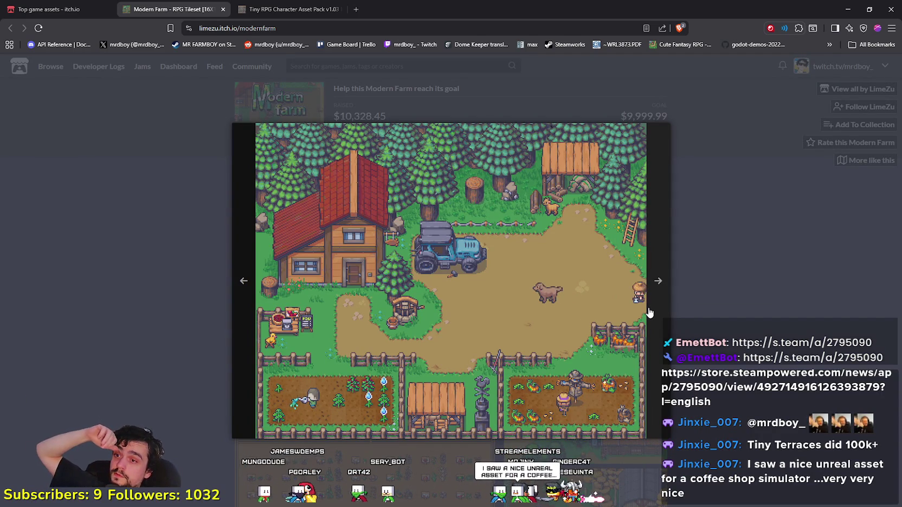
pyautogui.click(656, 283)
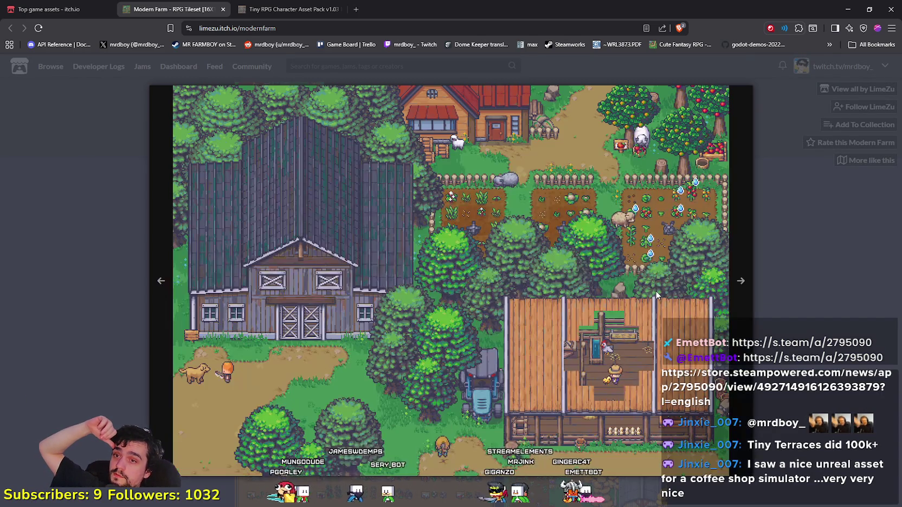
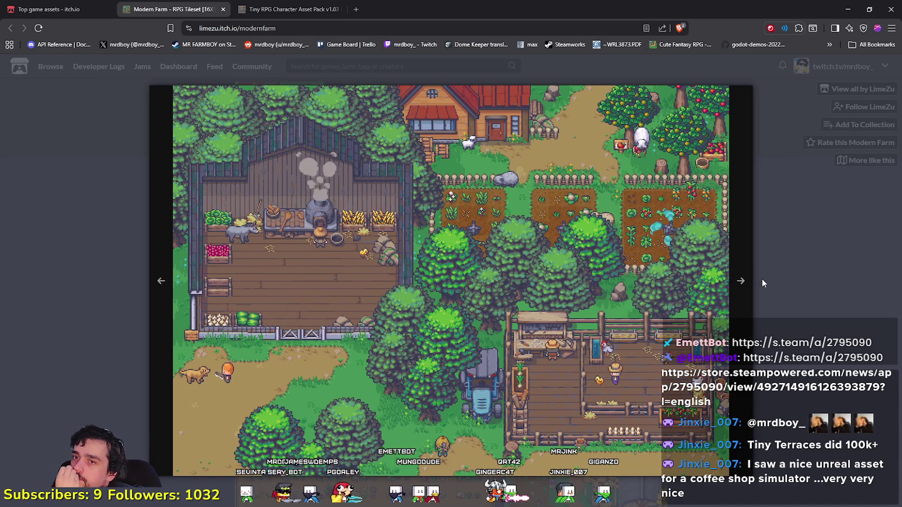
# - Browse the enlarged farm previews past the tree sheet to the farmhouse and tractor scene, then close them
pyautogui.click(739, 259)
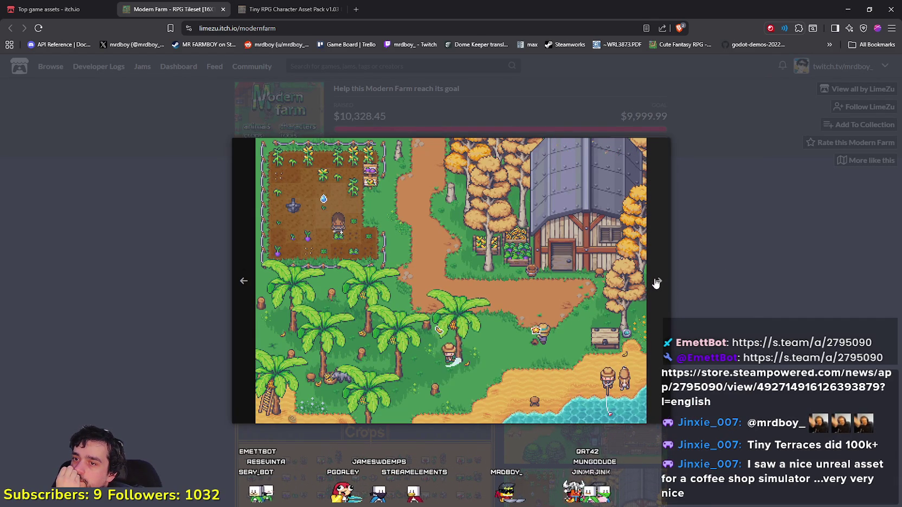
pyautogui.click(654, 282)
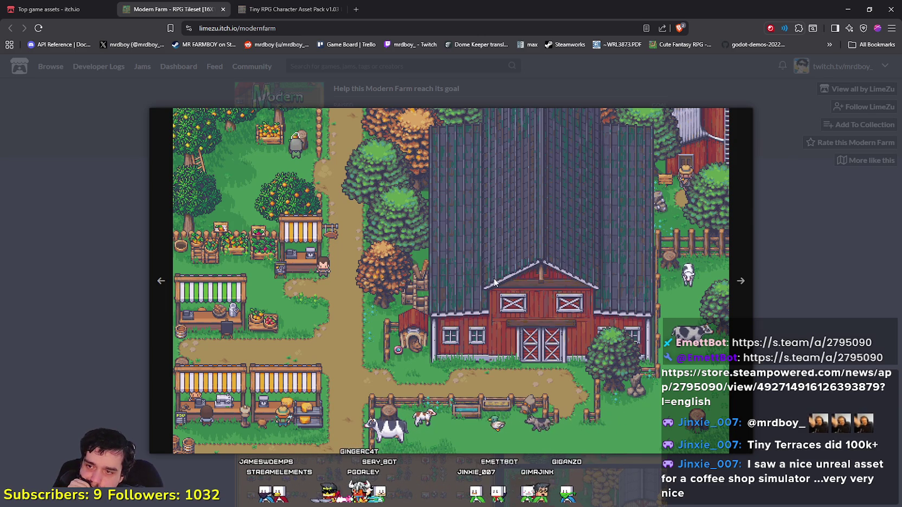
pyautogui.click(734, 298)
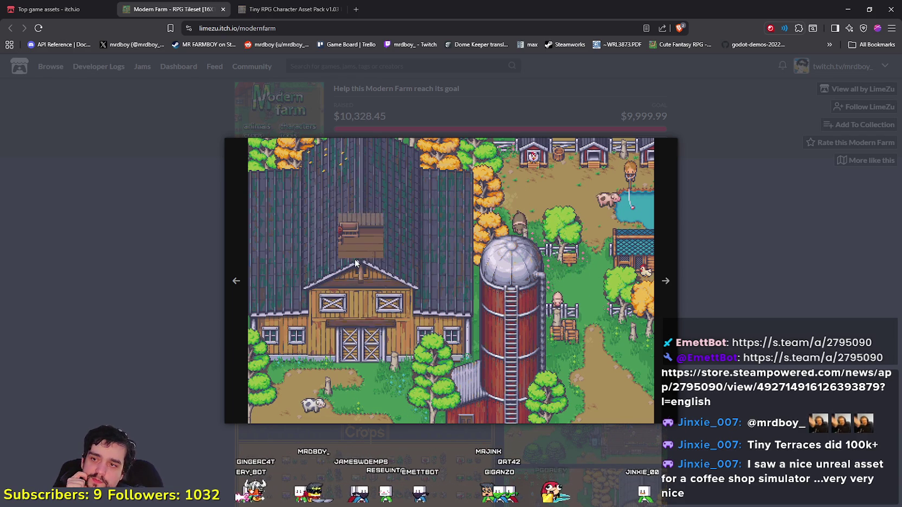
pyautogui.click(667, 312)
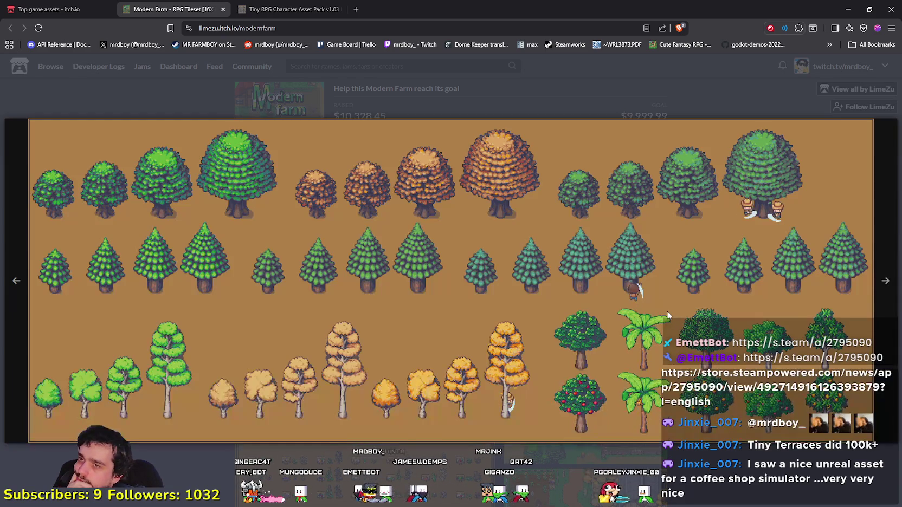
pyautogui.click(24, 287)
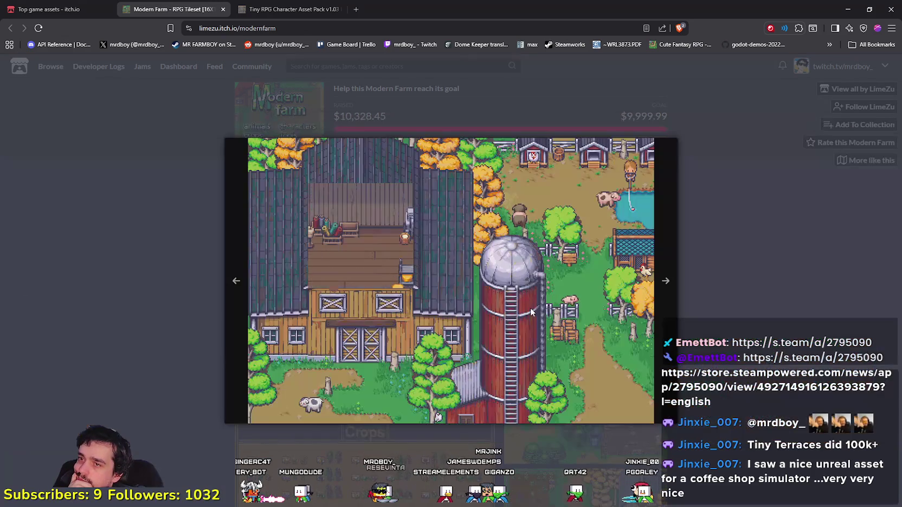
pyautogui.click(672, 282)
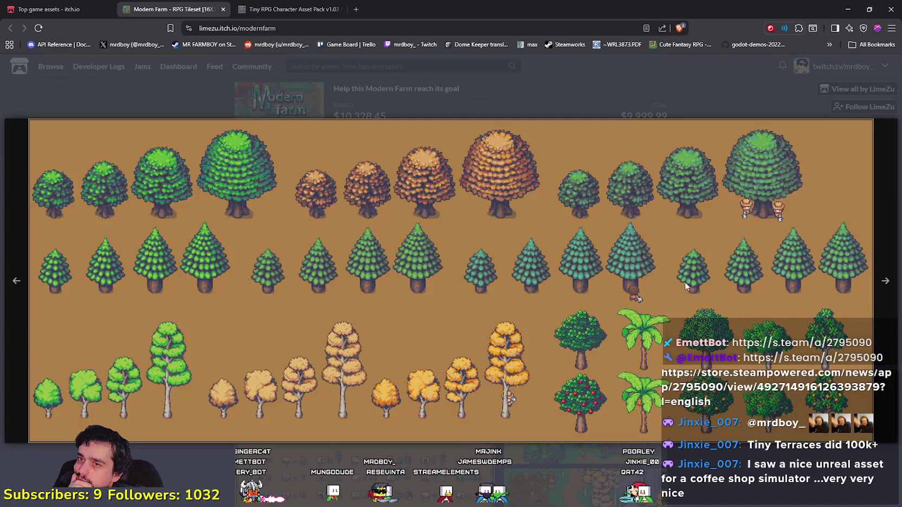
pyautogui.click(891, 290)
pyautogui.click(751, 302)
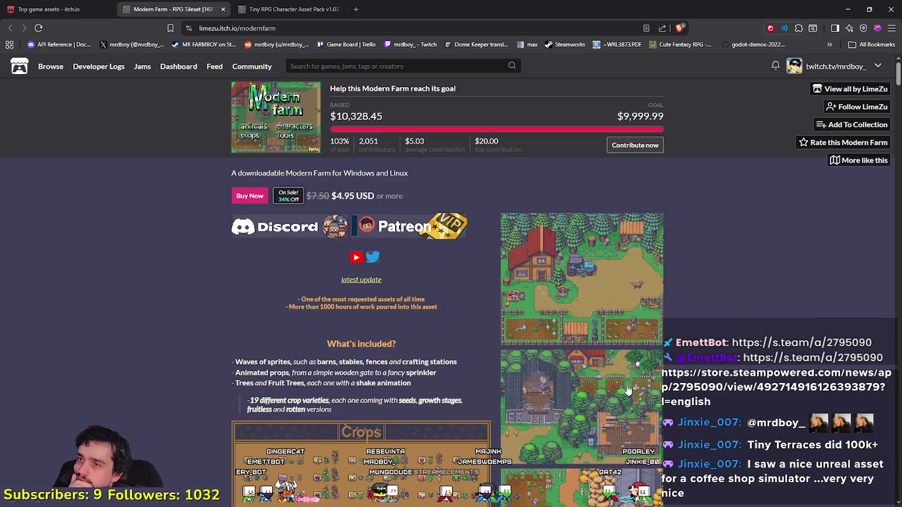
pyautogui.scroll(-4, 625, 342)
pyautogui.scroll(-6, 623, 341)
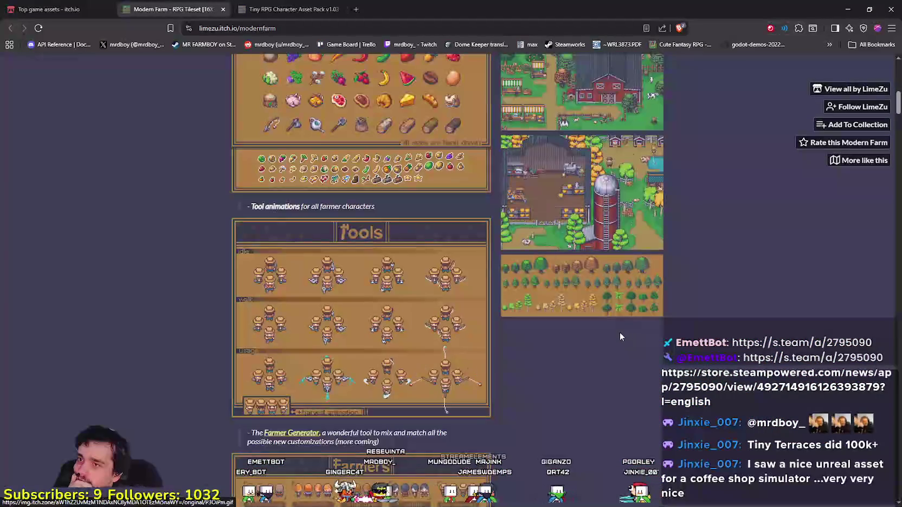
pyautogui.scroll(-1, 620, 337)
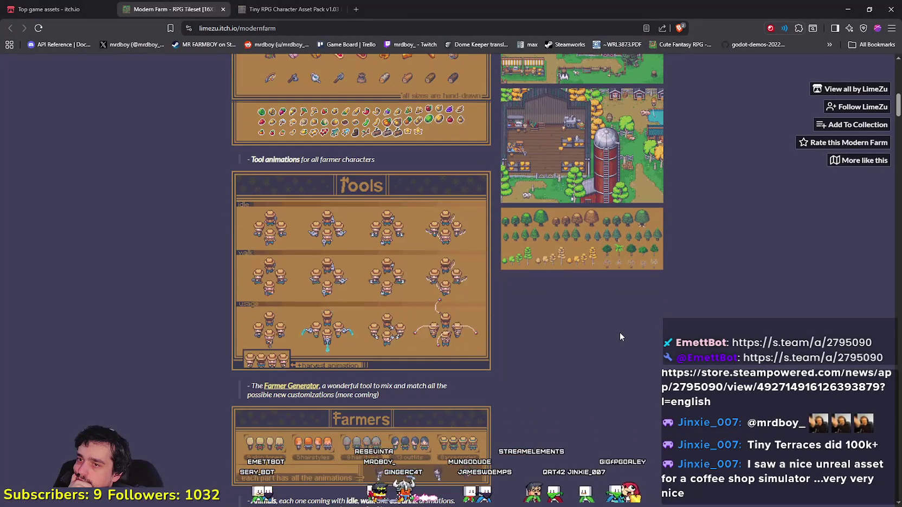
pyautogui.scroll(-1, 620, 337)
pyautogui.scroll(-3, 621, 337)
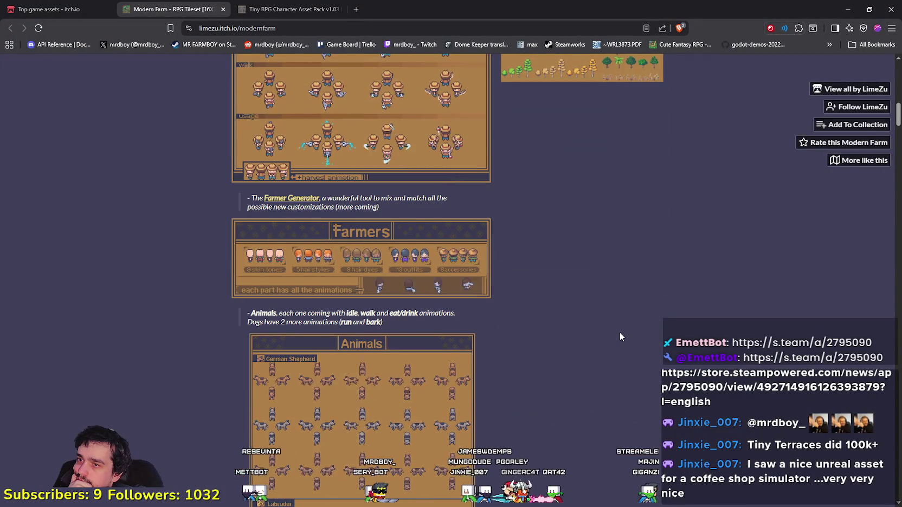
pyautogui.click(347, 266)
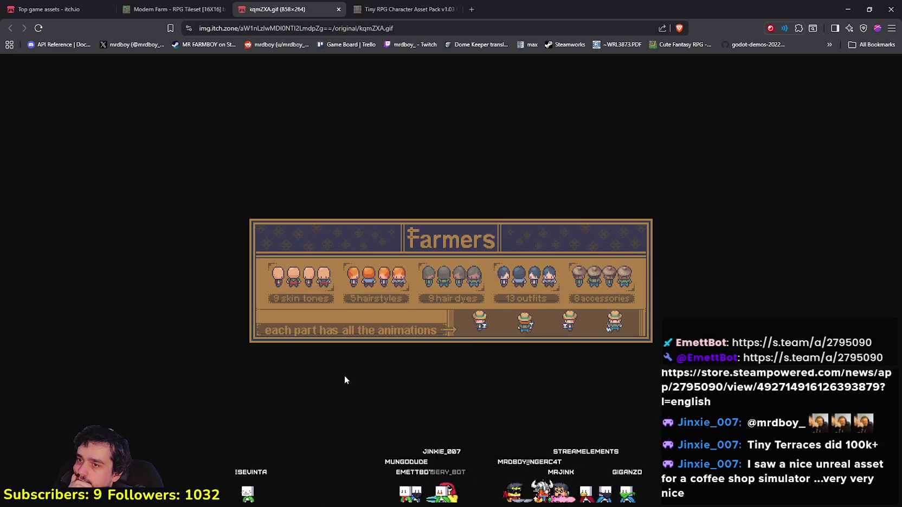
pyautogui.click(339, 11)
pyautogui.scroll(-5, 584, 409)
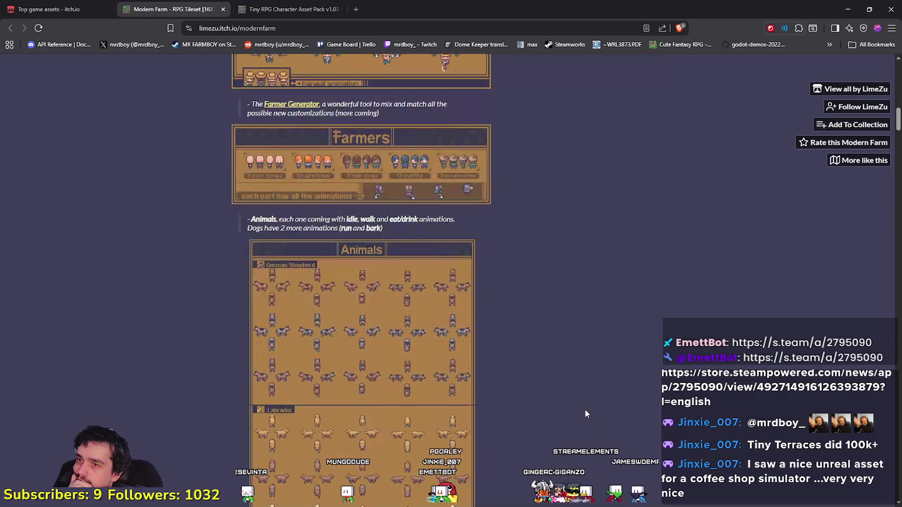
pyautogui.scroll(-10, 584, 407)
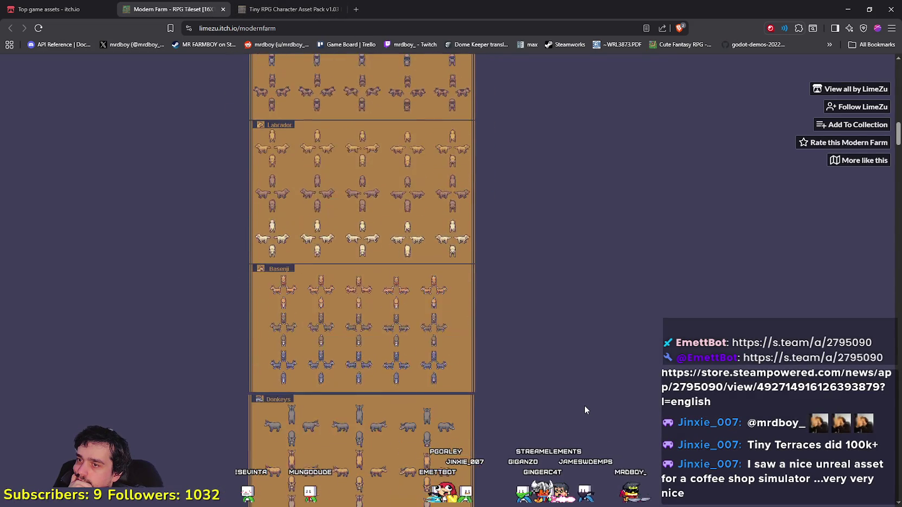
pyautogui.scroll(-10, 585, 406)
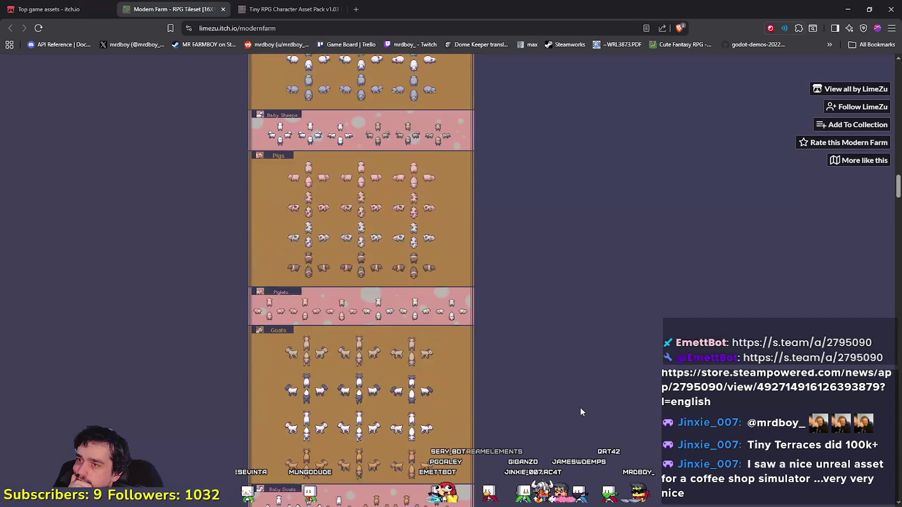
pyautogui.scroll(-8, 579, 412)
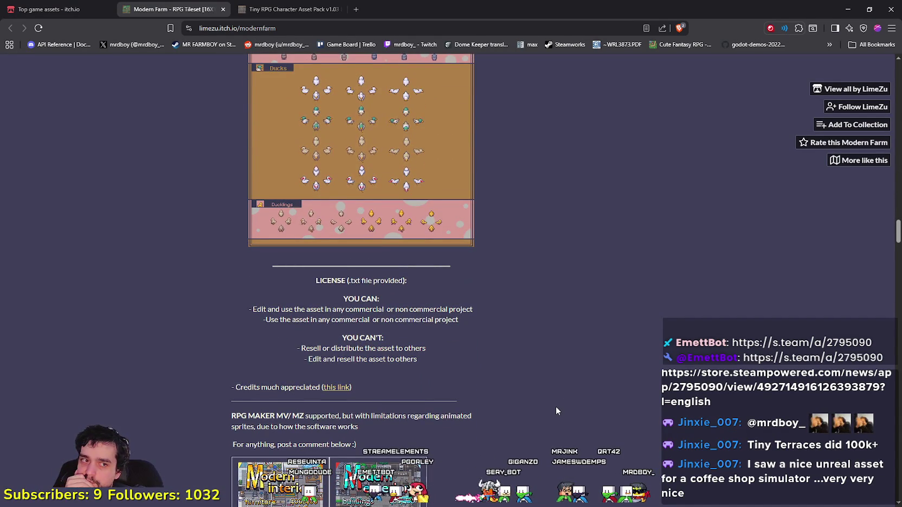
pyautogui.scroll(-5, 561, 398)
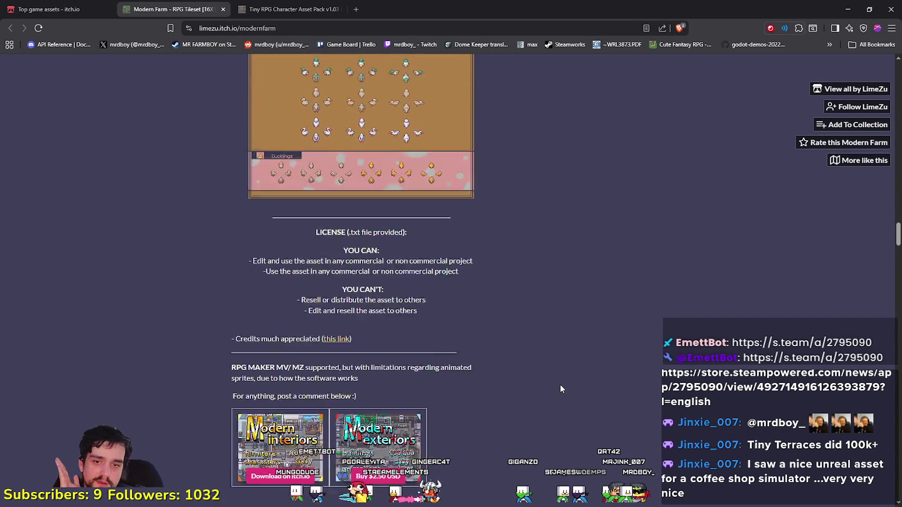
pyautogui.scroll(-20, 856, 383)
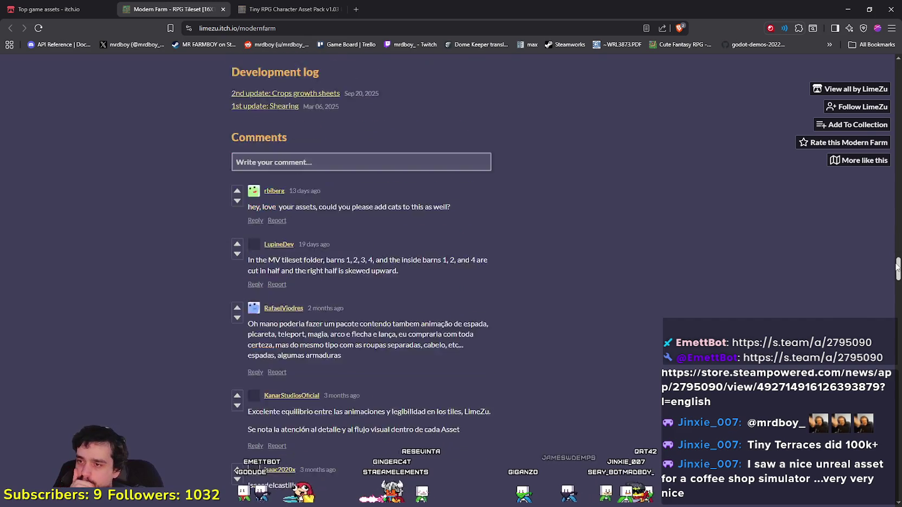
pyautogui.scroll(20, 856, 382)
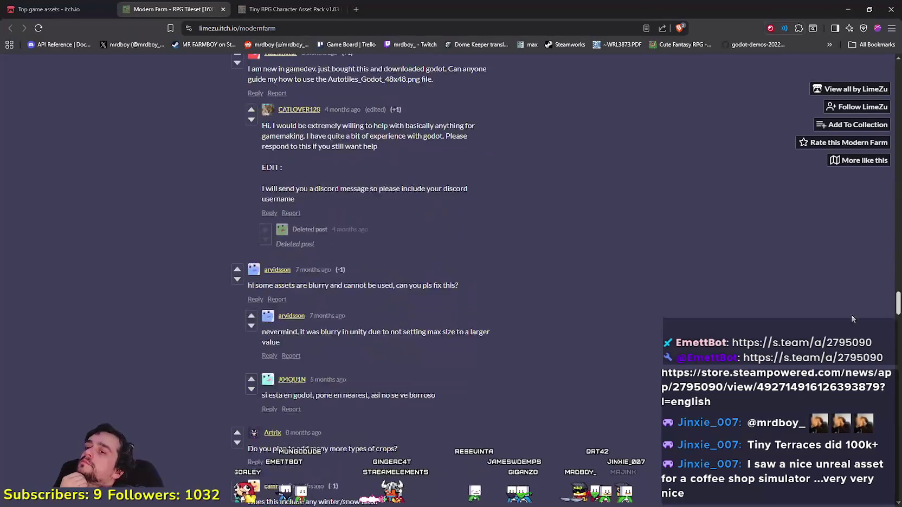
pyautogui.scroll(6, 869, 77)
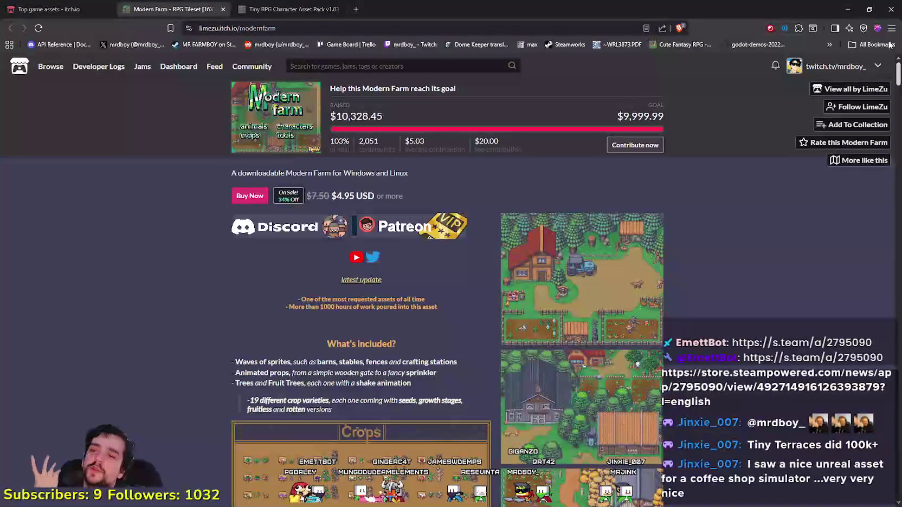
pyautogui.scroll(-9, 870, 68)
pyautogui.scroll(6, 873, 76)
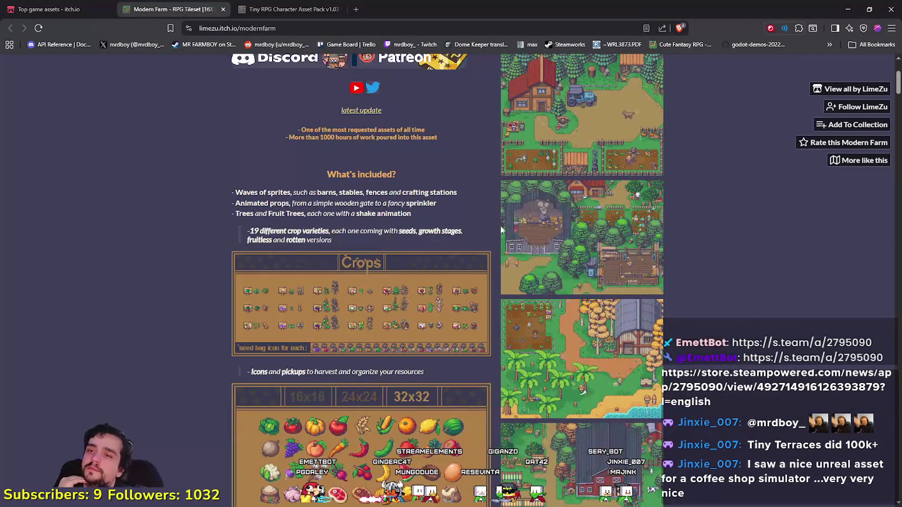
# - Enlarge the second farm screenshot and advance past the tropical farm, red barn and silo images to the tree sheet
pyautogui.click(577, 223)
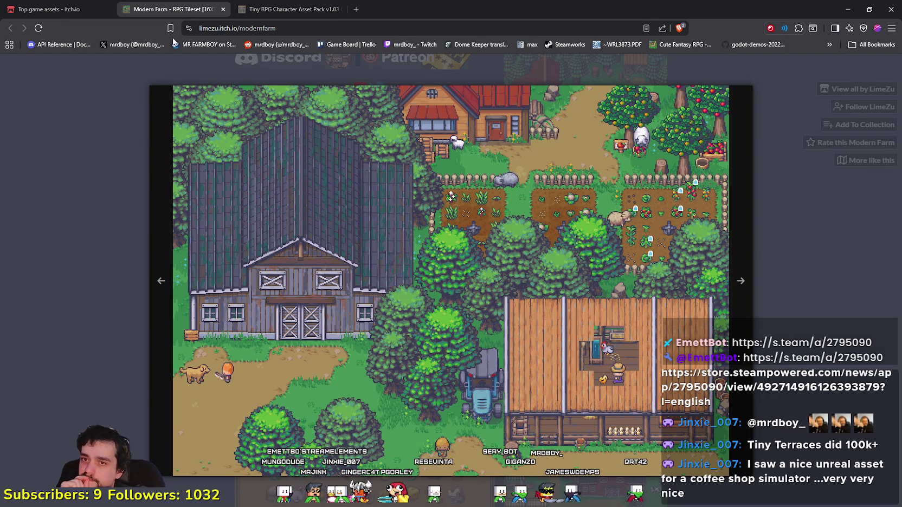
pyautogui.click(740, 280)
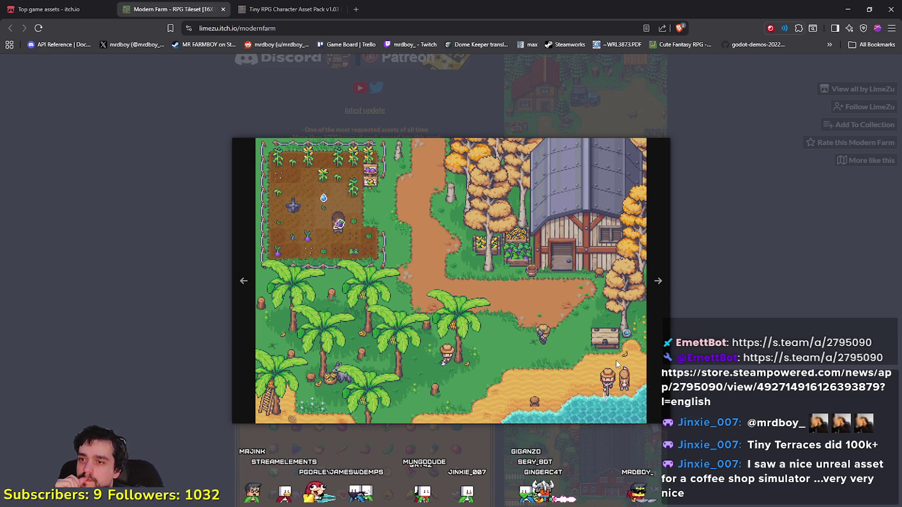
pyautogui.click(638, 329)
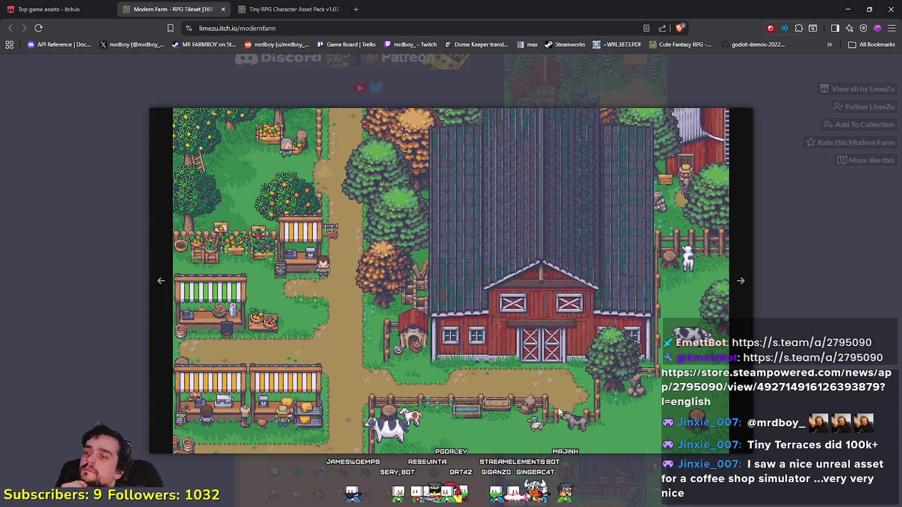
pyautogui.click(746, 314)
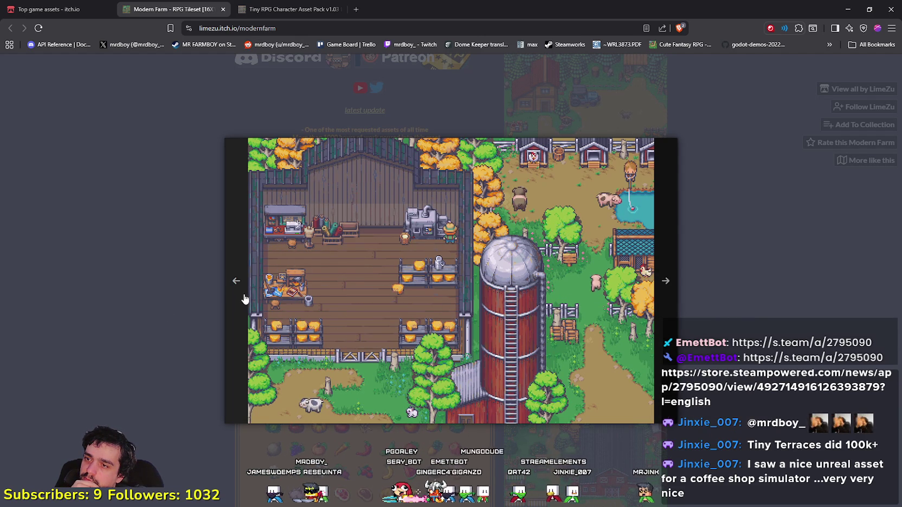
pyautogui.click(661, 294)
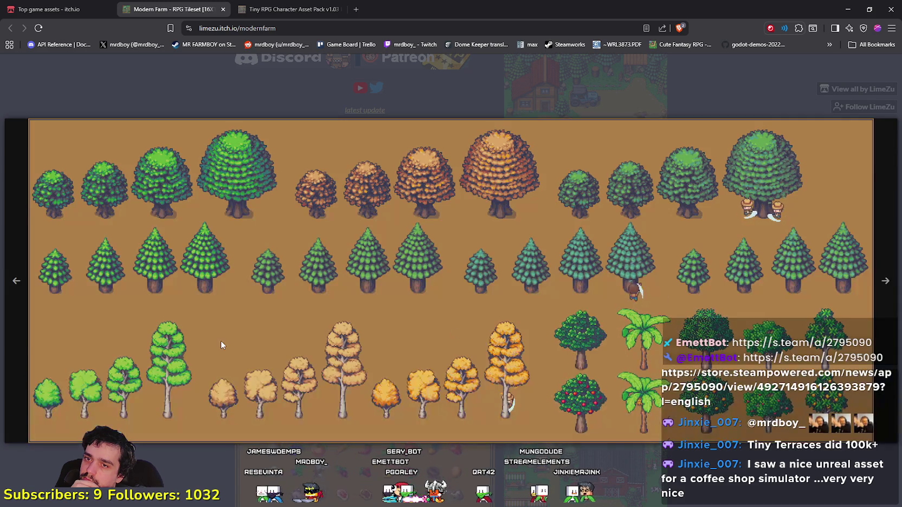
# - Advance past the farmhouse, fields and autumn barn scenes to the red barn image, then switch to YouTube Music
pyautogui.click(670, 305)
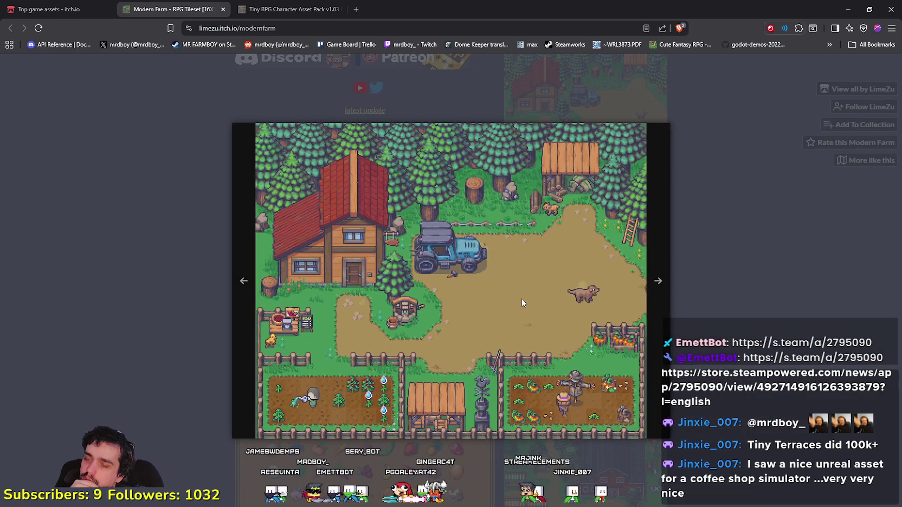
pyautogui.click(659, 341)
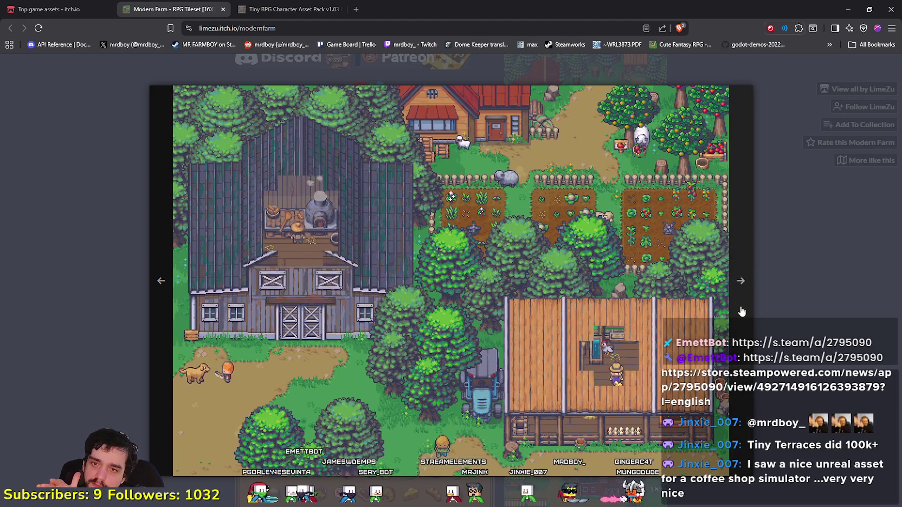
pyautogui.click(740, 305)
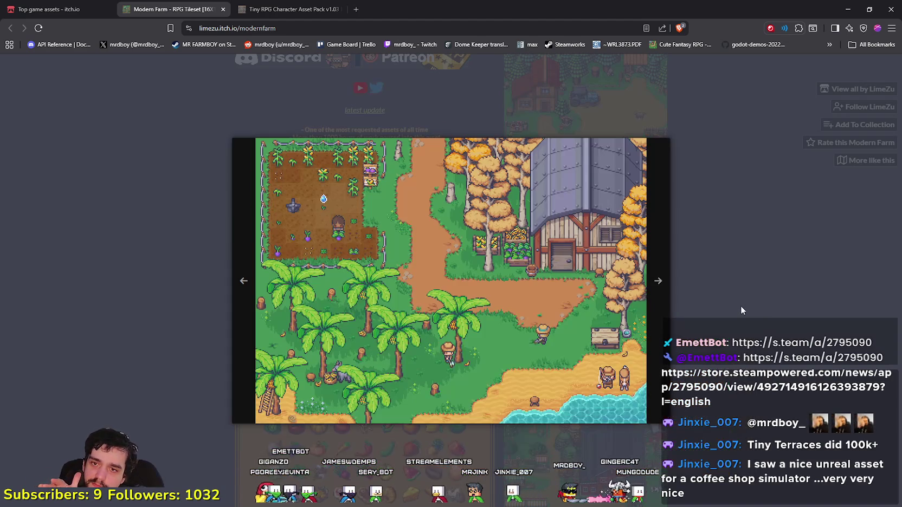
pyautogui.click(659, 315)
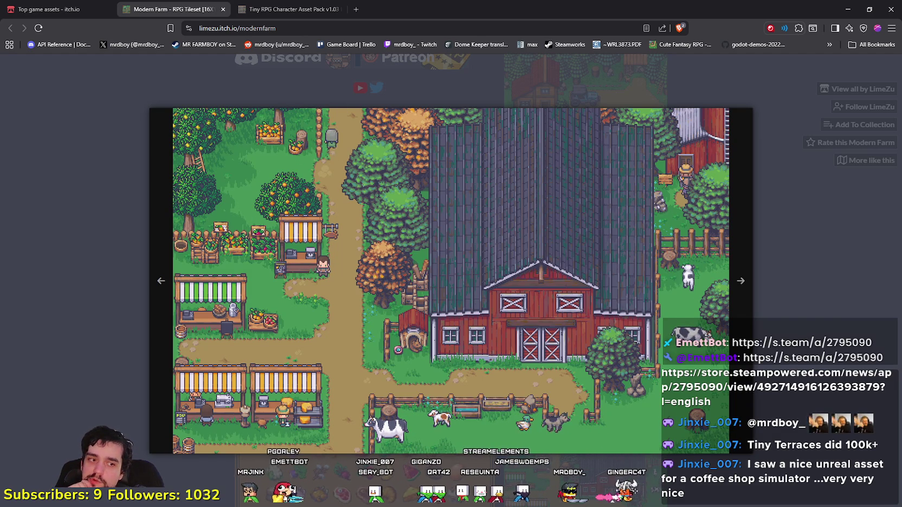
pyautogui.hotkey('alt', 'Tab')
# - Confirm 'Continue watching?' so the song keeps playing, then return to the itch.io preview
pyautogui.click(529, 282)
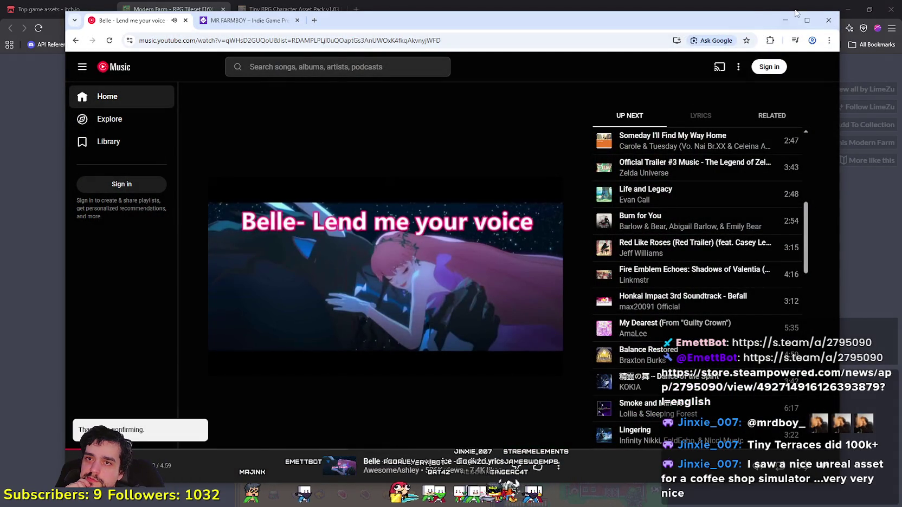
pyautogui.hotkey('alt', 'Tab')
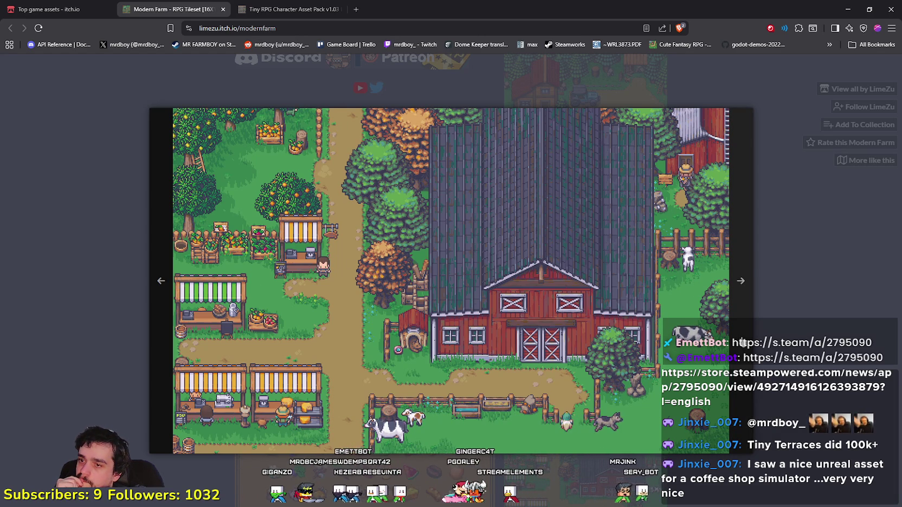
# - Show the last farm screenshot, close the lightbox, scroll the Animals sheets, and go to 'View all by LimeZu'
pyautogui.click(740, 352)
pyautogui.click(782, 343)
pyautogui.scroll(3, 782, 342)
pyautogui.scroll(-15, 781, 326)
pyautogui.scroll(-5, 777, 320)
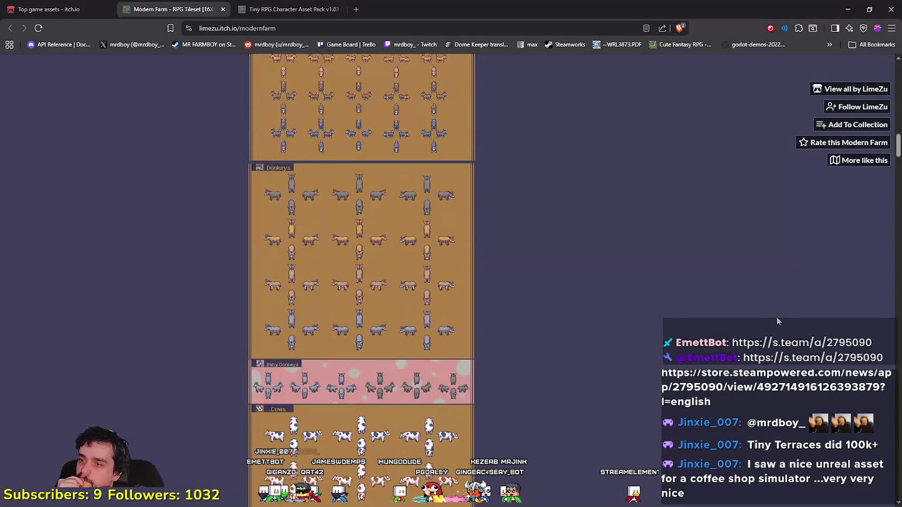
pyautogui.click(847, 89)
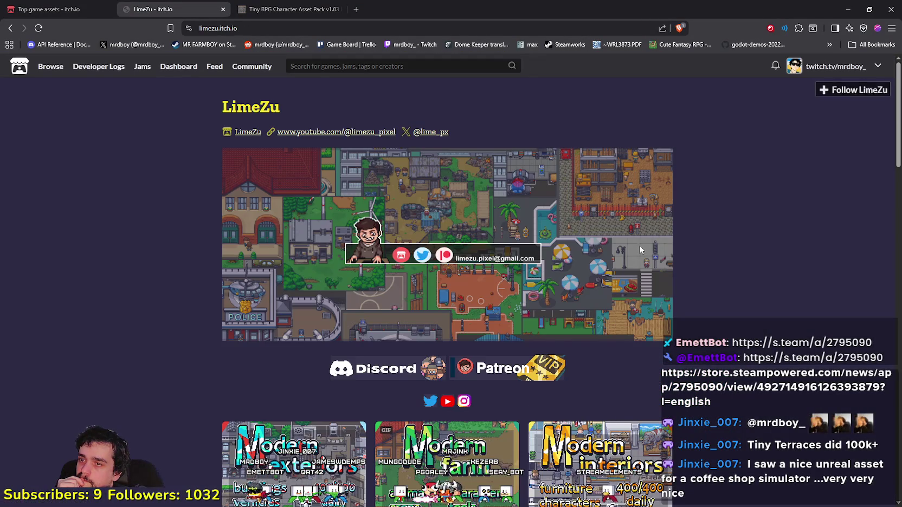
# - Scroll through LimeZu's creator page to look over the listed asset packs
pyautogui.scroll(-3, 638, 243)
pyautogui.scroll(2, 637, 242)
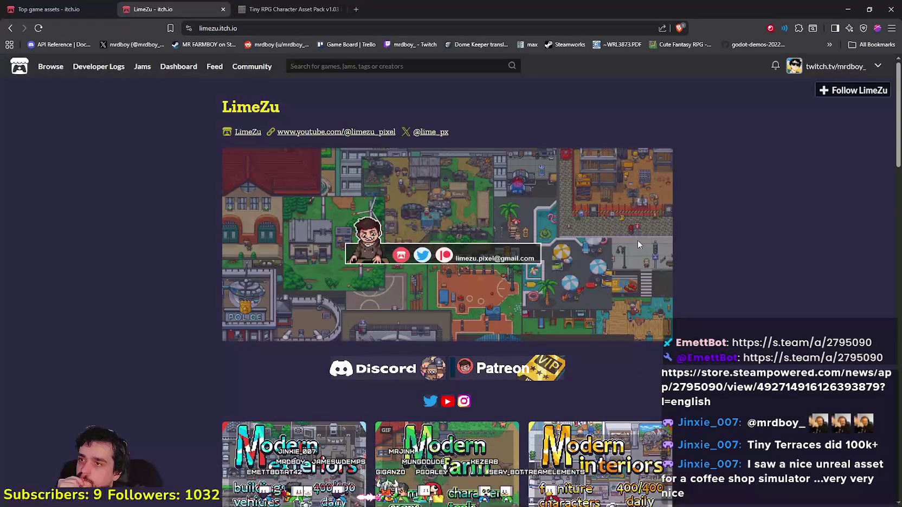
pyautogui.scroll(-5, 637, 240)
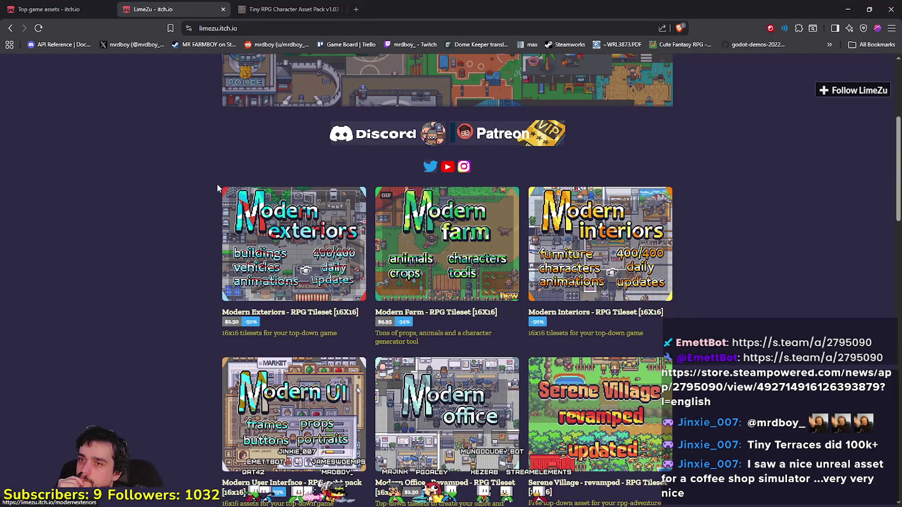
pyautogui.scroll(-1, 279, 224)
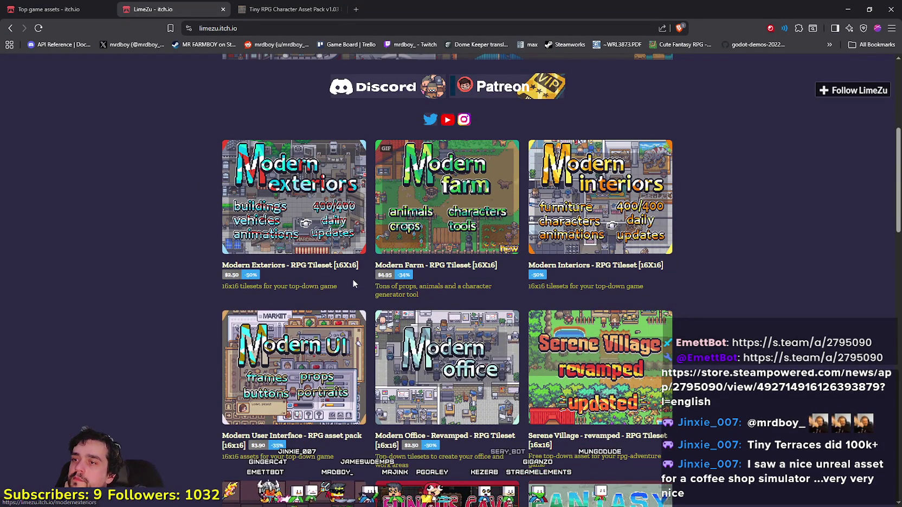
pyautogui.scroll(-3, 352, 280)
pyautogui.scroll(-4, 742, 319)
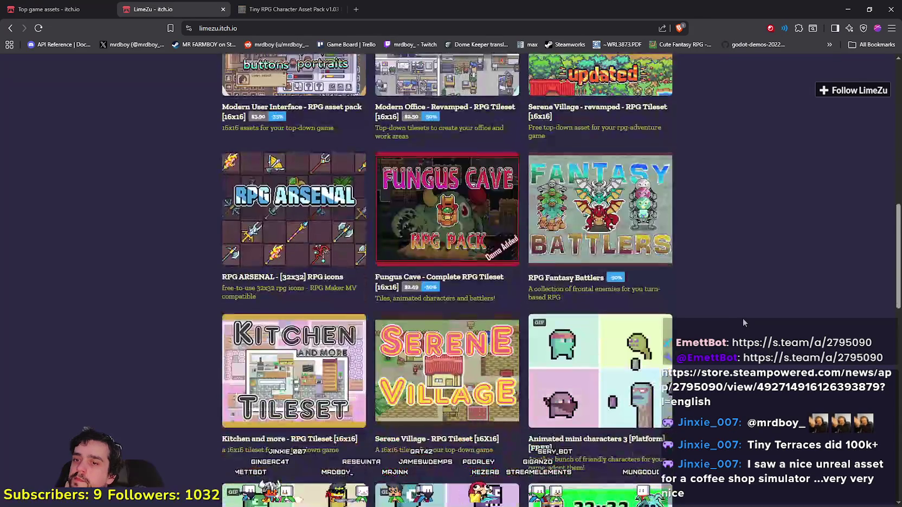
pyautogui.scroll(-5, 742, 322)
pyautogui.scroll(-8, 737, 315)
pyautogui.scroll(3, 734, 312)
pyautogui.scroll(10, 733, 301)
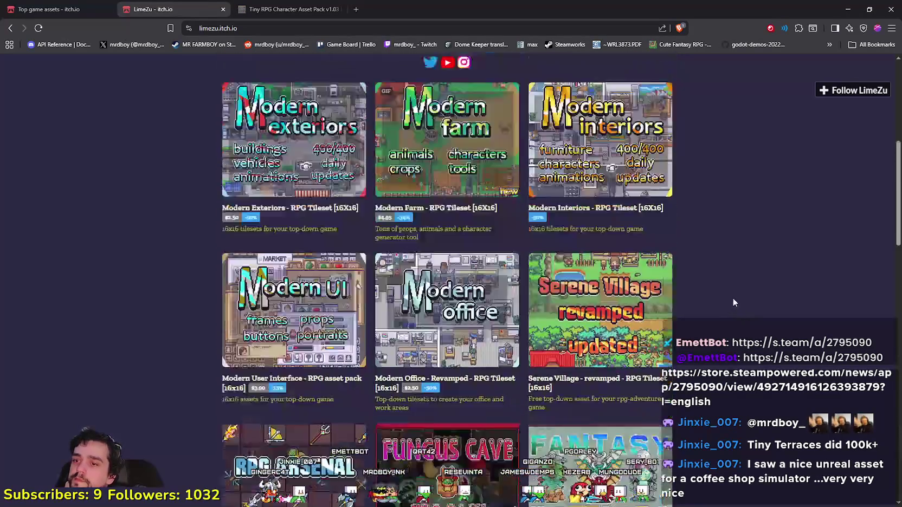
pyautogui.scroll(-1, 732, 297)
pyautogui.scroll(3, 732, 302)
# - Open the Modern Interiors page and read through its download files, devlog and comments
pyautogui.click(603, 257)
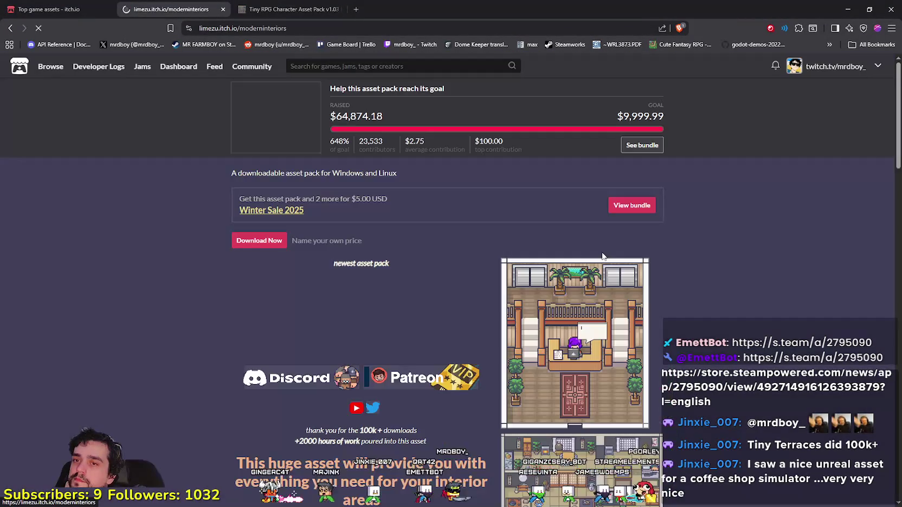
pyautogui.scroll(-5, 603, 257)
pyautogui.scroll(-20, 602, 257)
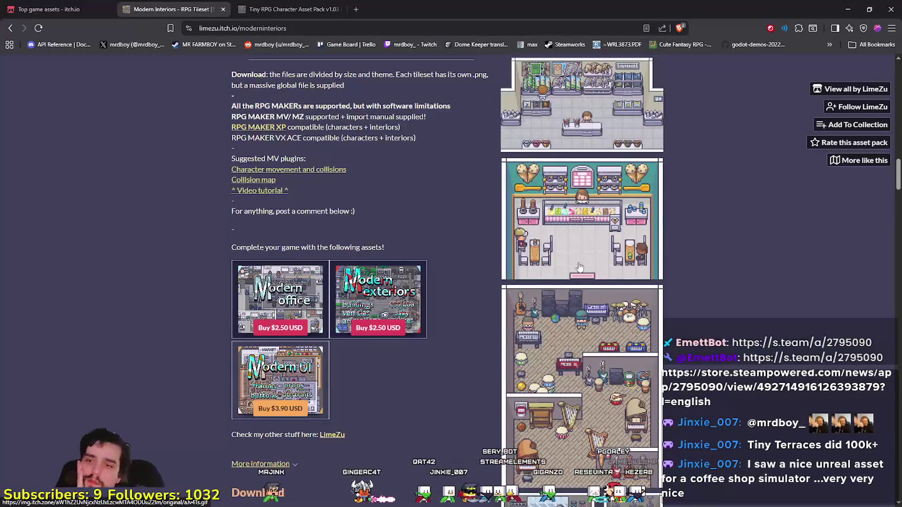
pyautogui.scroll(-10, 579, 267)
pyautogui.scroll(4, 576, 268)
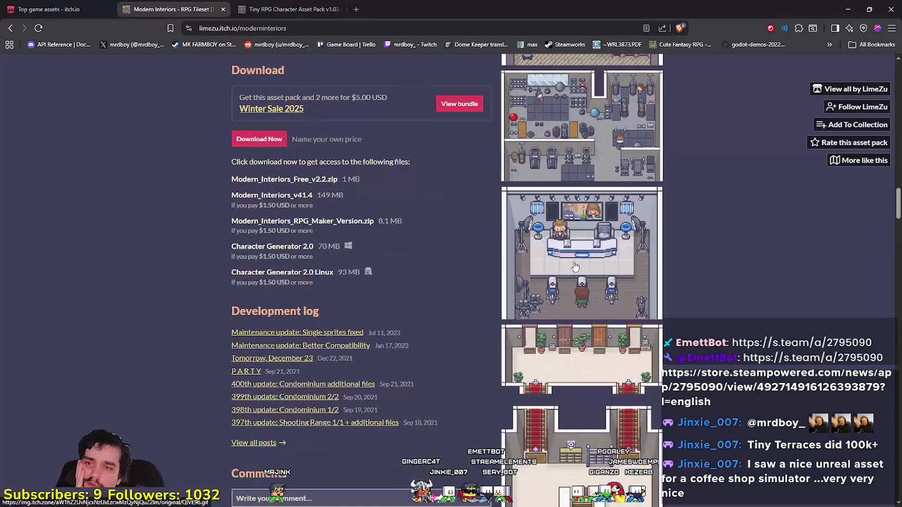
pyautogui.scroll(-8, 574, 266)
pyautogui.scroll(-3, 572, 265)
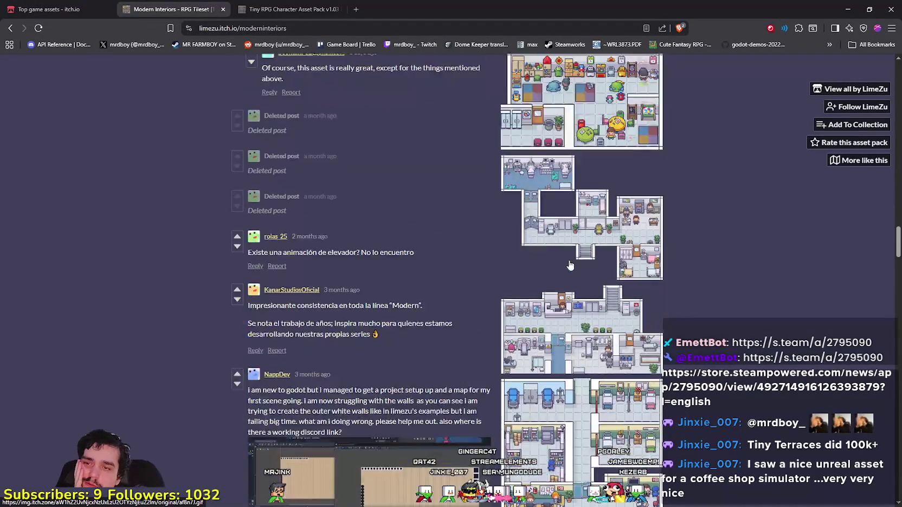
pyautogui.scroll(-6, 569, 265)
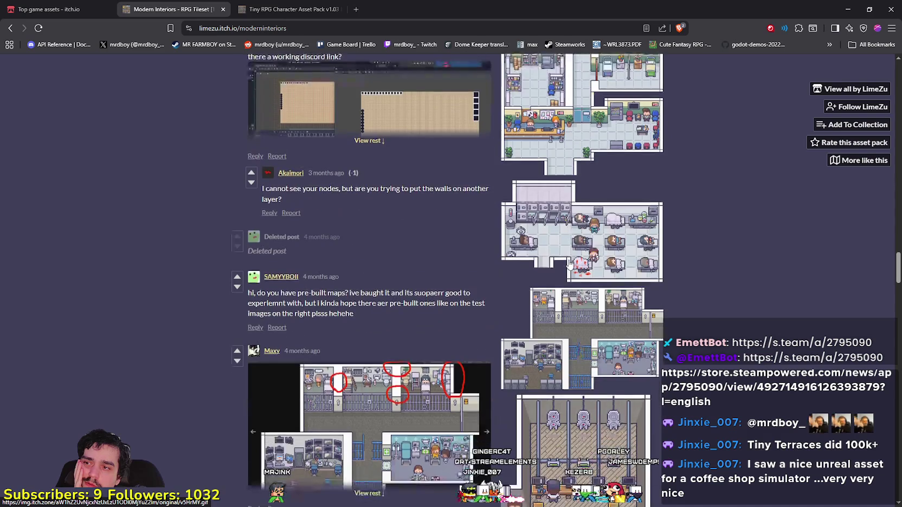
pyautogui.scroll(-4, 569, 264)
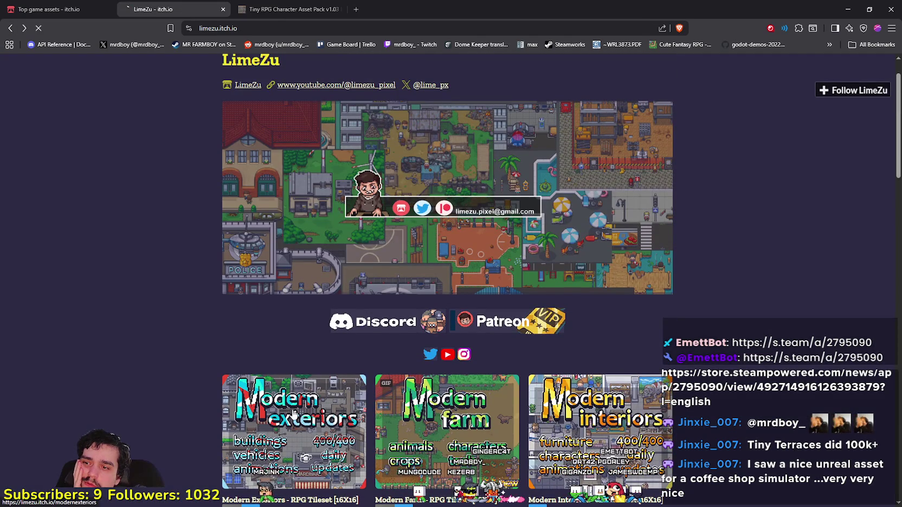
# - Open Modern Exteriors and browse its enlarged screenshots up to the trailer and forest image
pyautogui.click(292, 413)
pyautogui.click(653, 290)
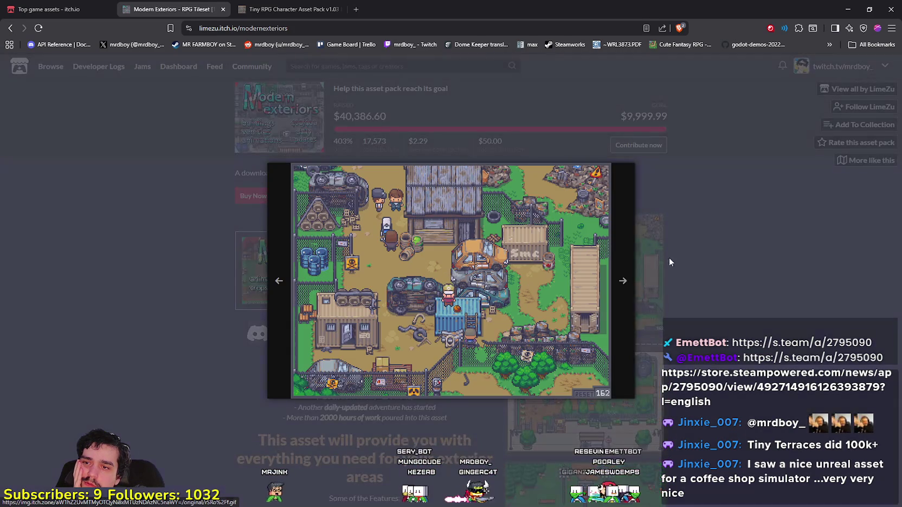
pyautogui.click(618, 263)
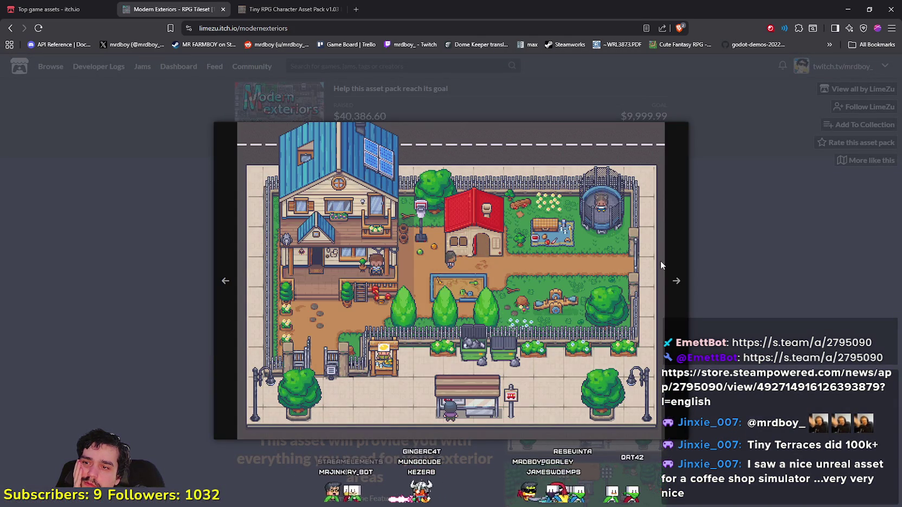
pyautogui.click(660, 261)
pyautogui.click(606, 282)
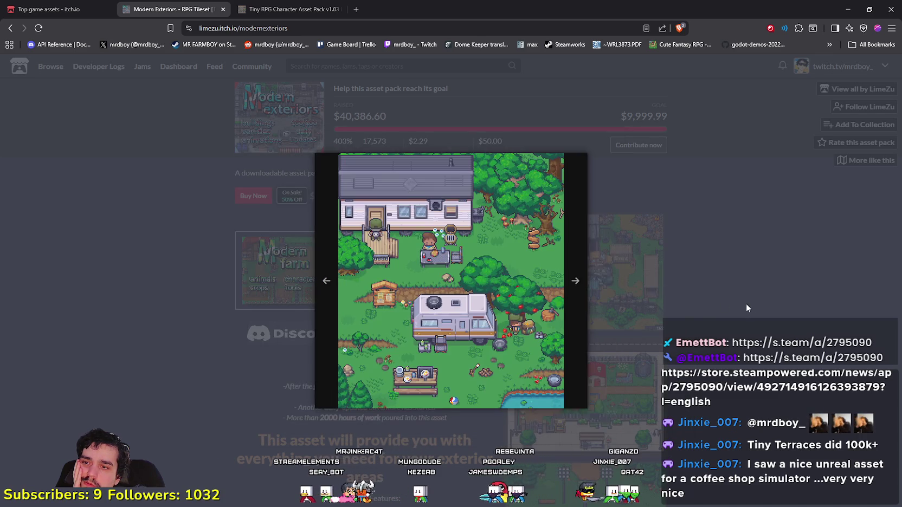
pyautogui.click(723, 303)
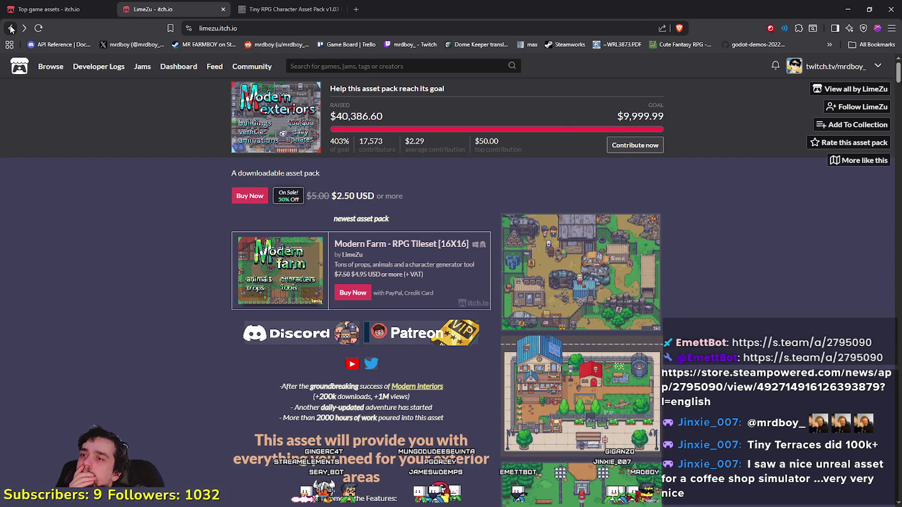
# - Scroll the asset page and highlight the two orange tagline lines
pyautogui.scroll(-4, 504, 230)
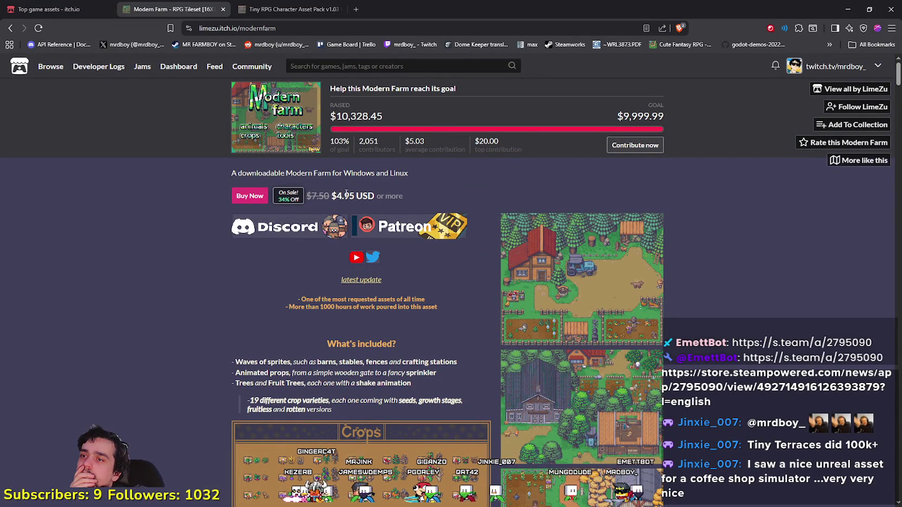
pyautogui.scroll(-6, 325, 233)
pyautogui.scroll(5, 336, 249)
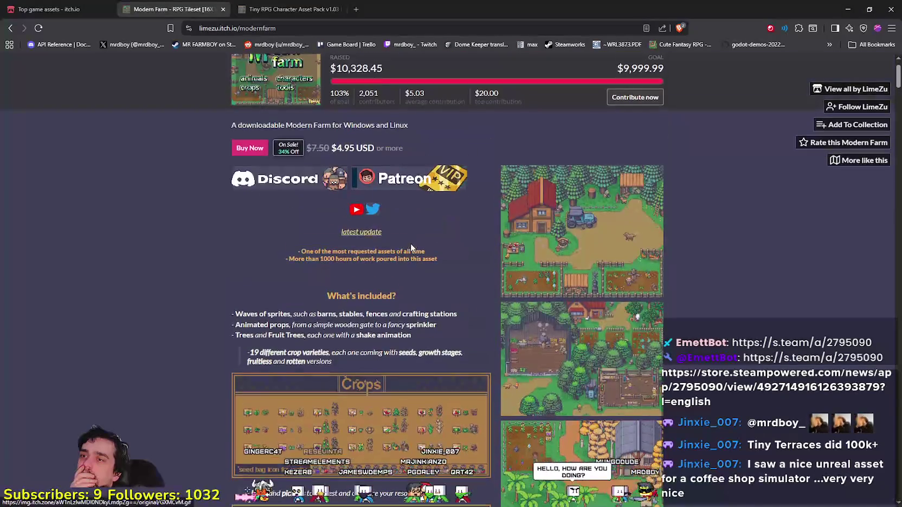
pyautogui.scroll(-5, 336, 249)
pyautogui.scroll(5, 336, 249)
pyautogui.moveTo(297, 205); pyautogui.dragTo(330, 229)
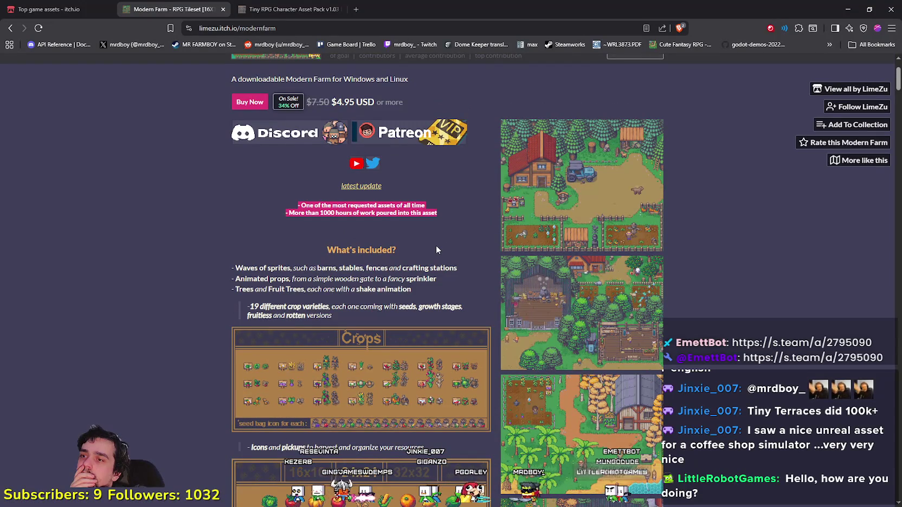
# - Read down to the licence terms, then switch over to the Godot editor
pyautogui.scroll(-1, 436, 245)
pyautogui.scroll(-15, 437, 246)
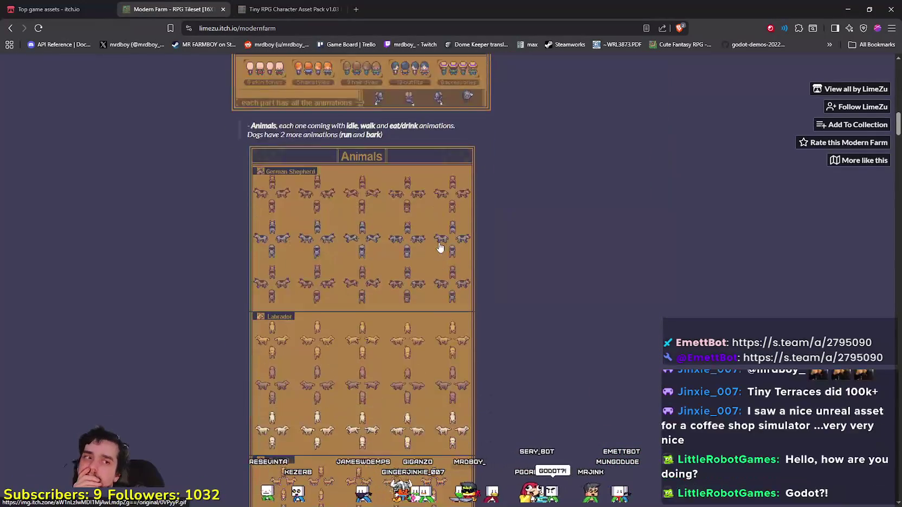
pyautogui.scroll(-10, 438, 247)
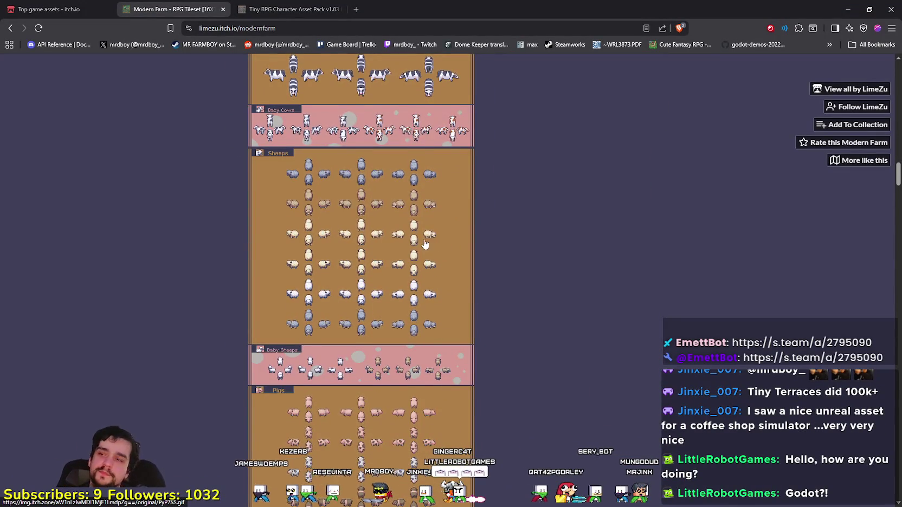
pyautogui.scroll(-5, 377, 199)
pyautogui.scroll(-15, 377, 199)
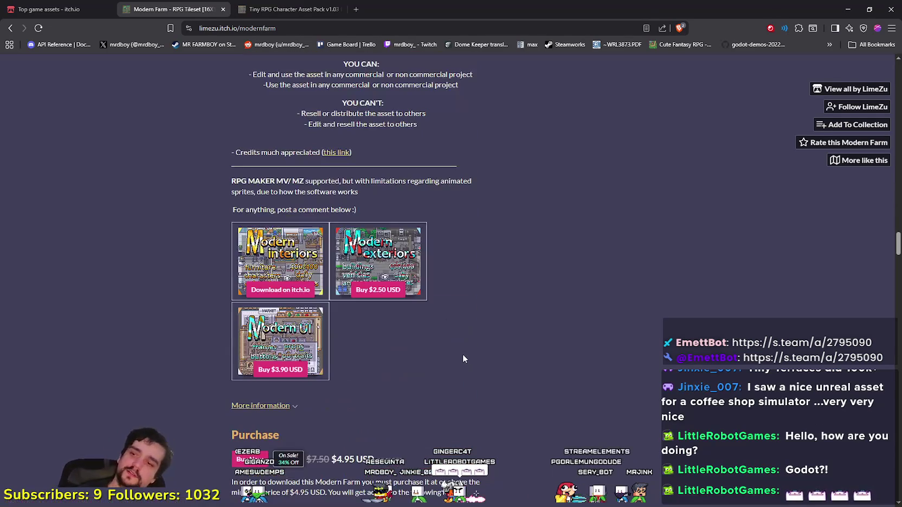
pyautogui.scroll(-3, 563, 303)
pyautogui.hotkey('alt', 'Tab')
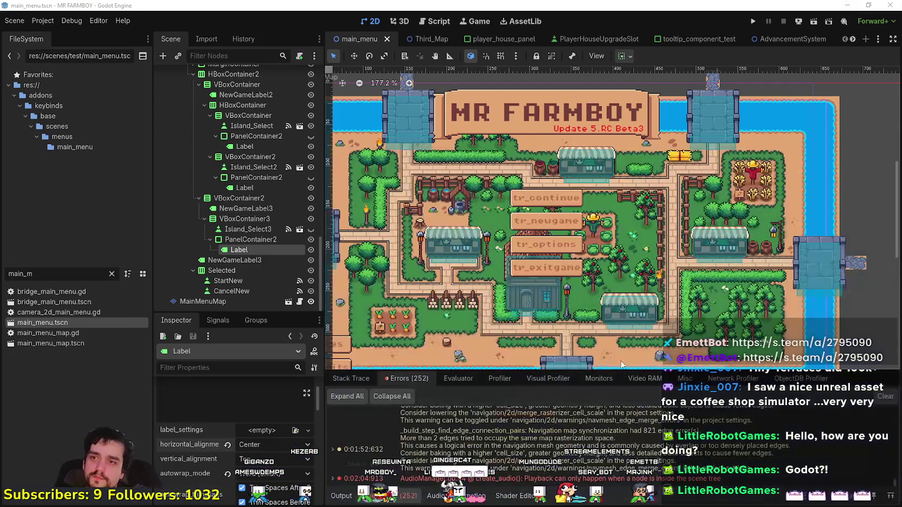
# - Run the Mr Farmboy project and load the Save 2 game through Continue
pyautogui.click(752, 23)
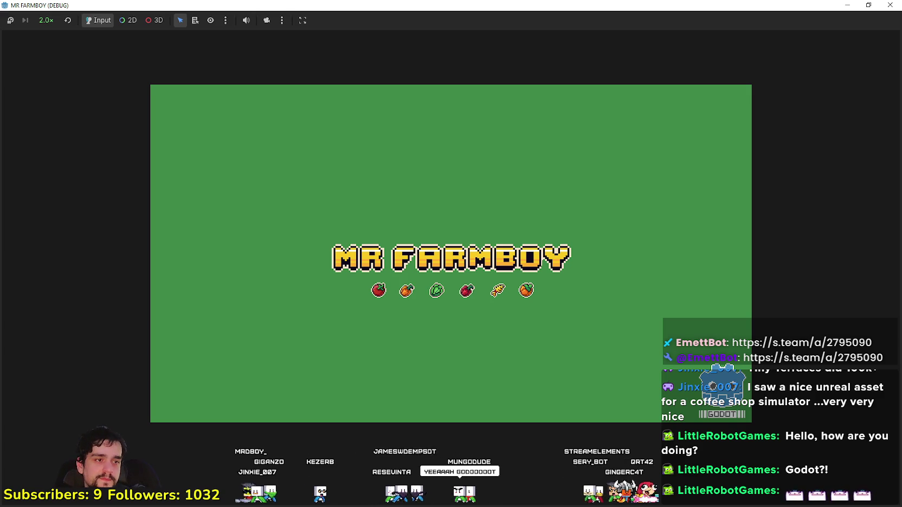
pyautogui.click(890, 5)
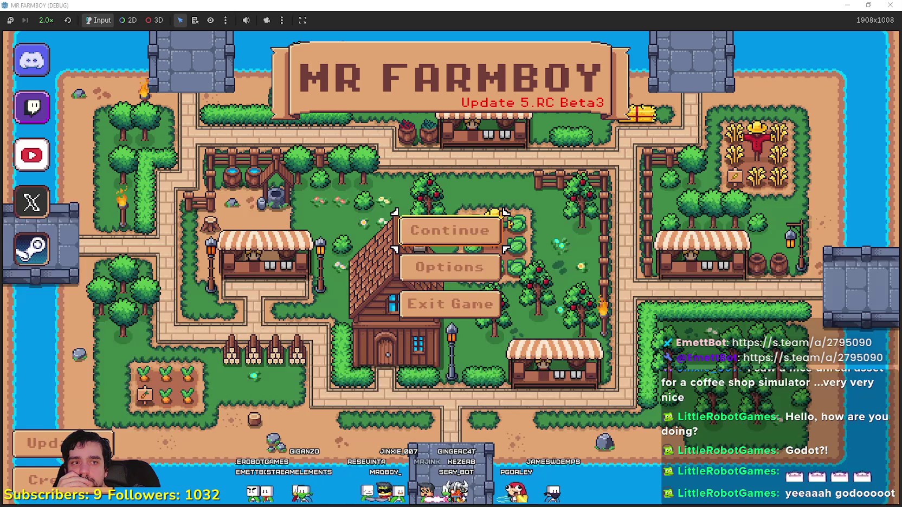
pyautogui.click(460, 229)
pyautogui.scroll(-2, 502, 308)
pyautogui.scroll(2, 514, 300)
pyautogui.scroll(-2, 515, 300)
pyautogui.scroll(3, 495, 290)
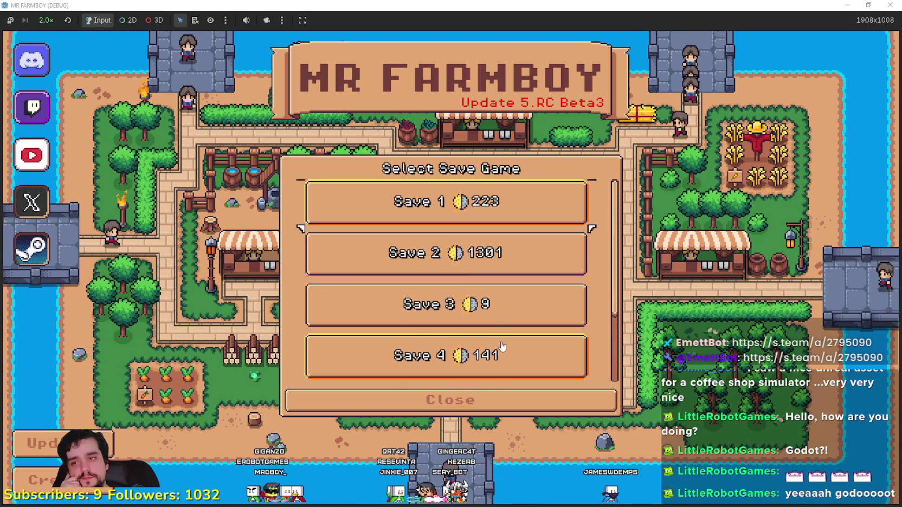
pyautogui.click(412, 254)
pyautogui.click(379, 266)
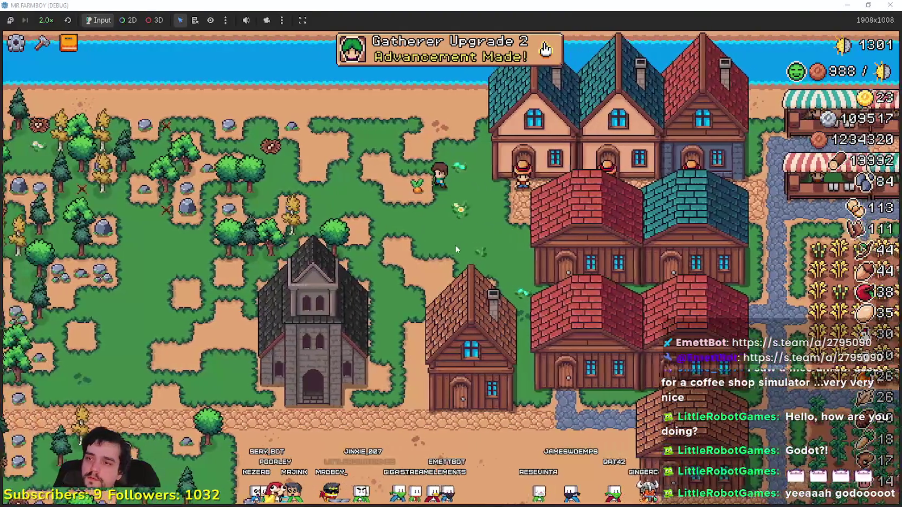
# - Pick Carrot from the crafting menu's Decorations list, ready to place it
pyautogui.click(42, 43)
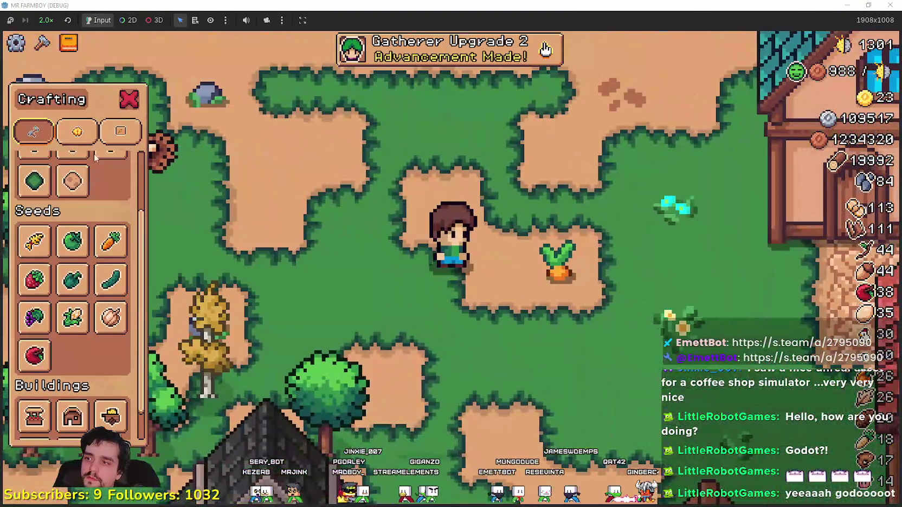
pyautogui.click(77, 131)
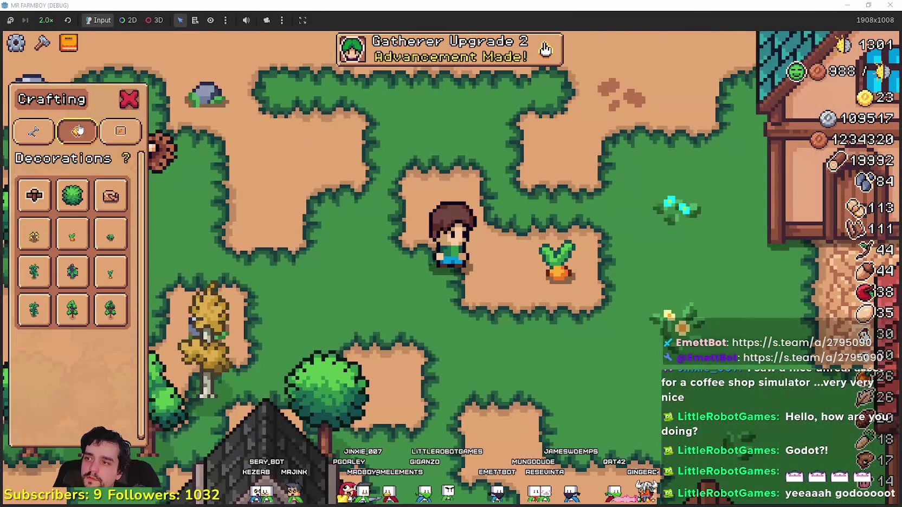
pyautogui.click(79, 249)
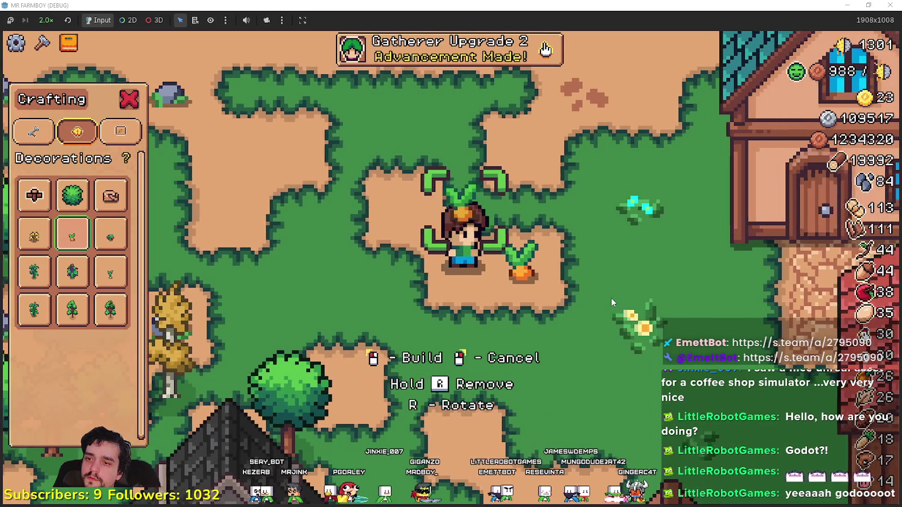